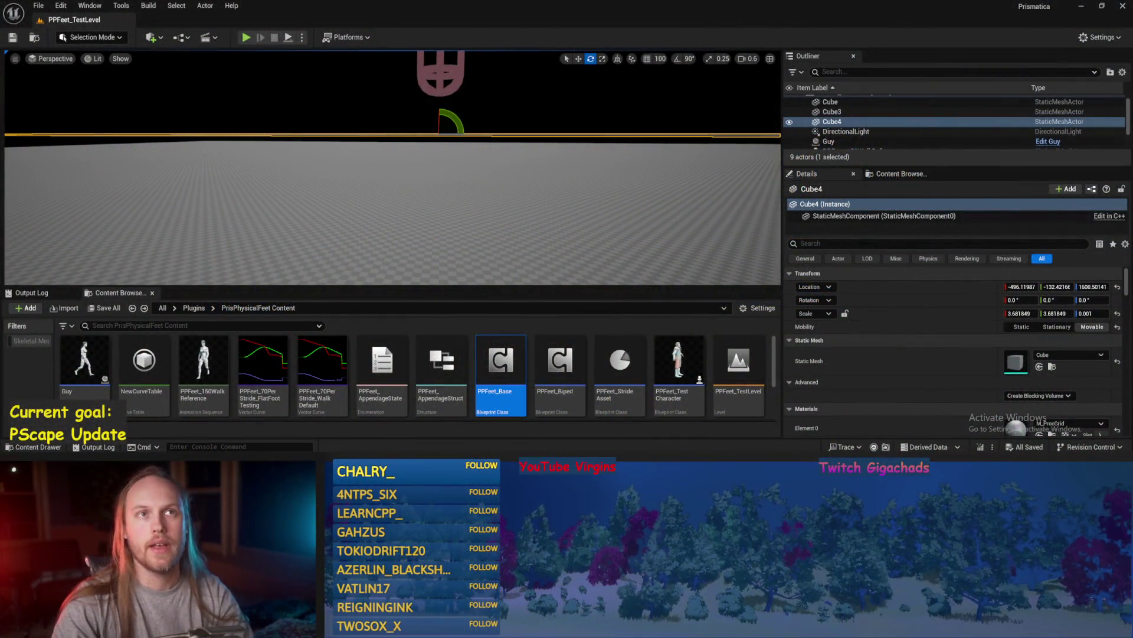
- Save PPFeet_TestLevel and play-test it with Cube4 tilted about 40° around X
left_click_drag(549, 124, 552, 141)
key("ctrl+s")
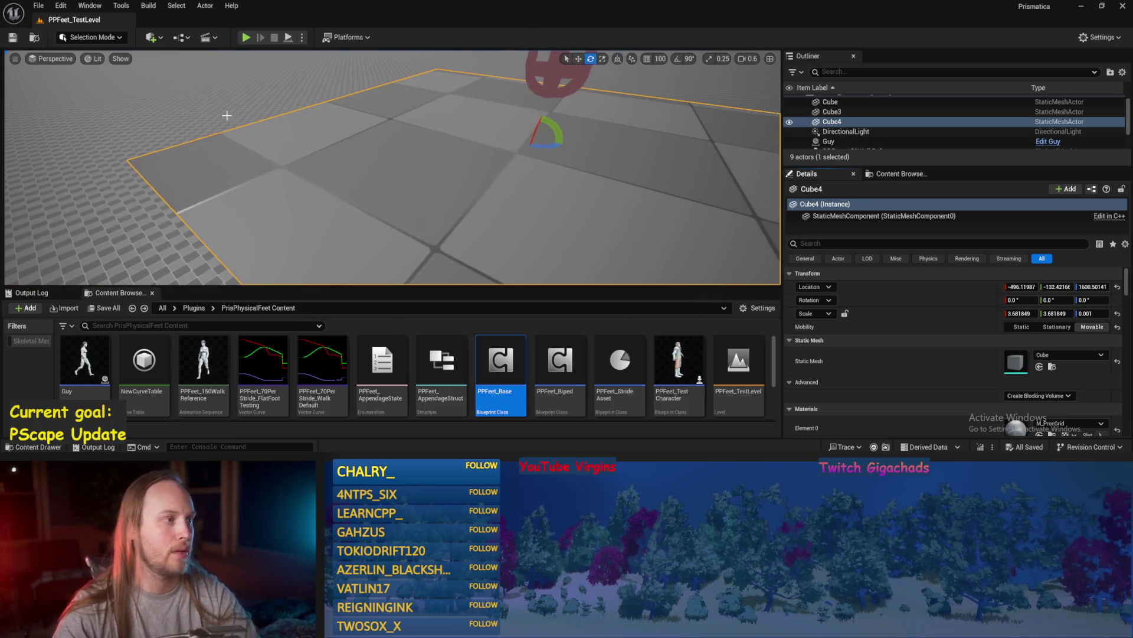
key("alt+p")
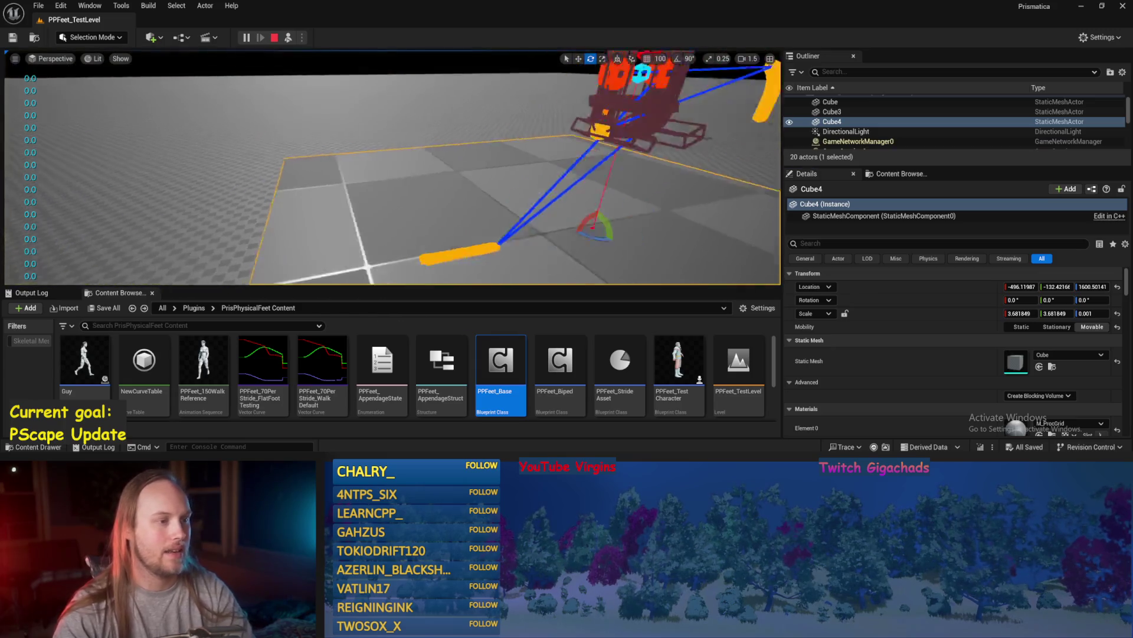
mouse_move(426, 180)
left_mouse_down()
mouse_move(422, 213)
mouse_move(446, 197)
mouse_move(463, 227)
mouse_move(453, 189)
left_mouse_up()
- End the play test, Save All, and open the PPFeet_Base blueprint
key("Escape")
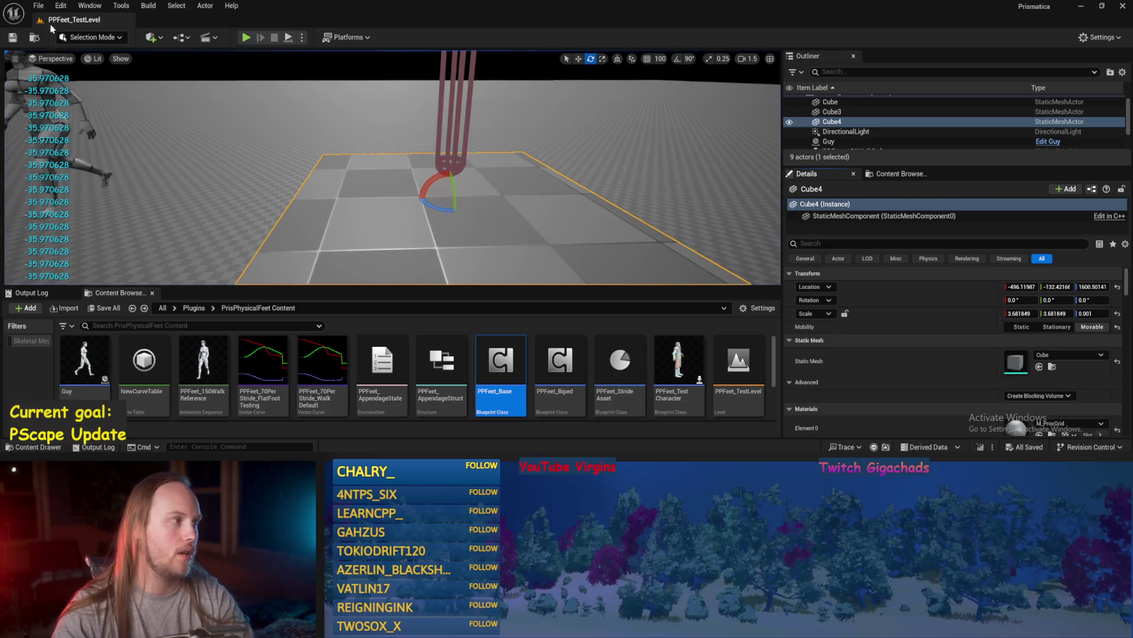
left_click(38, 5)
left_click(64, 147)
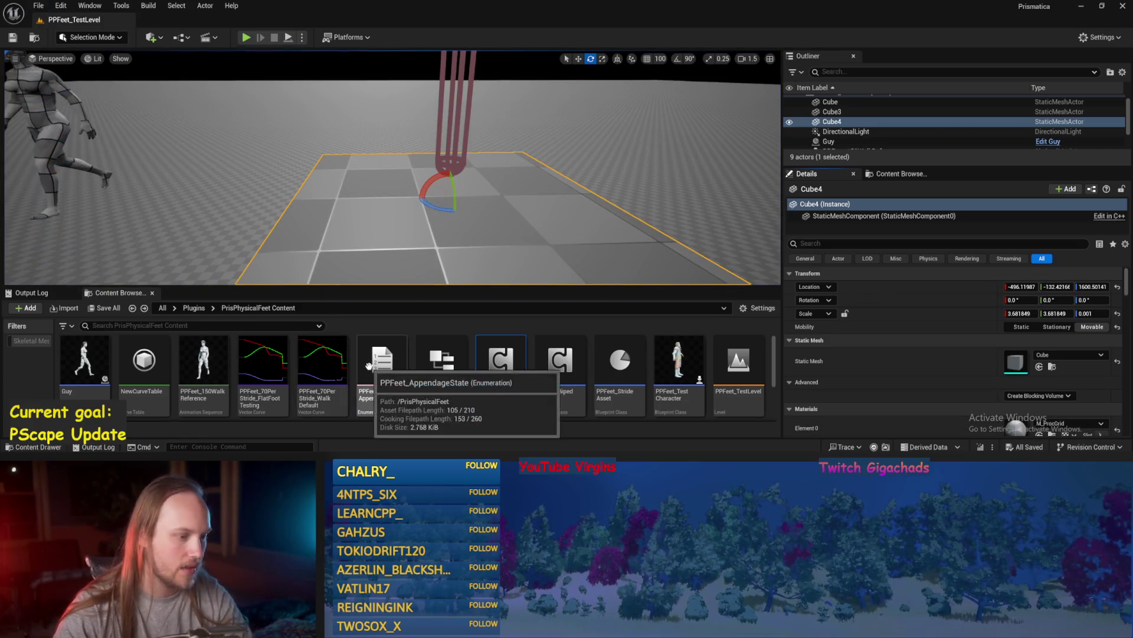
double_click(501, 360)
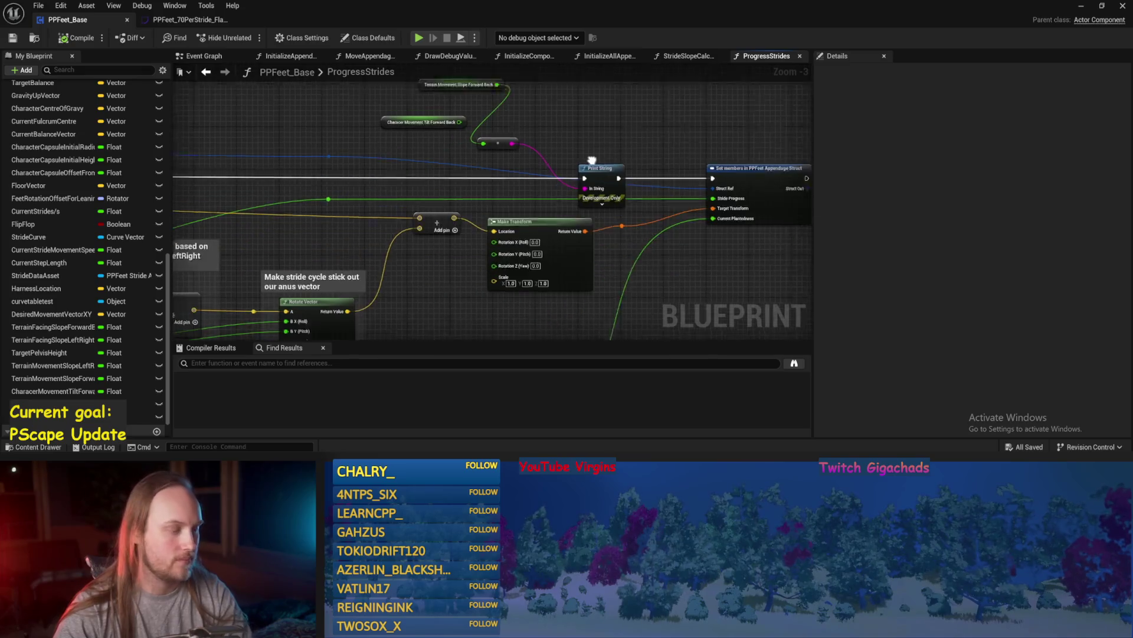
- Switch to the StrideSlopeCalculations graph and select its dot node
scroll(101, 176, "up", 5)
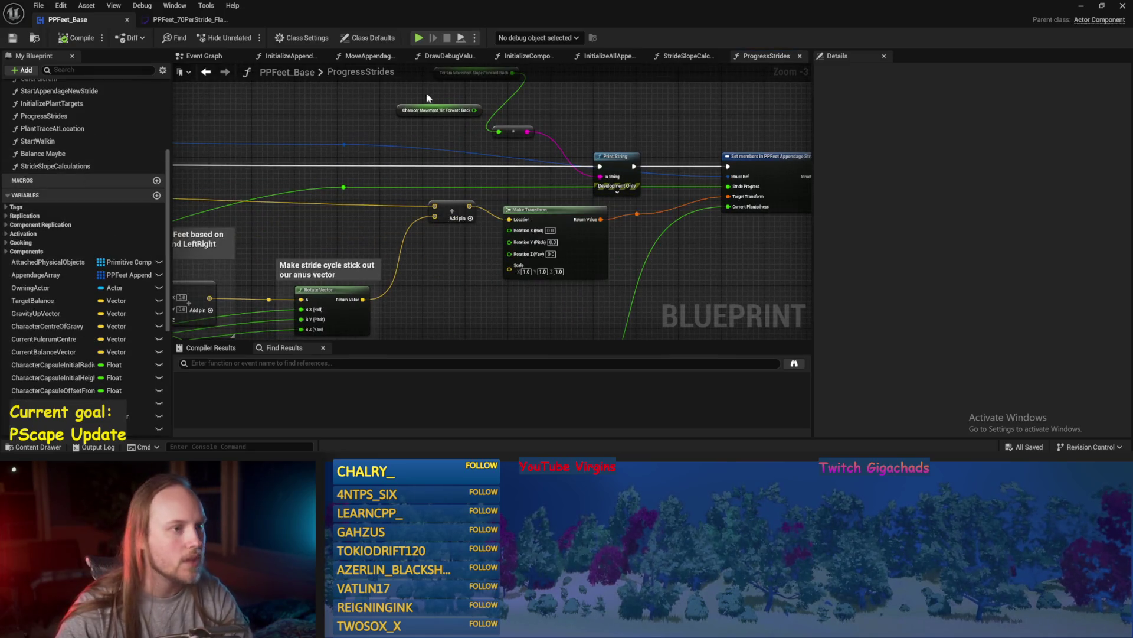
left_click(684, 56)
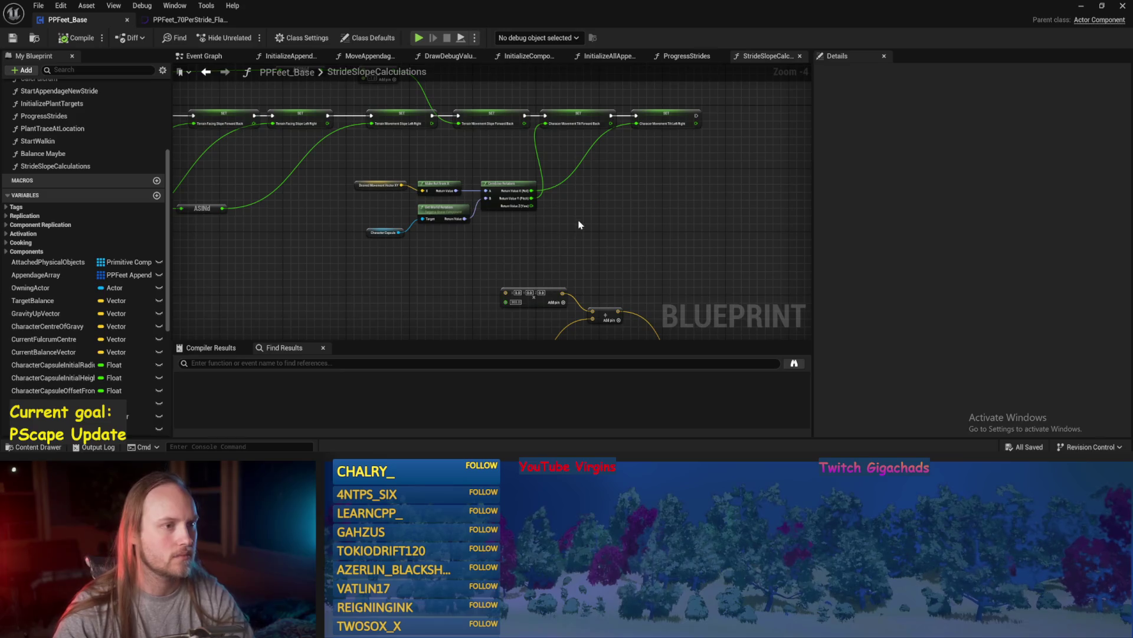
scroll(595, 261, "up", 1)
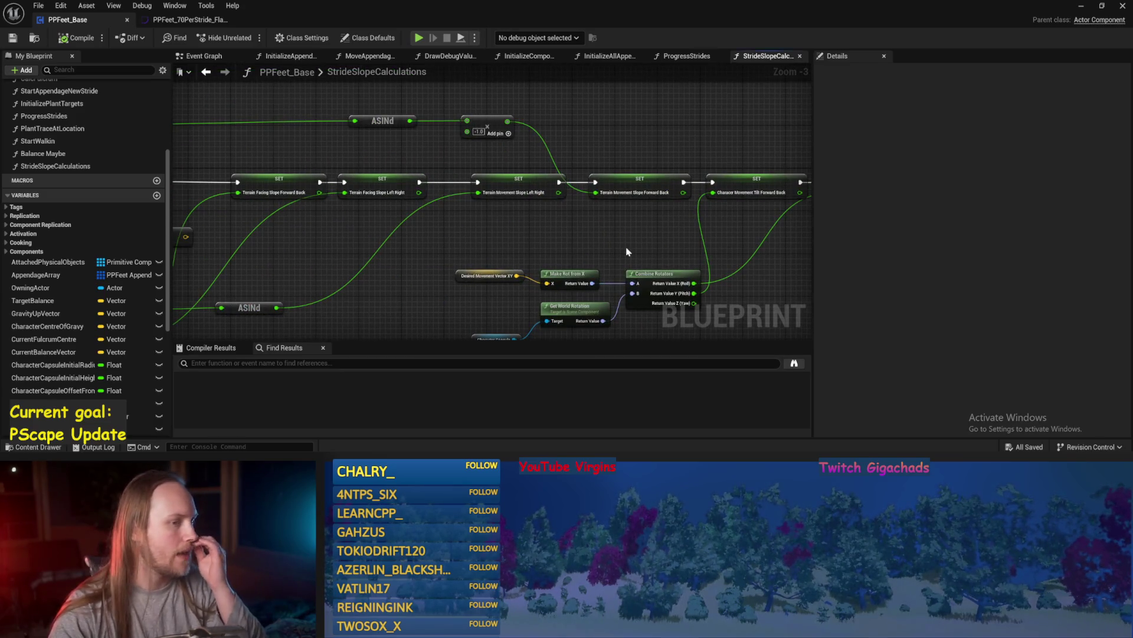
mouse_move(394, 218)
left_mouse_down()
mouse_move(506, 223)
mouse_move(519, 189)
mouse_move(598, 138)
mouse_move(541, 170)
left_mouse_up()
left_click(471, 126)
- Inspect the cross and dot nodes, then return to the test level
left_click_drag(464, 185, 607, 137)
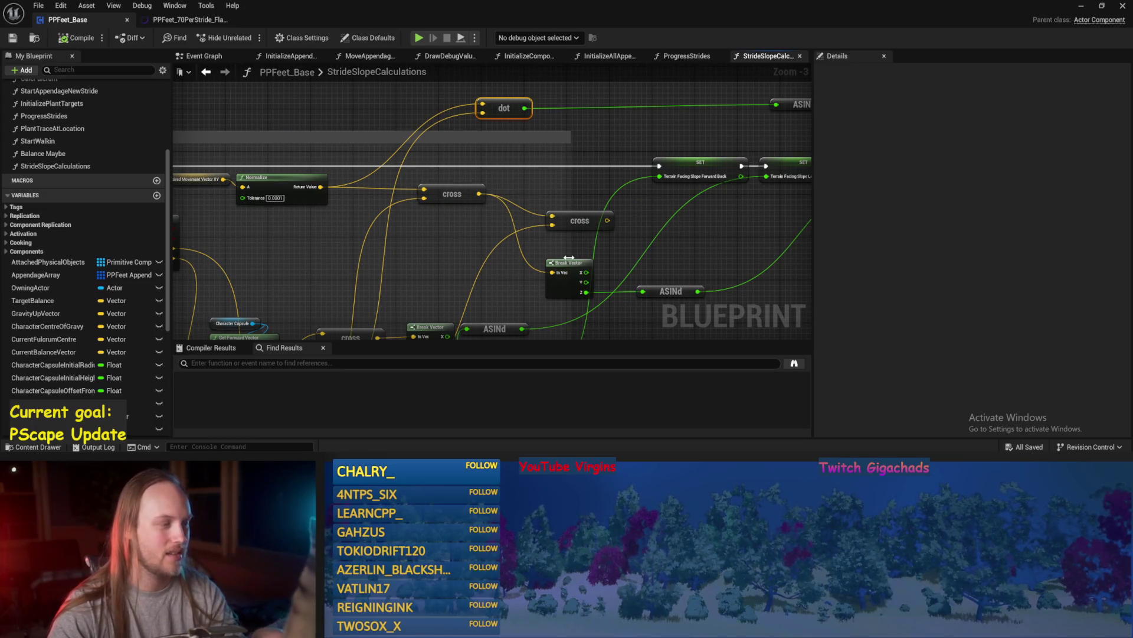
scroll(579, 243, "down", 2)
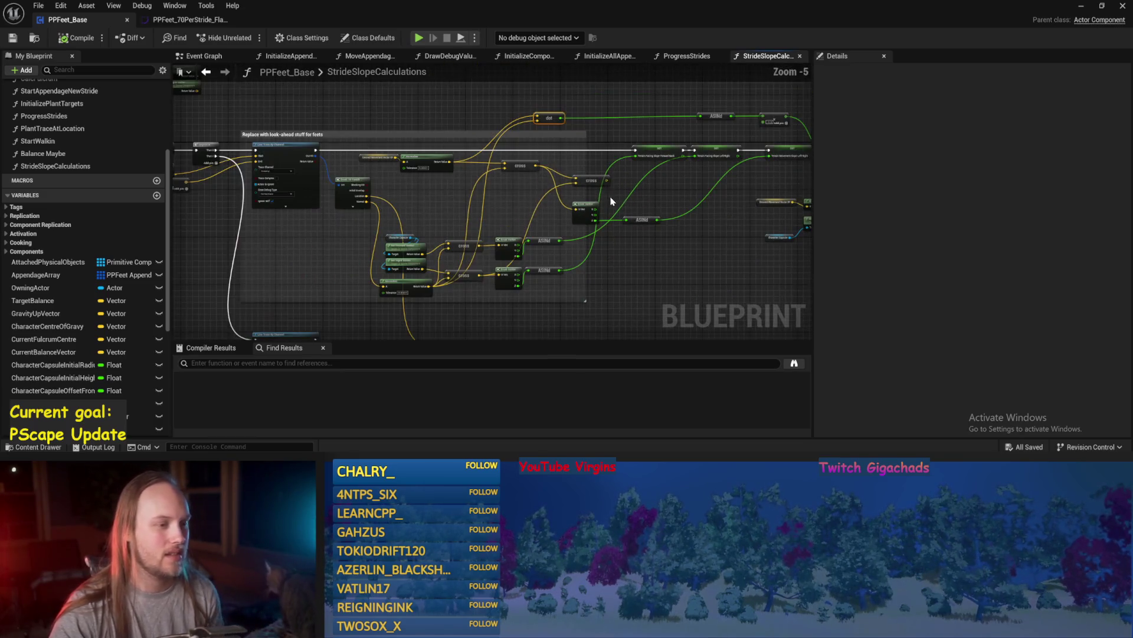
scroll(577, 232, "up", 2)
scroll(566, 213, "down", 1)
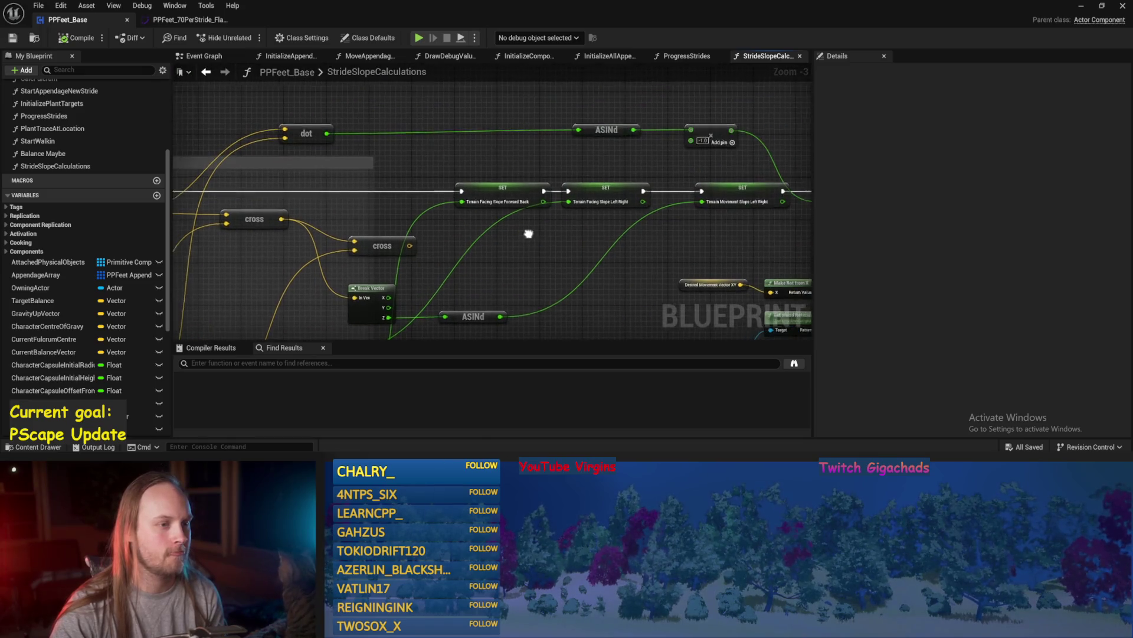
scroll(536, 233, "down", 1)
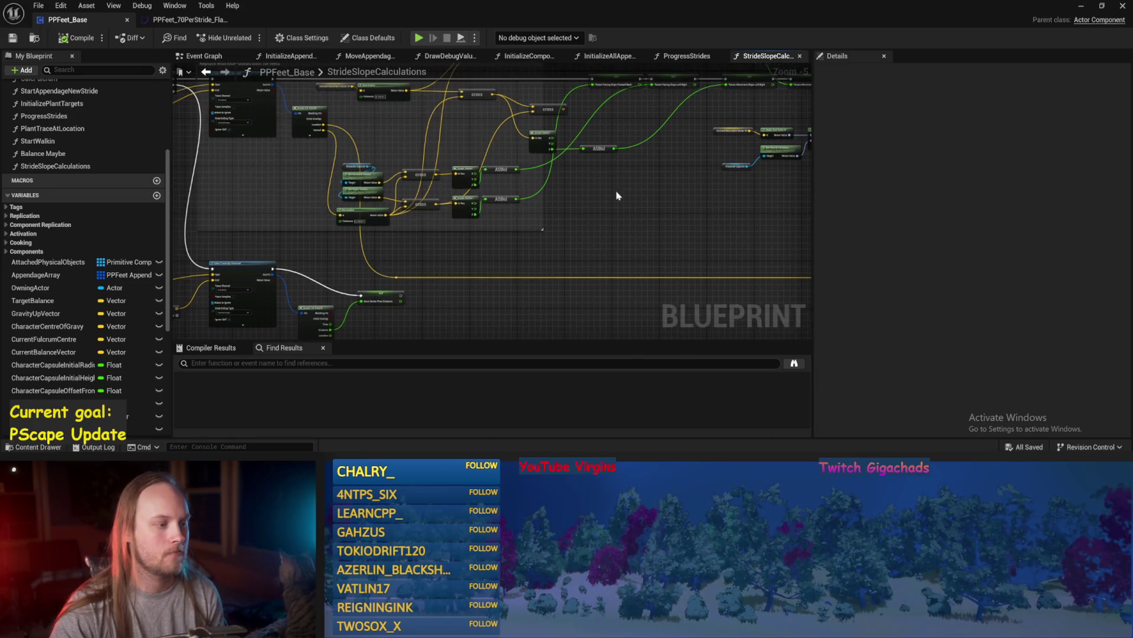
scroll(579, 210, "up", 2)
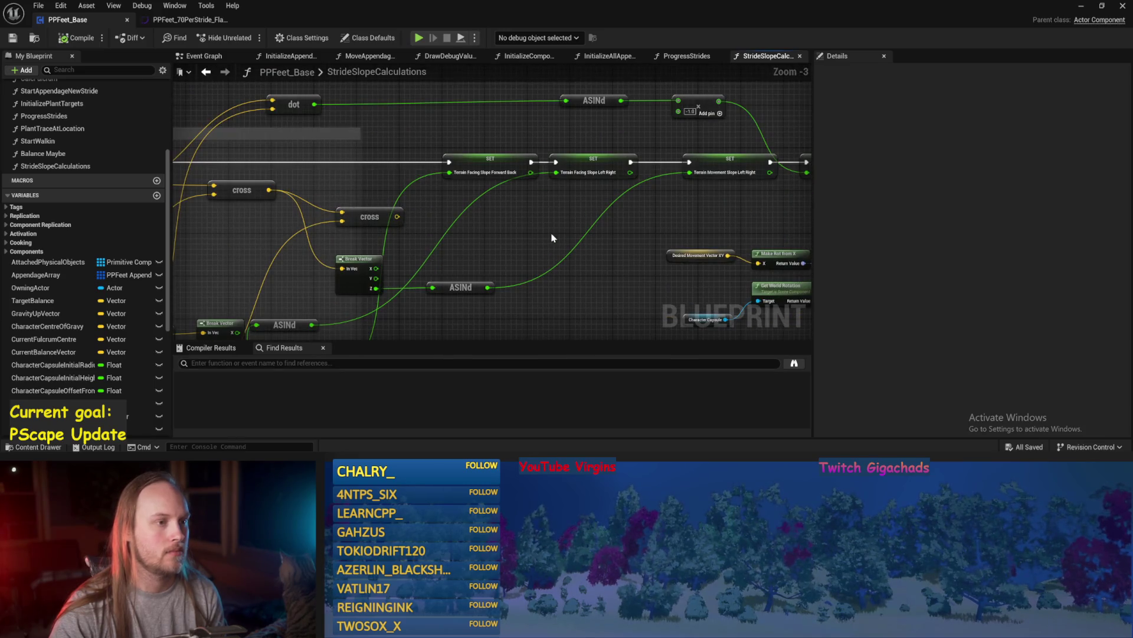
left_click_drag(466, 106, 485, 124)
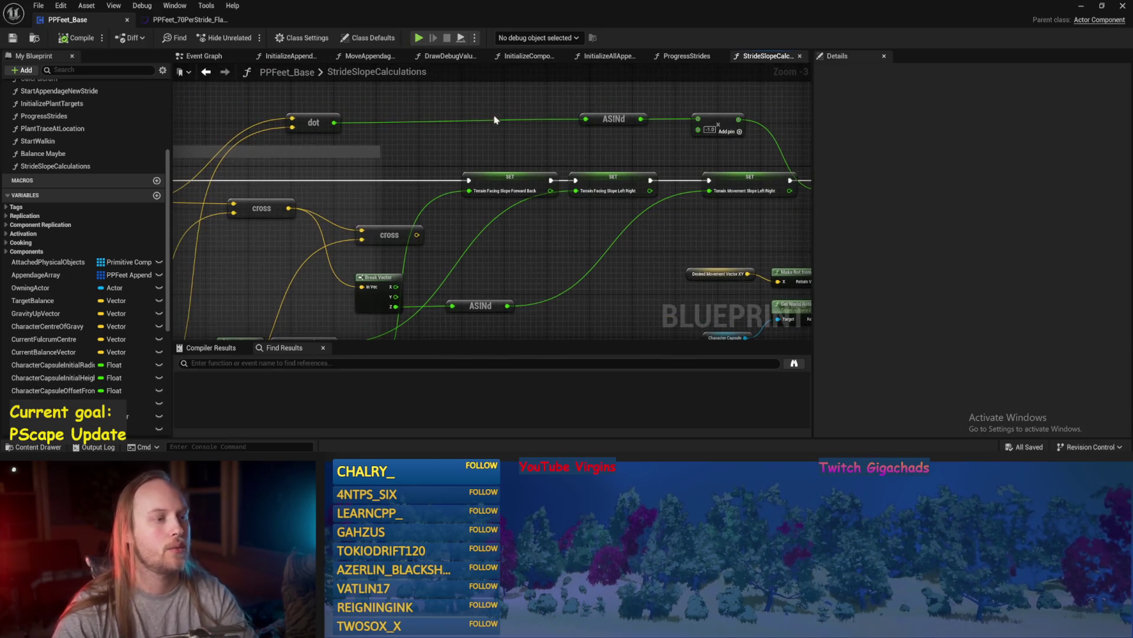
left_click_drag(546, 105, 562, 126)
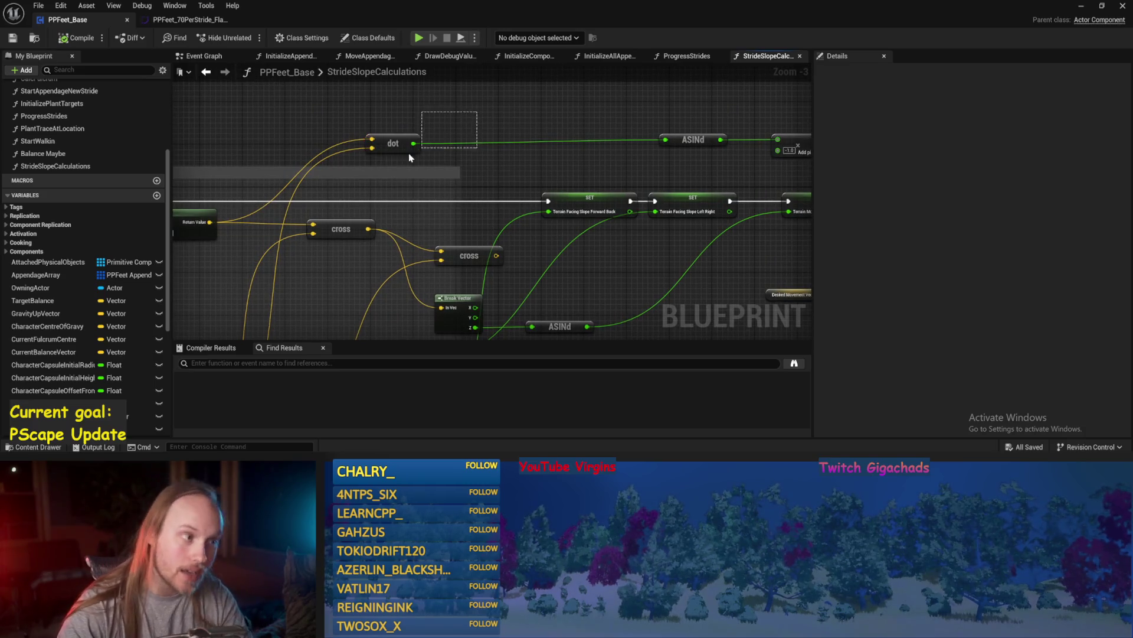
key("alt+Tab")
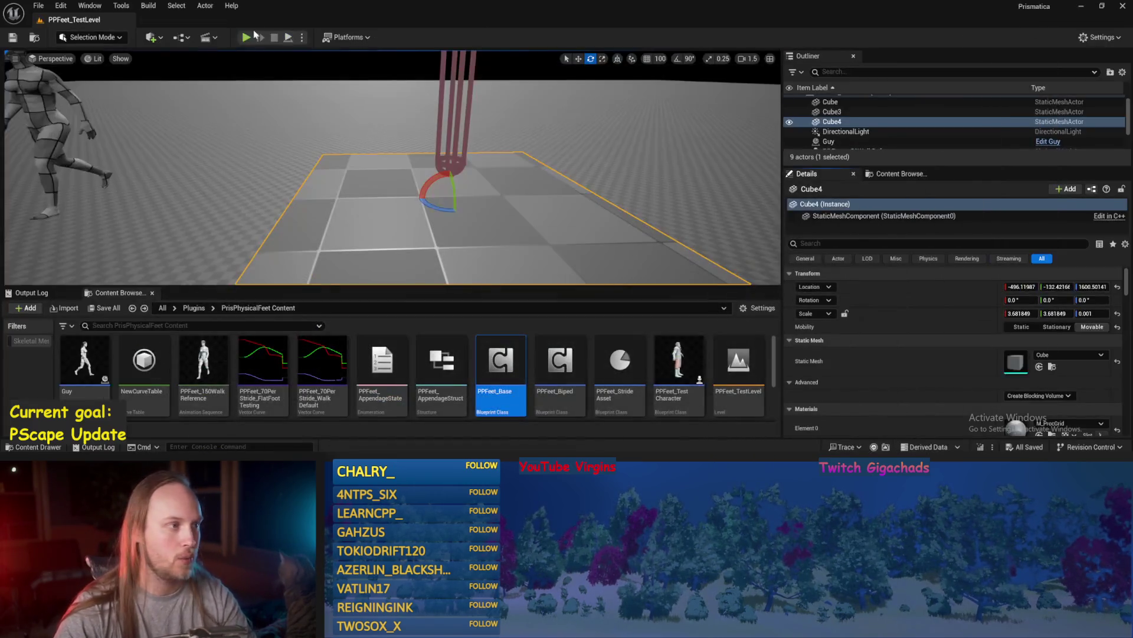
- Start simulating the level while viewing PPFeet_Base's cross and Break Vector nodes
left_click(288, 38)
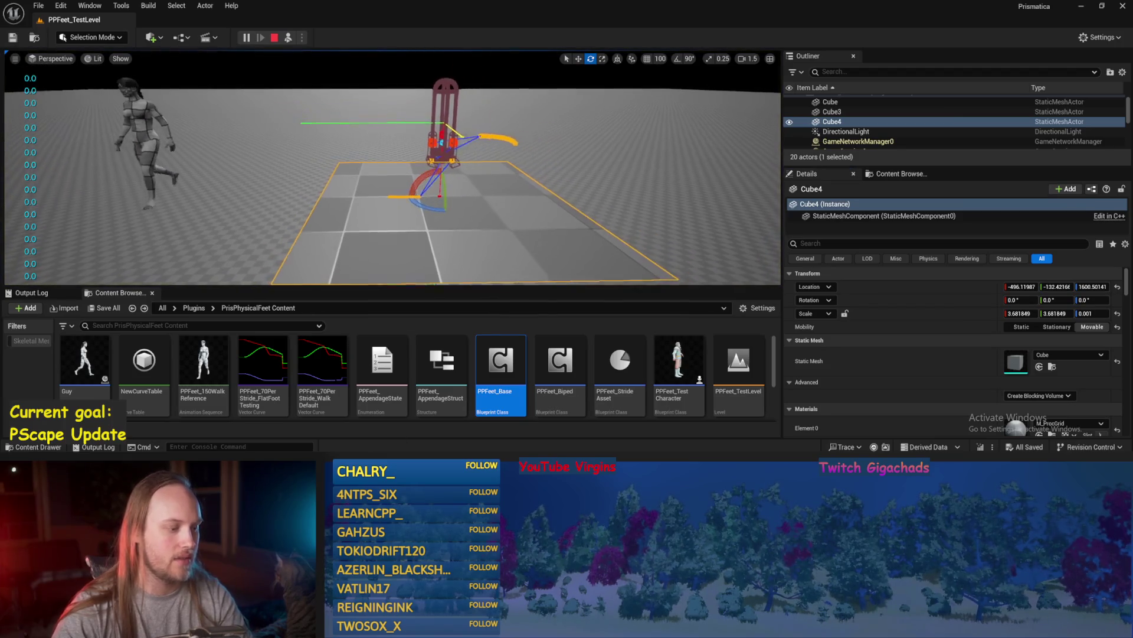
key("alt+Tab")
mouse_move(713, 190)
left_mouse_down()
mouse_move(494, 254)
mouse_move(519, 144)
mouse_move(382, 251)
mouse_move(397, 315)
mouse_move(362, 388)
left_mouse_up()
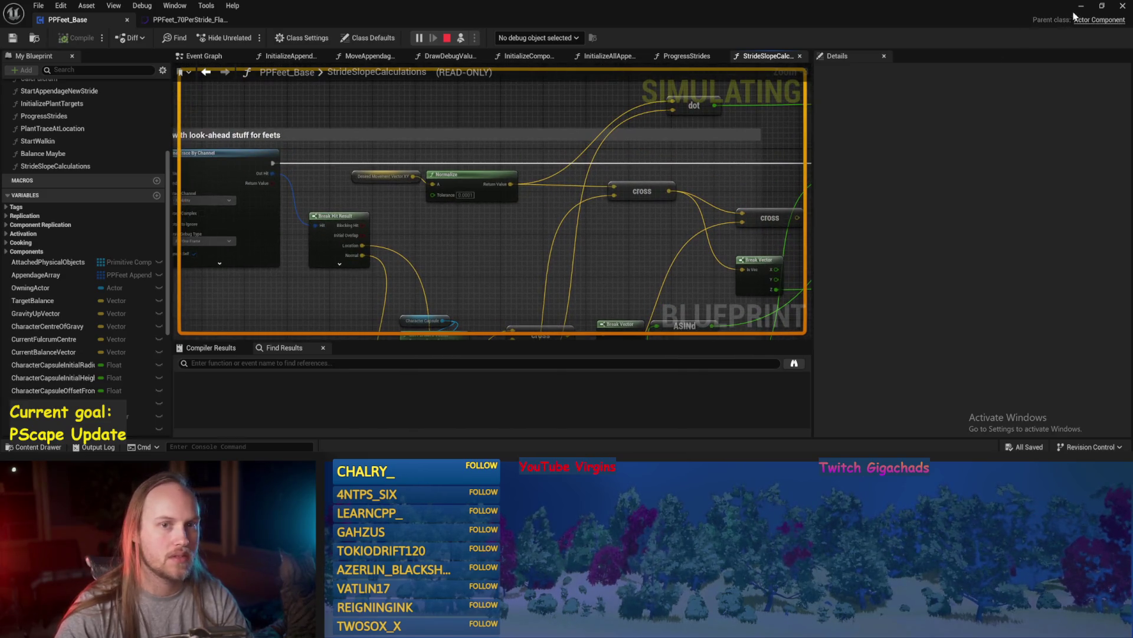
left_click(1081, 7)
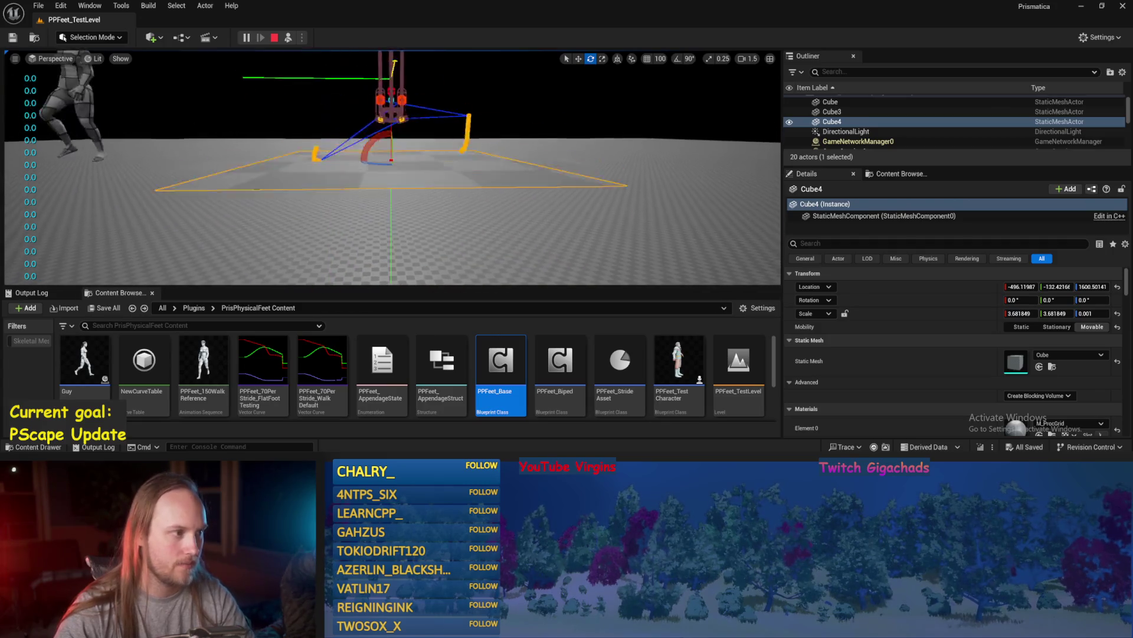
- Tilt Cube4 about 25°, orbit around it, then reset its rotation to 0
left_click_drag(391, 260, 339, 194)
mouse_move(417, 185)
left_mouse_down()
mouse_move(402, 189)
mouse_move(438, 182)
mouse_move(435, 168)
mouse_move(420, 172)
mouse_move(436, 168)
mouse_move(434, 199)
mouse_move(428, 181)
left_mouse_up()
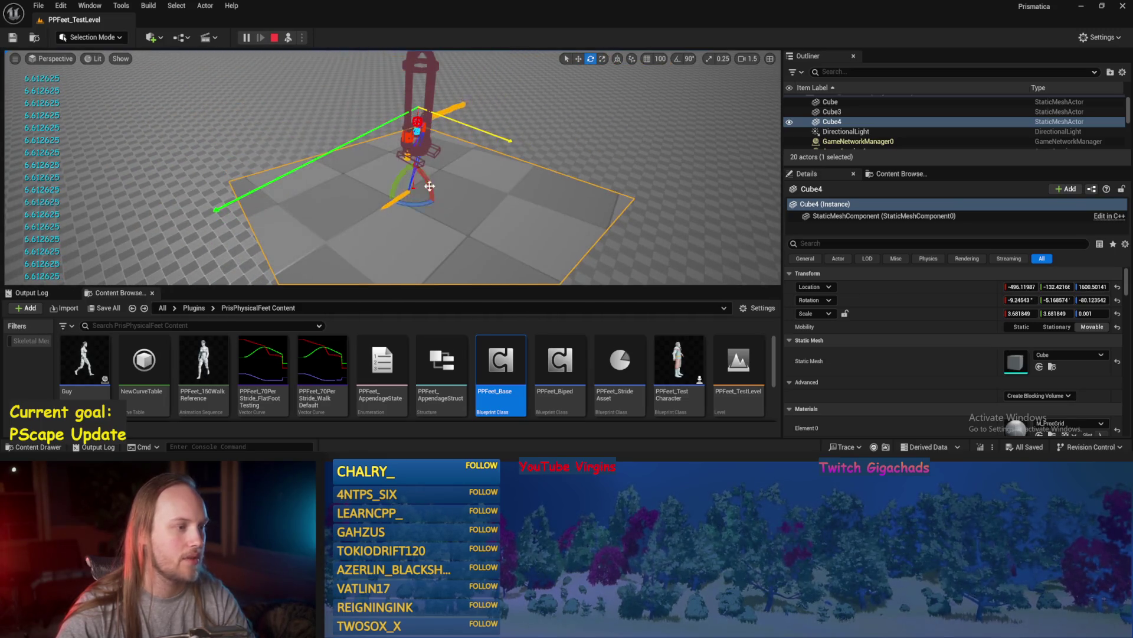
left_click(1118, 300)
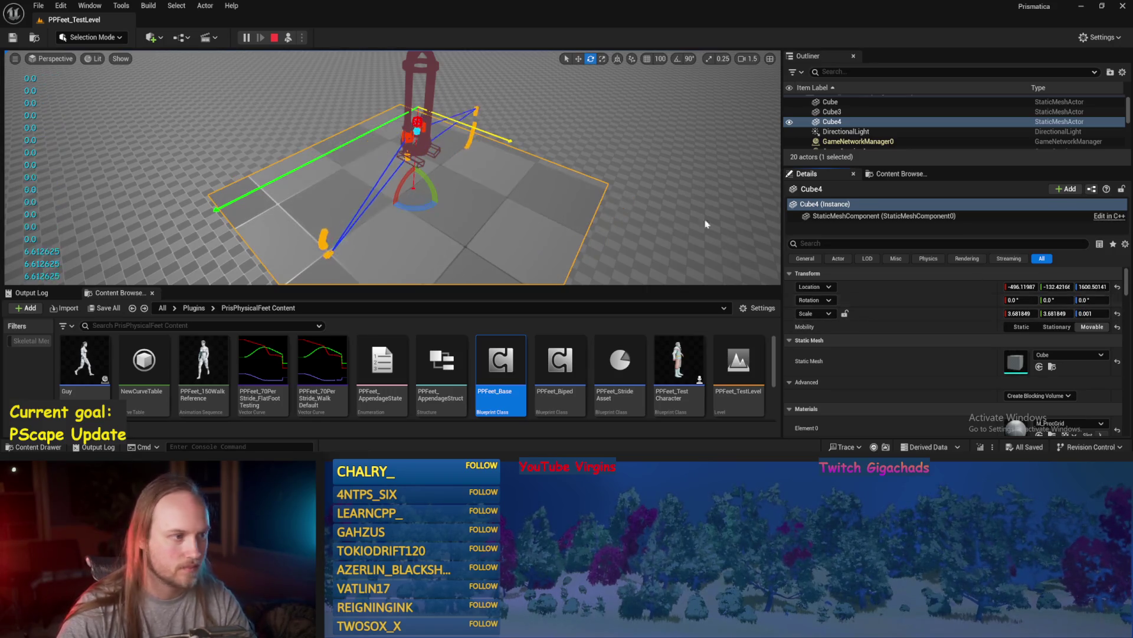
- Orbit around the tilted plane and walking character, then reopen PPFeet_Base
mouse_move(466, 118)
left_mouse_down()
mouse_move(384, 127)
mouse_move(498, 126)
left_mouse_up()
left_click_drag(429, 143, 416, 151)
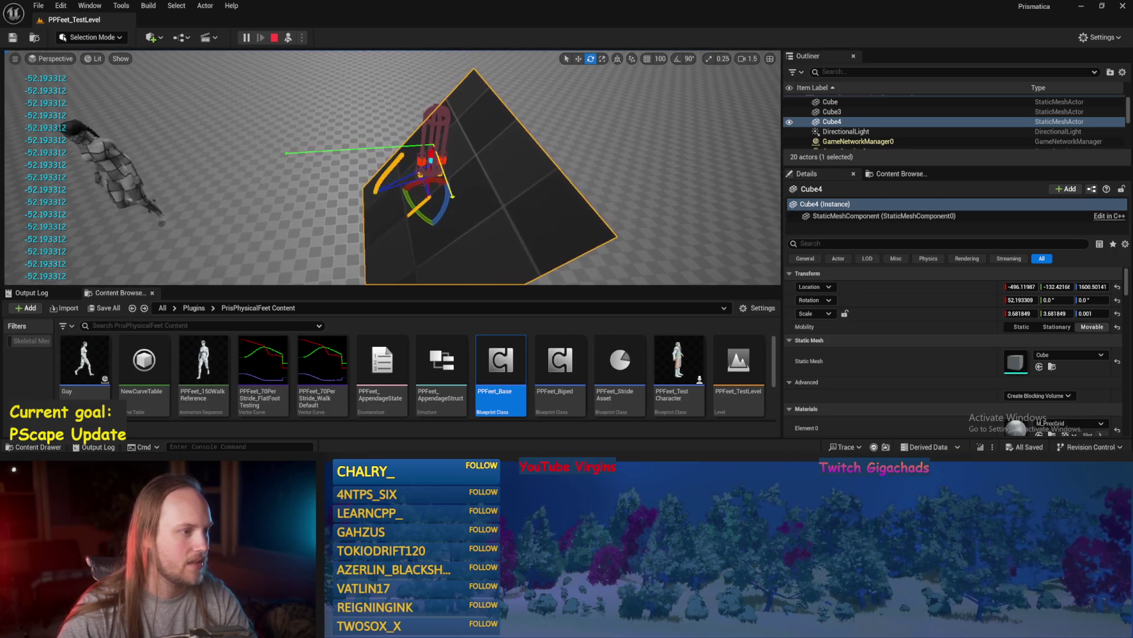
left_click_drag(422, 206, 416, 209)
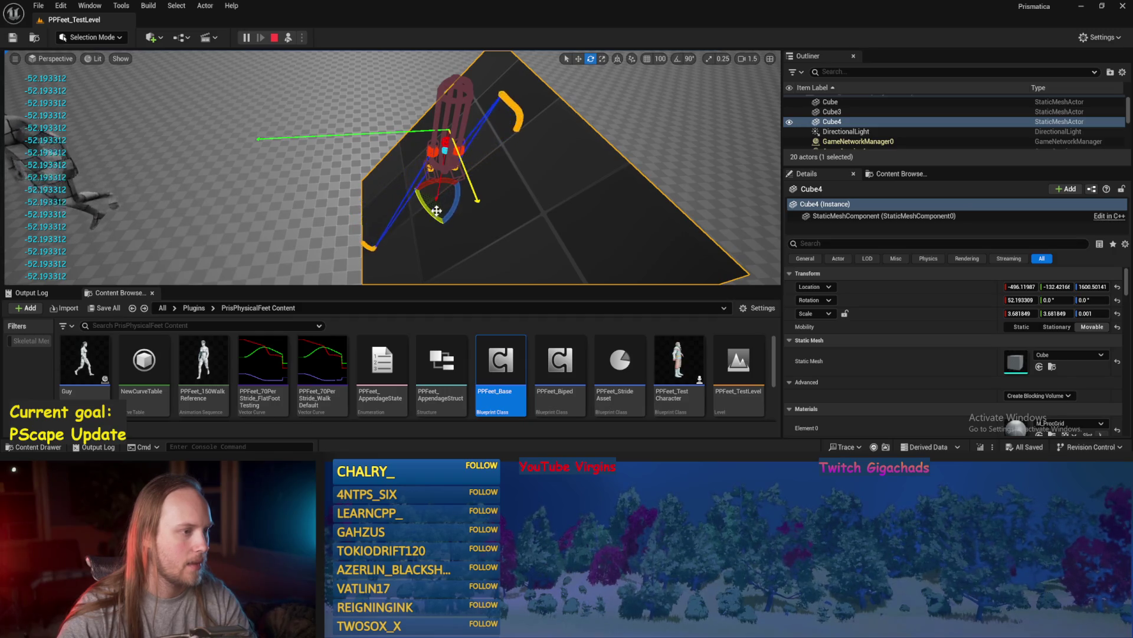
left_click_drag(446, 122, 479, 190)
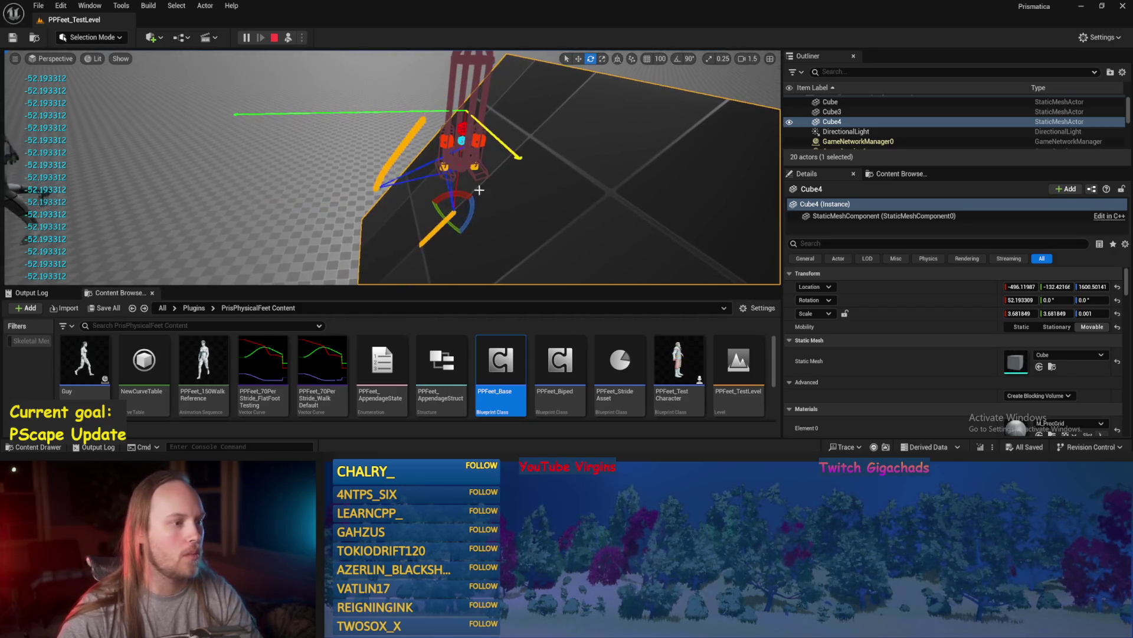
mouse_move(425, 228)
left_mouse_down()
mouse_move(408, 227)
mouse_move(430, 230)
mouse_move(412, 192)
mouse_move(460, 240)
mouse_move(468, 222)
mouse_move(463, 231)
mouse_move(422, 213)
mouse_move(446, 229)
left_mouse_up()
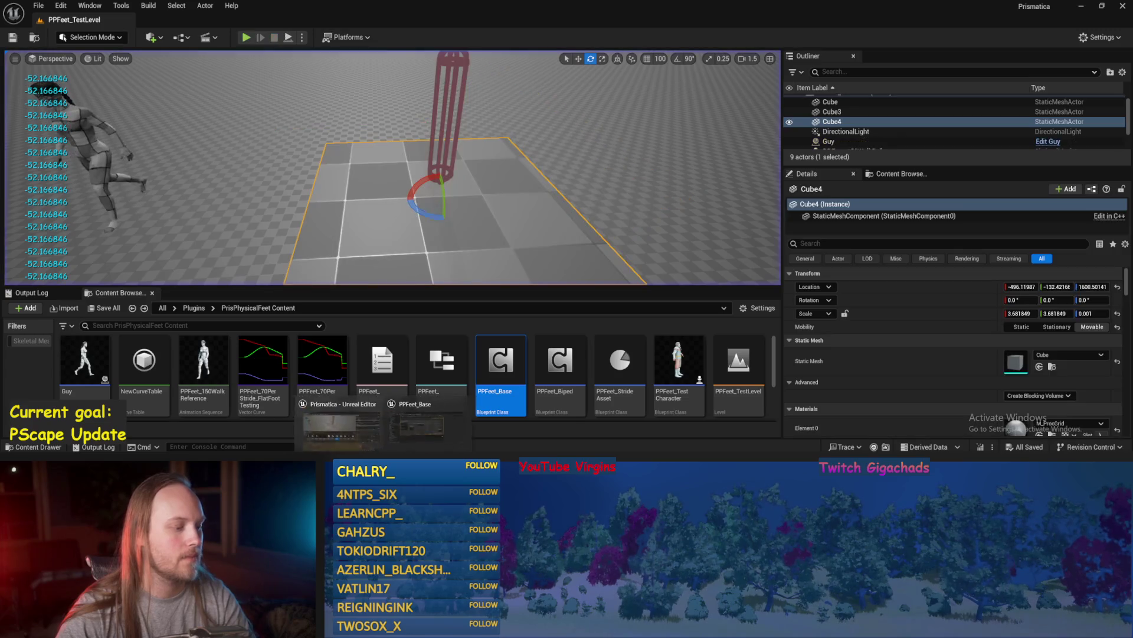
double_click(500, 363)
- Compile and save PPFeet_Base near the dot and second cross nodes
key("ctrl+s")
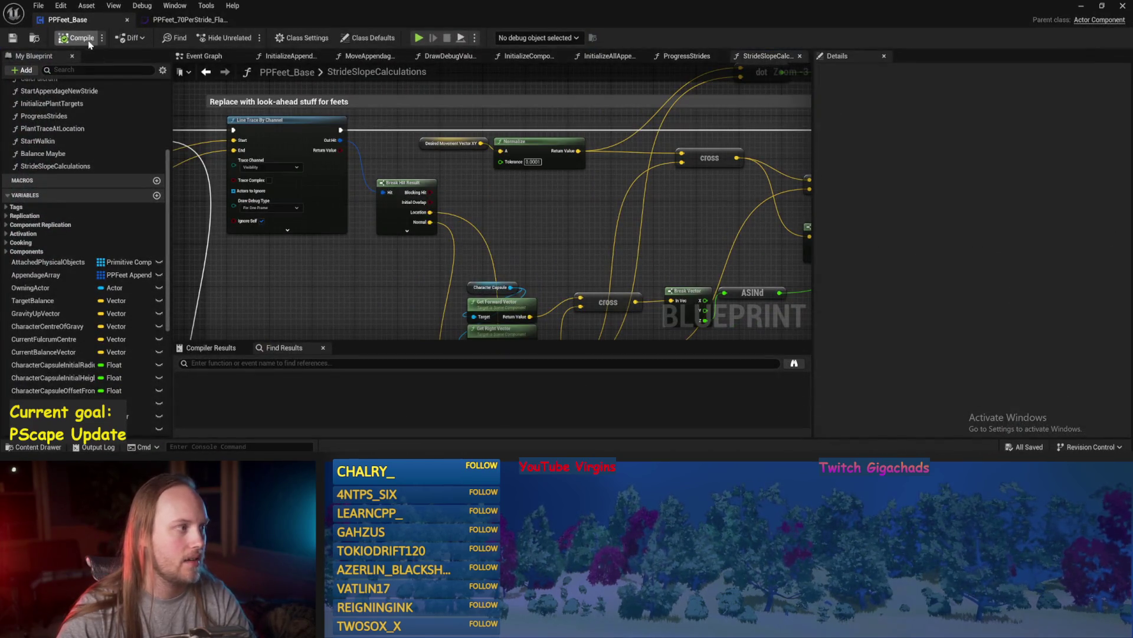
left_click(19, 37)
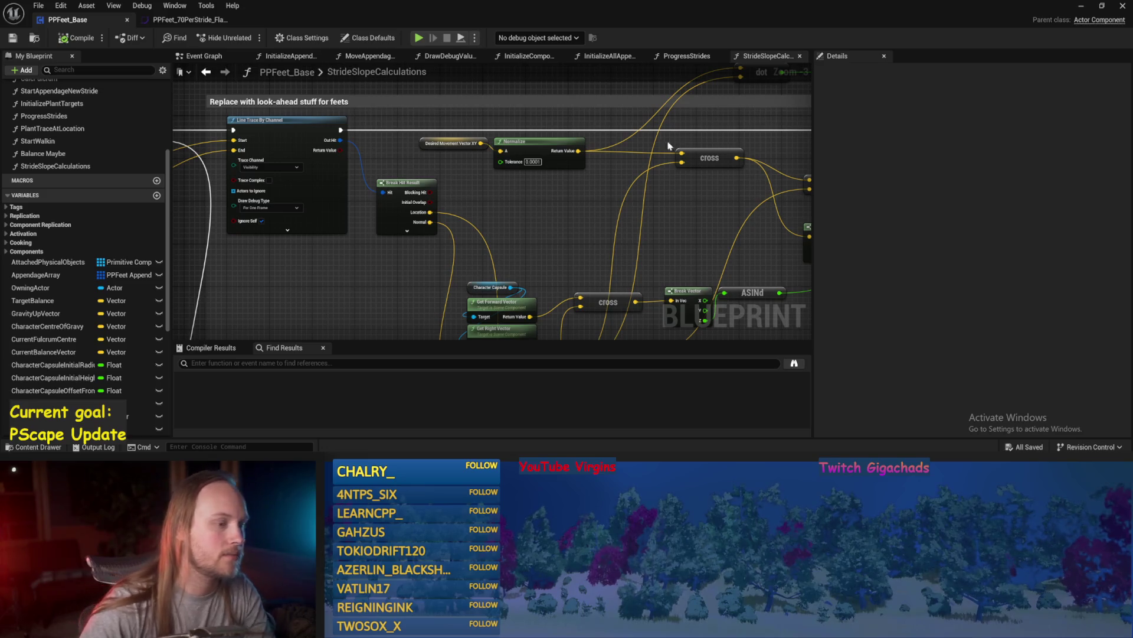
mouse_move(736, 264)
left_mouse_down()
mouse_move(693, 220)
mouse_move(473, 247)
mouse_move(539, 157)
left_mouse_up()
key("ctrl+s")
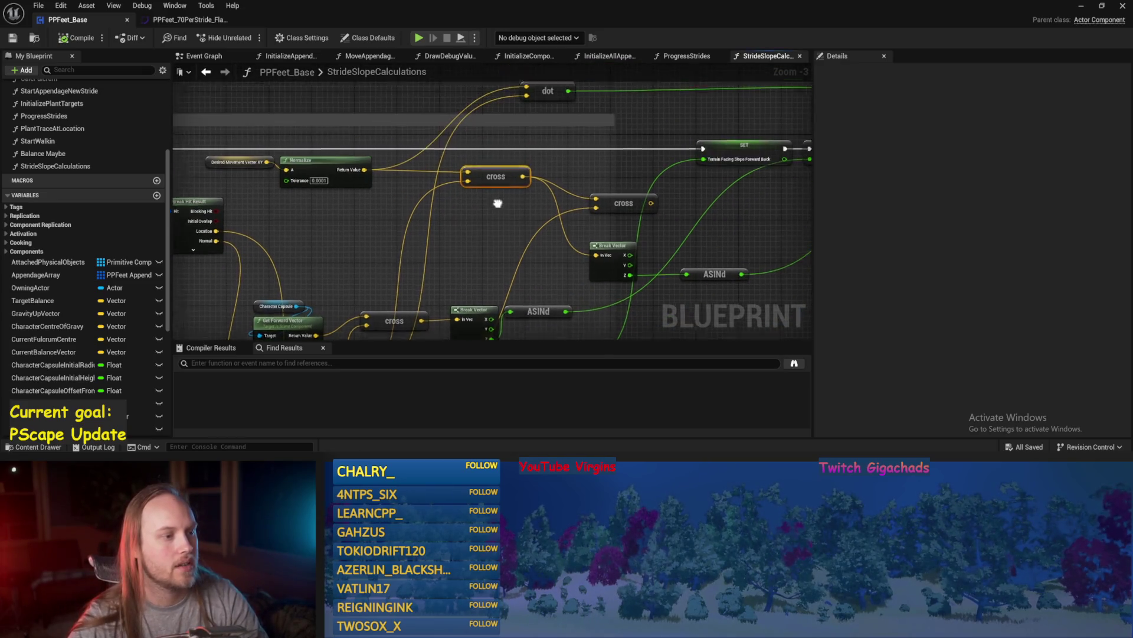
key("ctrl+s")
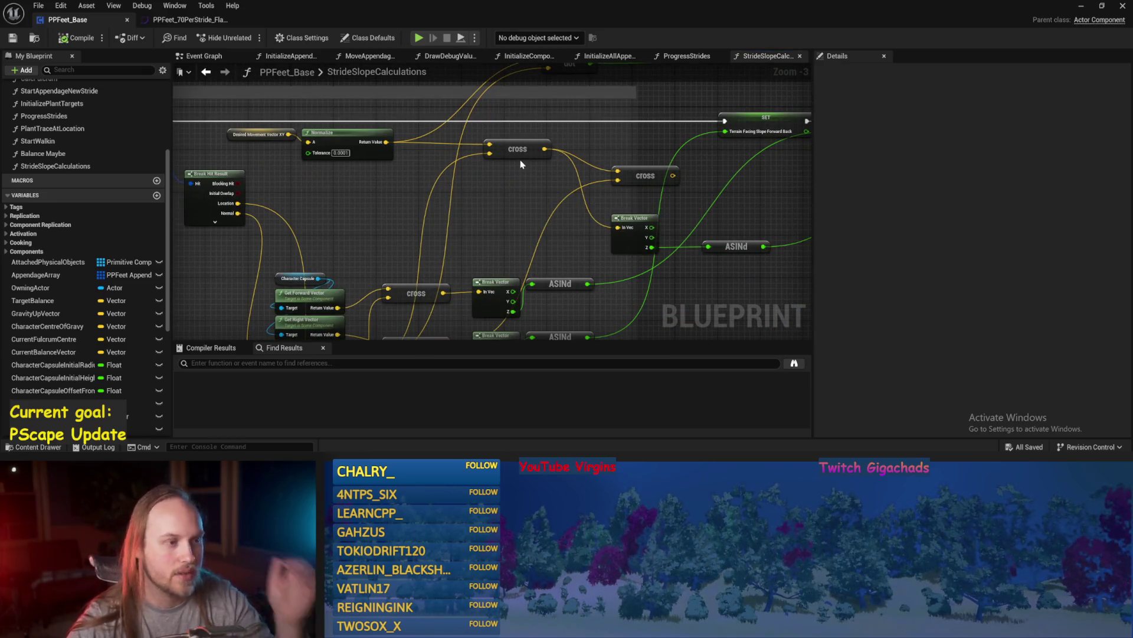
- Connect the last SET node's exec to Draw Debug Arrow and return to the level
scroll(516, 154, "down", 1)
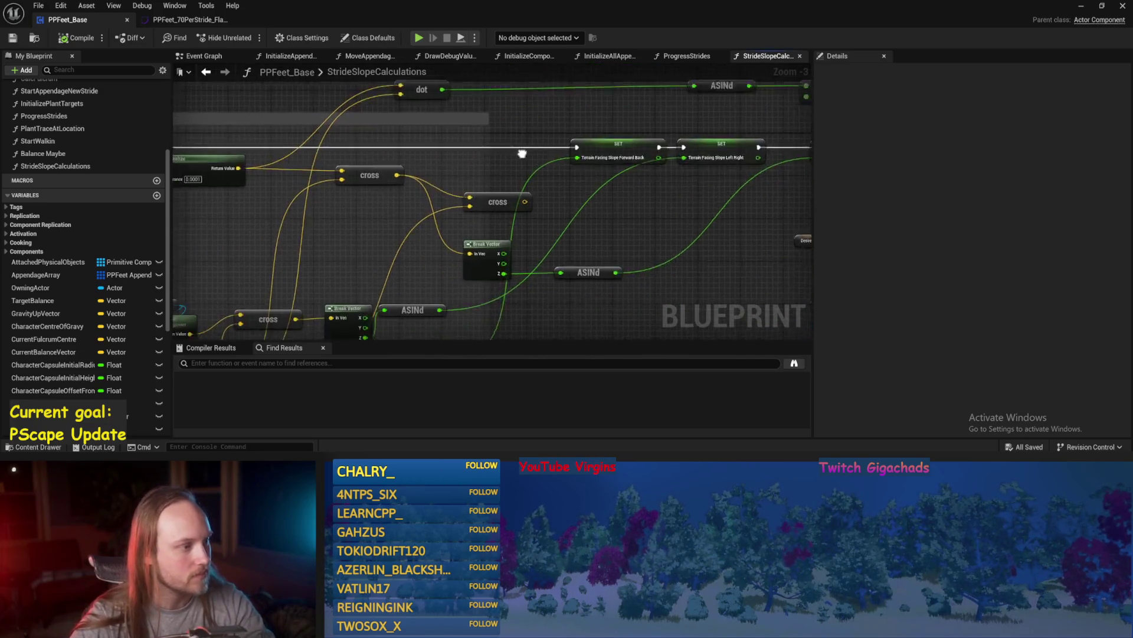
mouse_move(578, 234)
left_mouse_down()
mouse_move(539, 182)
mouse_move(1007, 159)
mouse_move(1128, 201)
mouse_move(551, 220)
mouse_move(481, 271)
mouse_move(333, 266)
mouse_move(255, 135)
mouse_move(265, 135)
left_mouse_up()
scroll(551, 221, "down", 1)
scroll(481, 272, "up", 1)
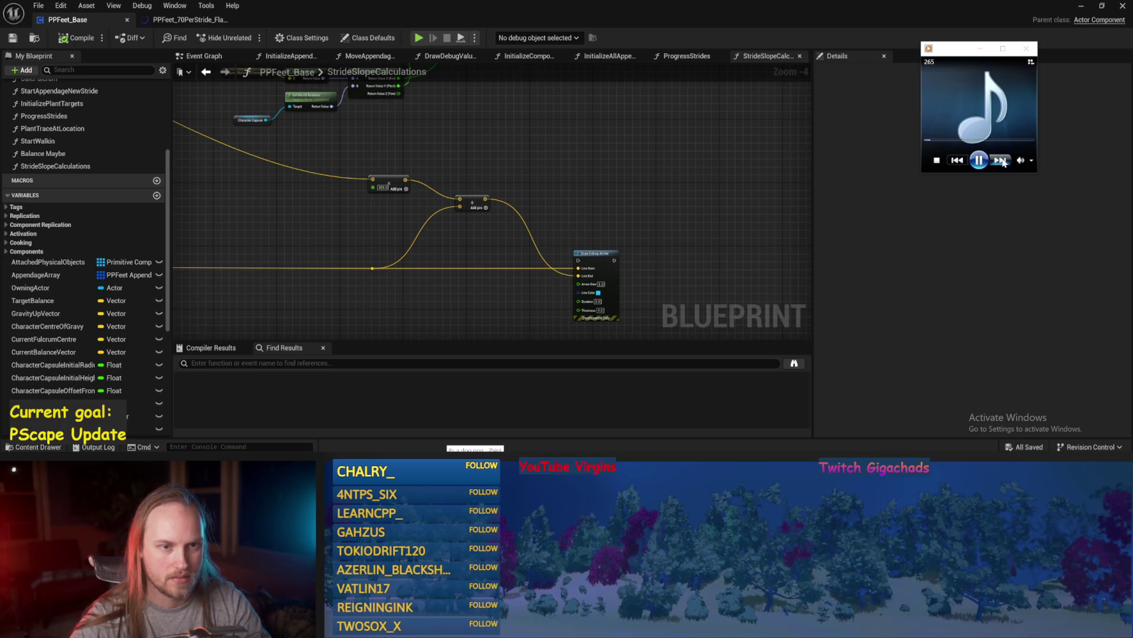
mouse_move(571, 201)
left_mouse_down()
mouse_move(639, 219)
mouse_move(624, 152)
mouse_move(616, 285)
mouse_move(648, 201)
mouse_move(637, 291)
mouse_move(627, 169)
left_mouse_up()
scroll(627, 169, "up", 1)
left_click_drag(551, 167, 632, 165)
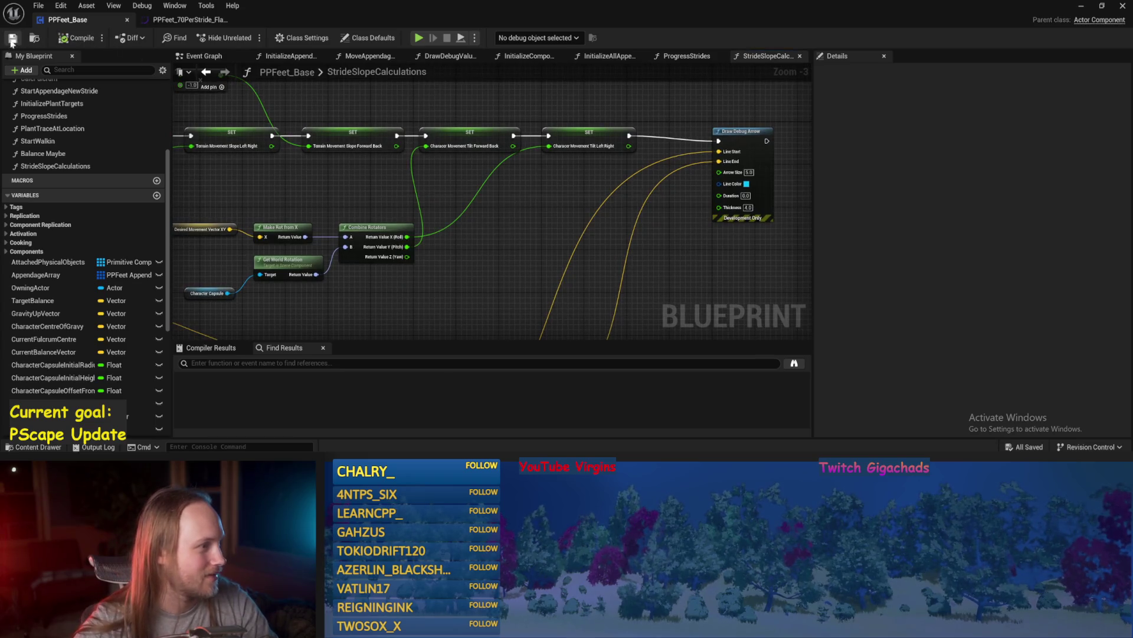
key("alt+Tab")
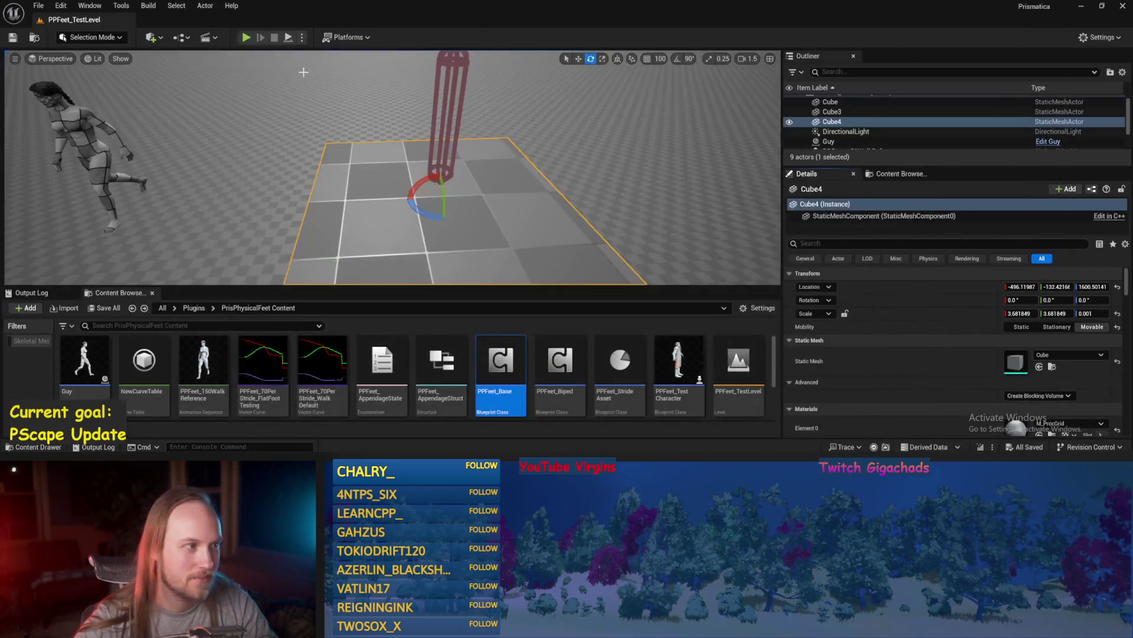
- Play-test the level, tilting Cube4 about its X axis to two different angles
left_click(288, 37)
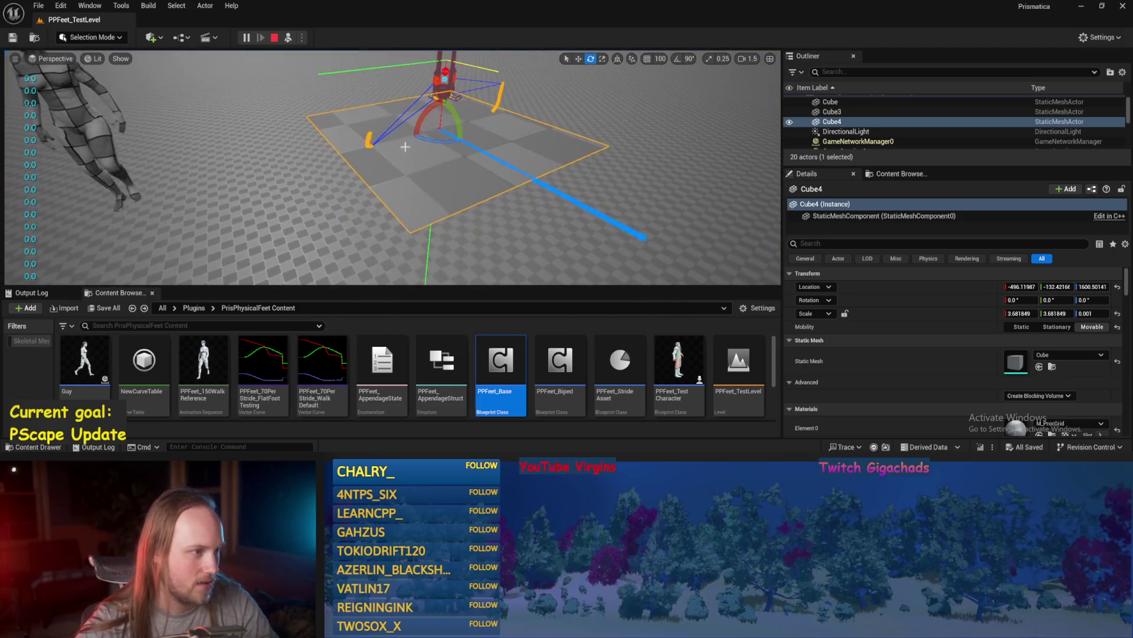
left_click_drag(433, 101, 588, 276)
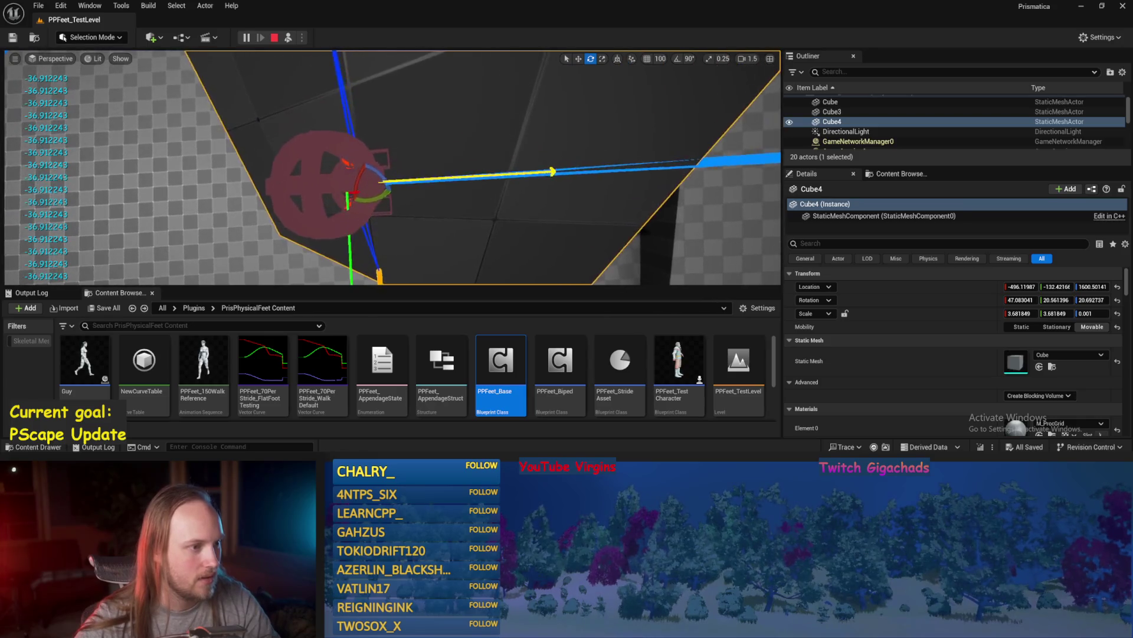
mouse_move(402, 180)
left_mouse_down()
mouse_move(416, 188)
mouse_move(392, 207)
mouse_move(421, 184)
mouse_move(380, 172)
mouse_move(366, 200)
left_mouse_up()
- End the play test, save the level, and Save All modified assets
key("Escape")
key("ctrl+s")
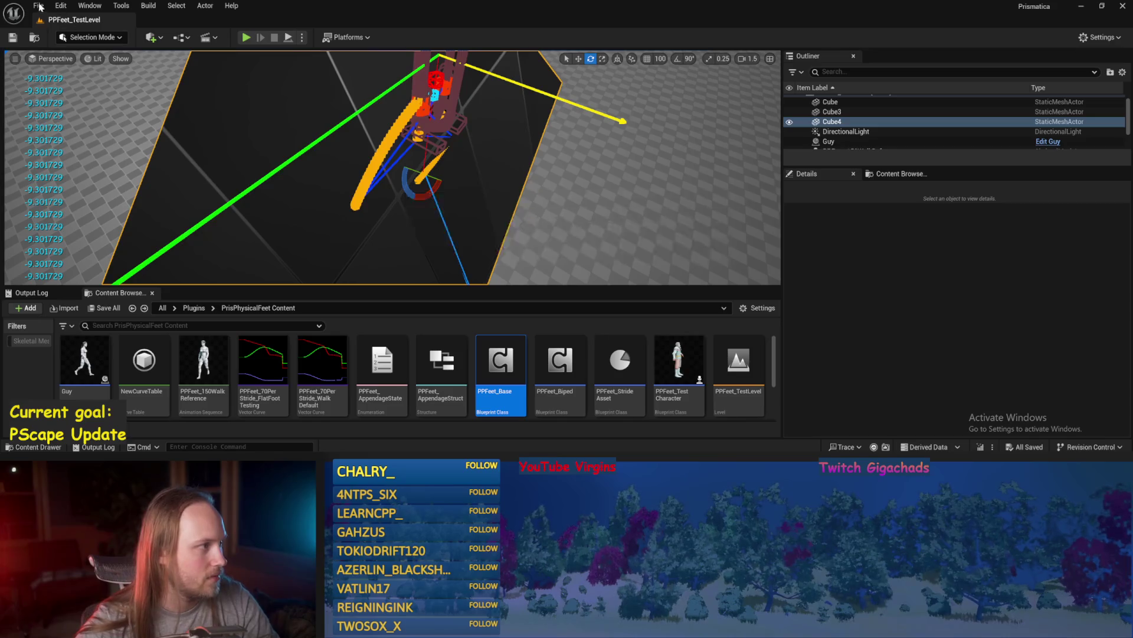
left_click(38, 5)
left_click(59, 147)
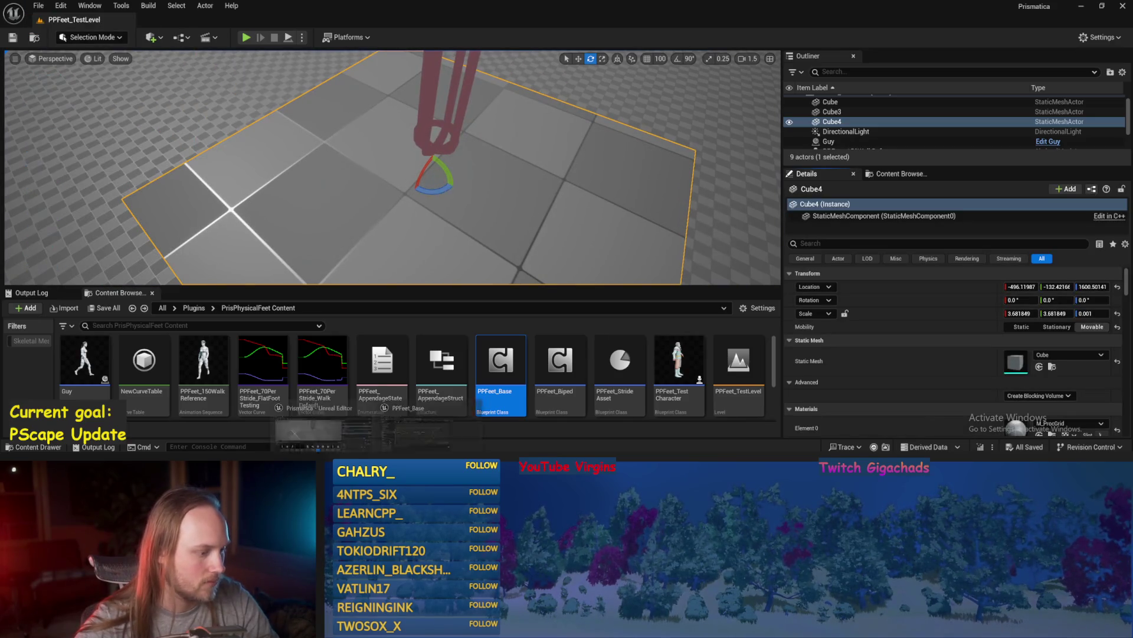
key("alt+Tab")
- Add a Rotate Vector node near Break Hit Result with Z rotation set to 90
left_click_drag(462, 246, 597, 215)
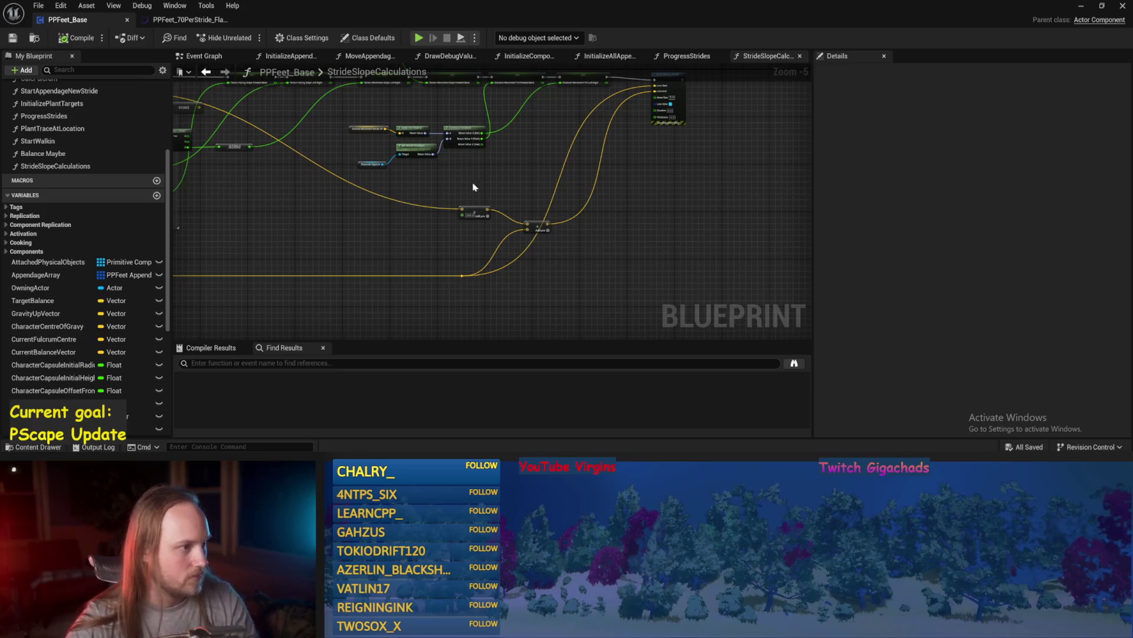
scroll(544, 239, "up", 1)
mouse_move(497, 237)
left_mouse_down()
mouse_move(621, 258)
mouse_move(574, 248)
left_mouse_up()
mouse_move(444, 244)
left_mouse_down()
mouse_move(596, 253)
mouse_move(442, 181)
mouse_move(389, 177)
mouse_move(463, 169)
mouse_move(407, 153)
left_mouse_up()
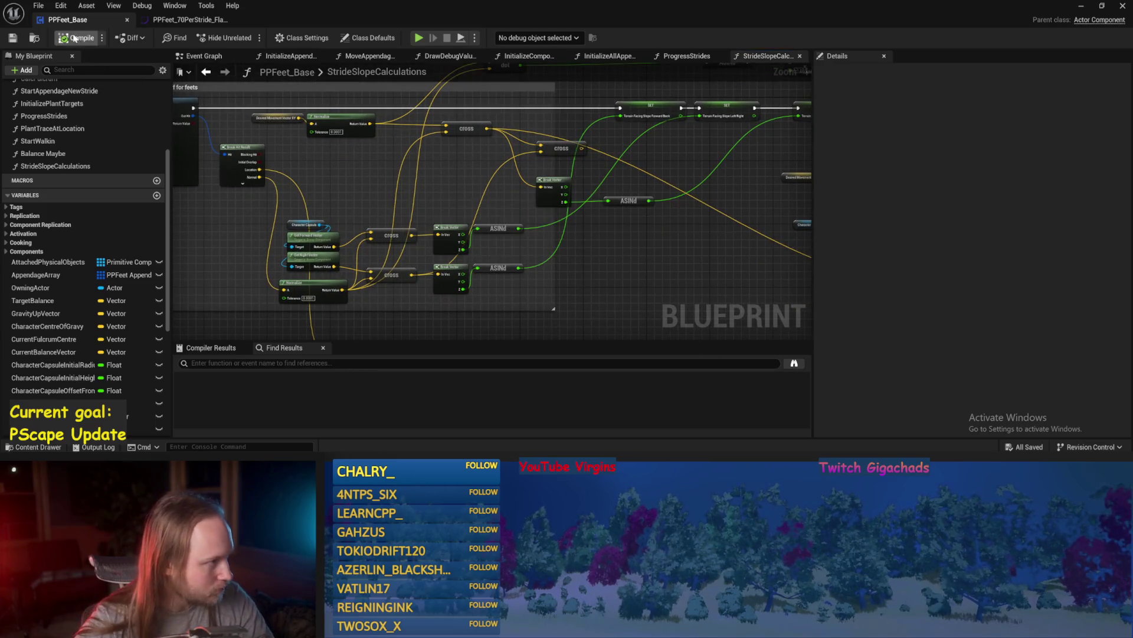
scroll(365, 216, "up", 2)
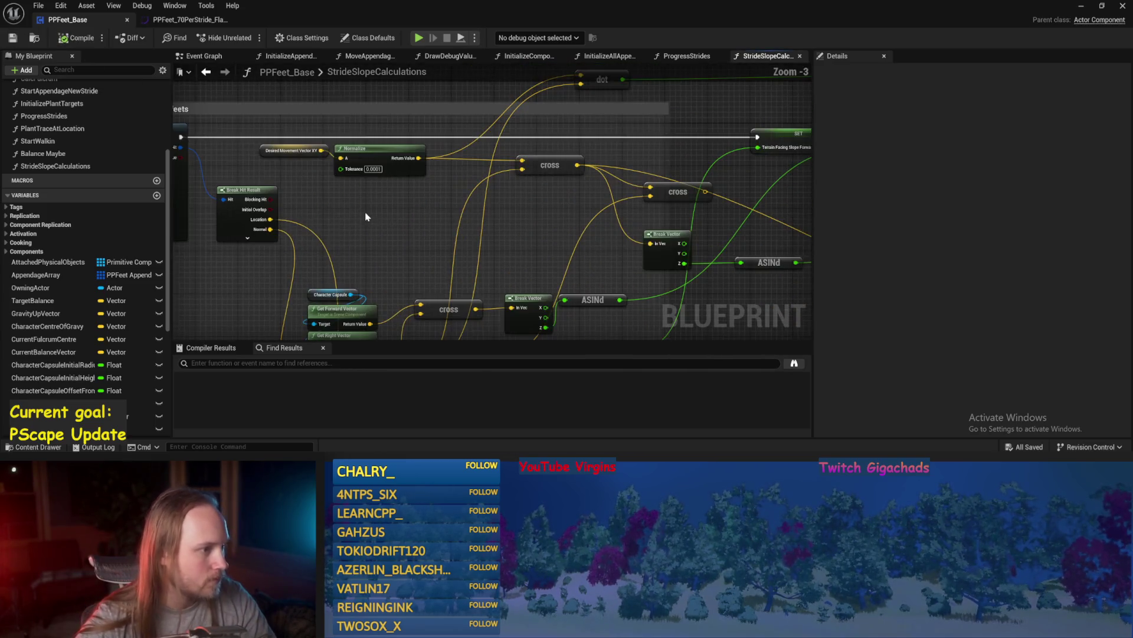
left_click_drag(383, 217, 354, 205)
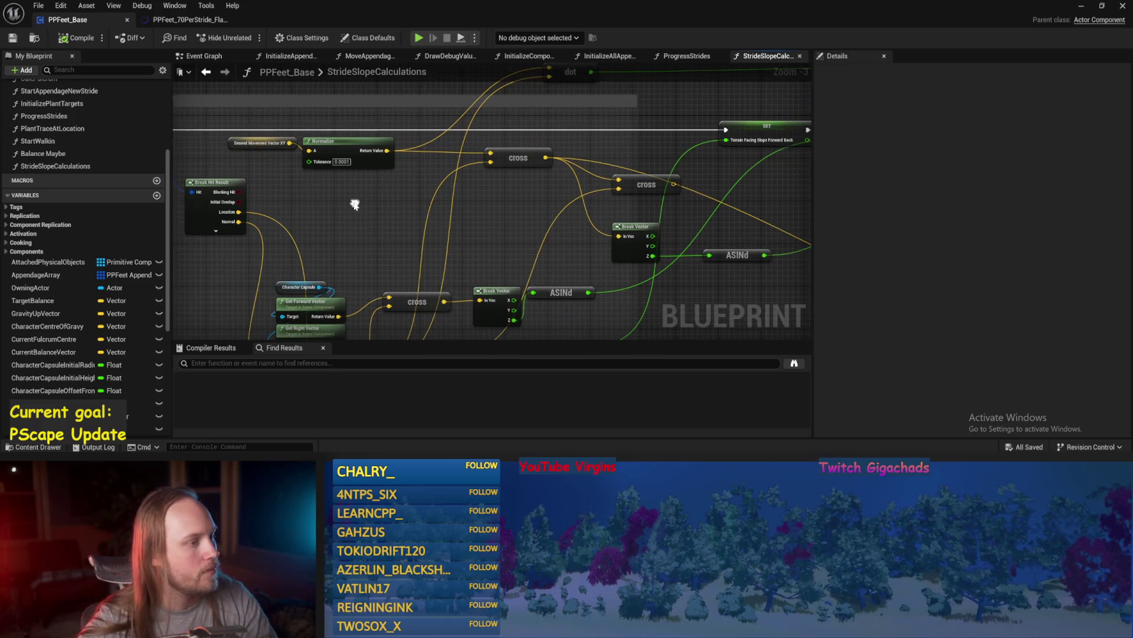
right_click(316, 190)
type("rotate vec")
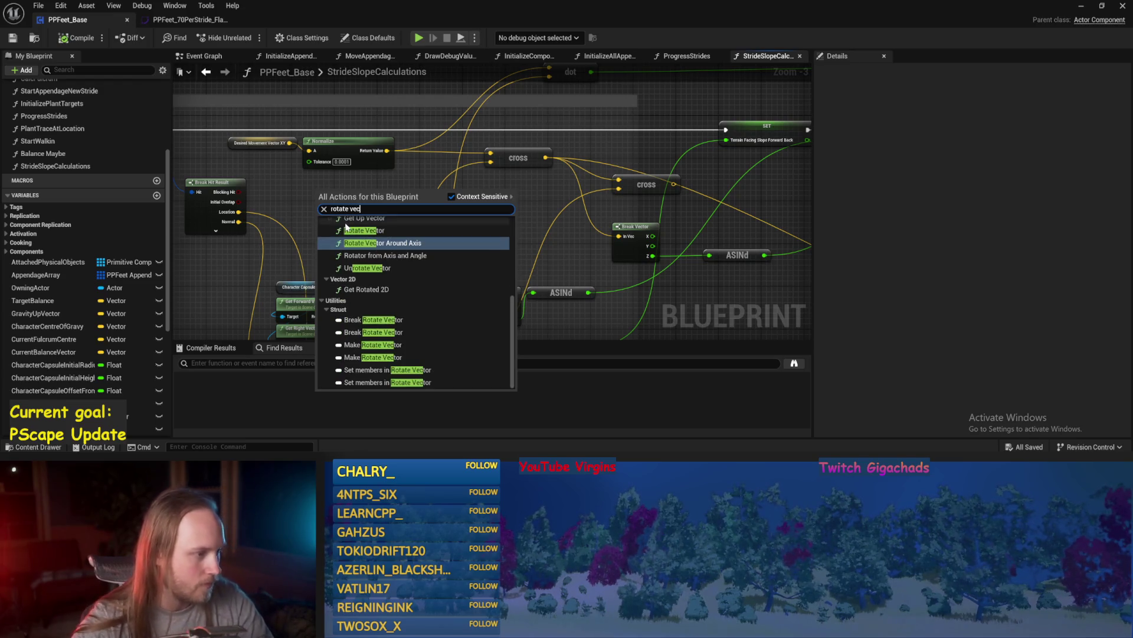
left_click(356, 230)
scroll(356, 229, "up", 2)
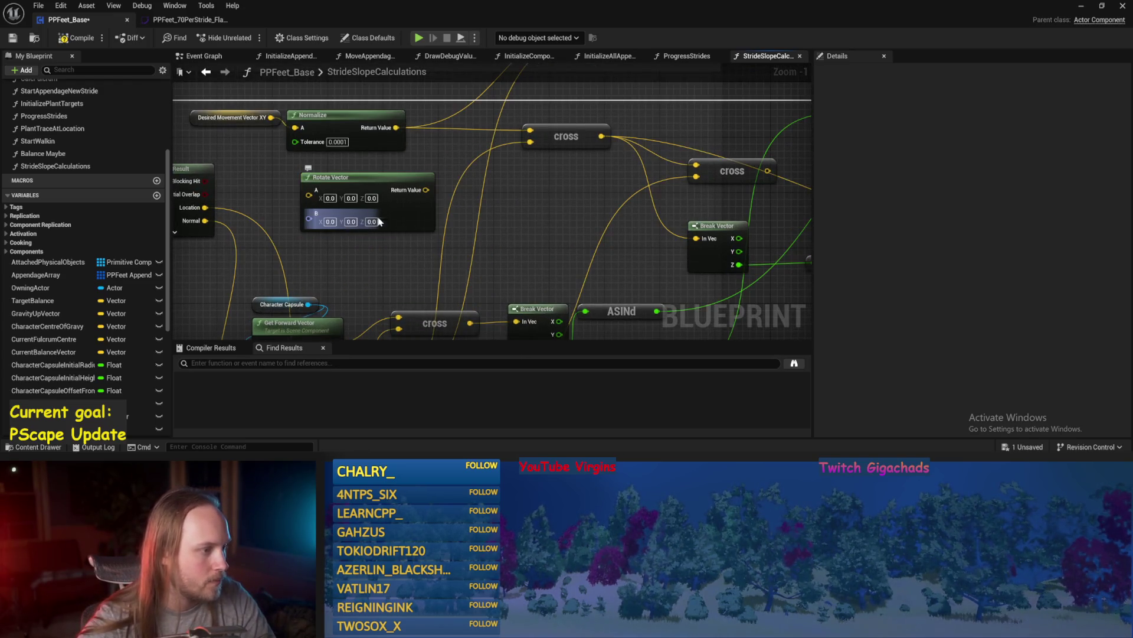
type("90")
key("Return")
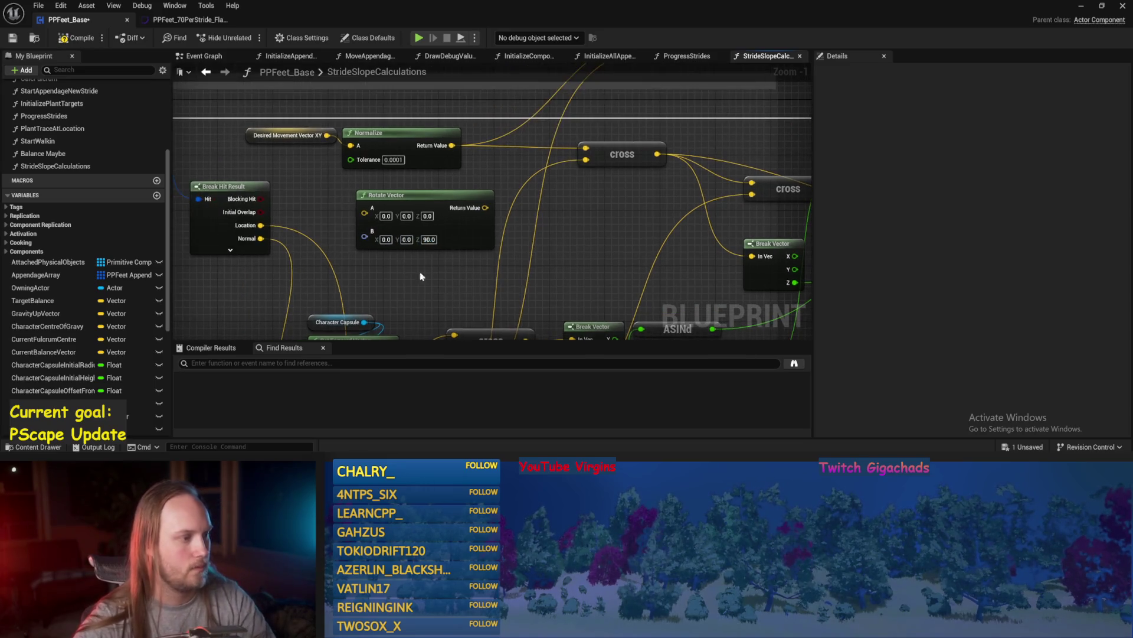
- Feed the normalized movement vector into Rotate Vector's A, then compile and save
left_click_drag(327, 135, 362, 215)
mouse_move(453, 146)
left_mouse_down()
mouse_move(369, 218)
mouse_move(506, 221)
left_mouse_up()
scroll(368, 218, "down", 2)
left_click(311, 204)
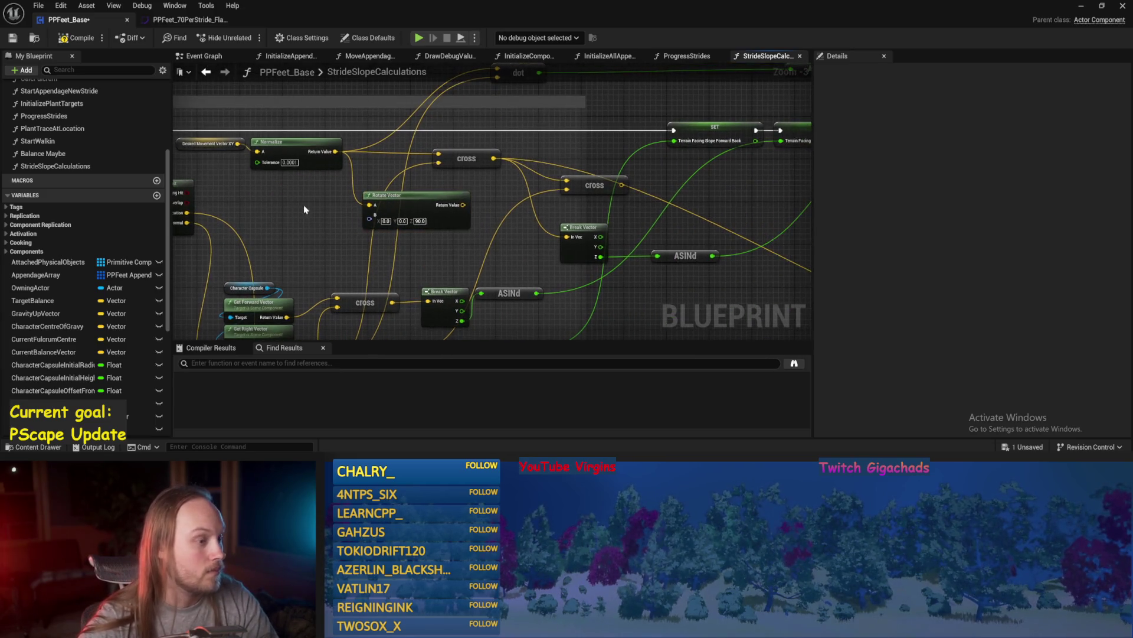
key("ctrl+s")
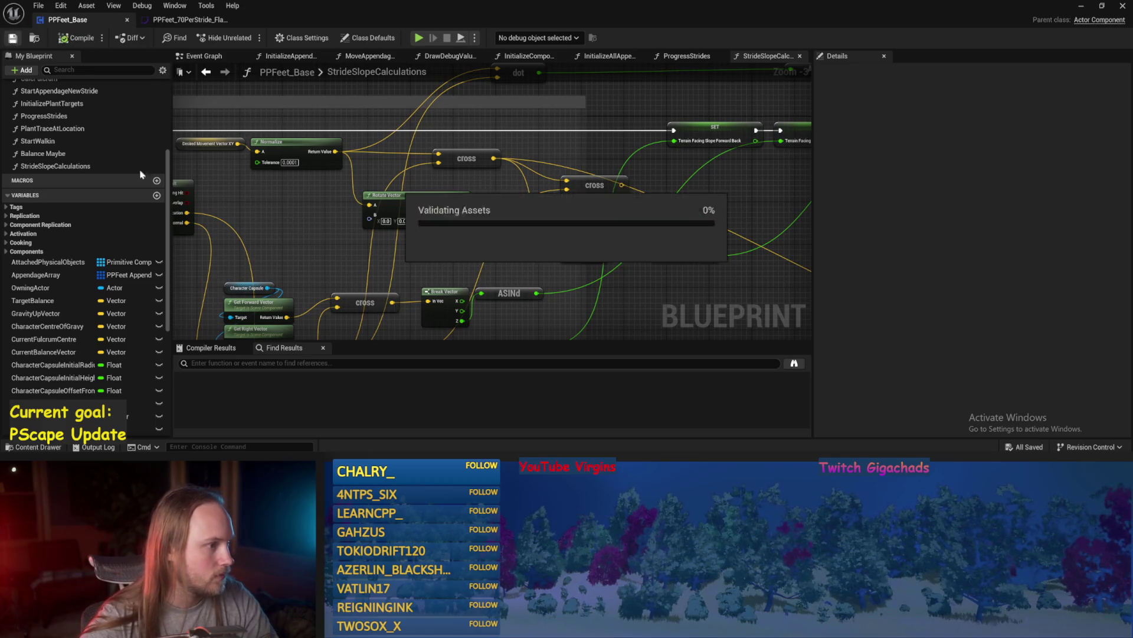
- Wire the rotated vector and the lower normalized vector into the lower cross node
mouse_move(263, 242)
left_mouse_down()
mouse_move(384, 231)
mouse_move(288, 199)
mouse_move(426, 246)
mouse_move(390, 251)
left_mouse_up()
scroll(390, 251, "down", 1)
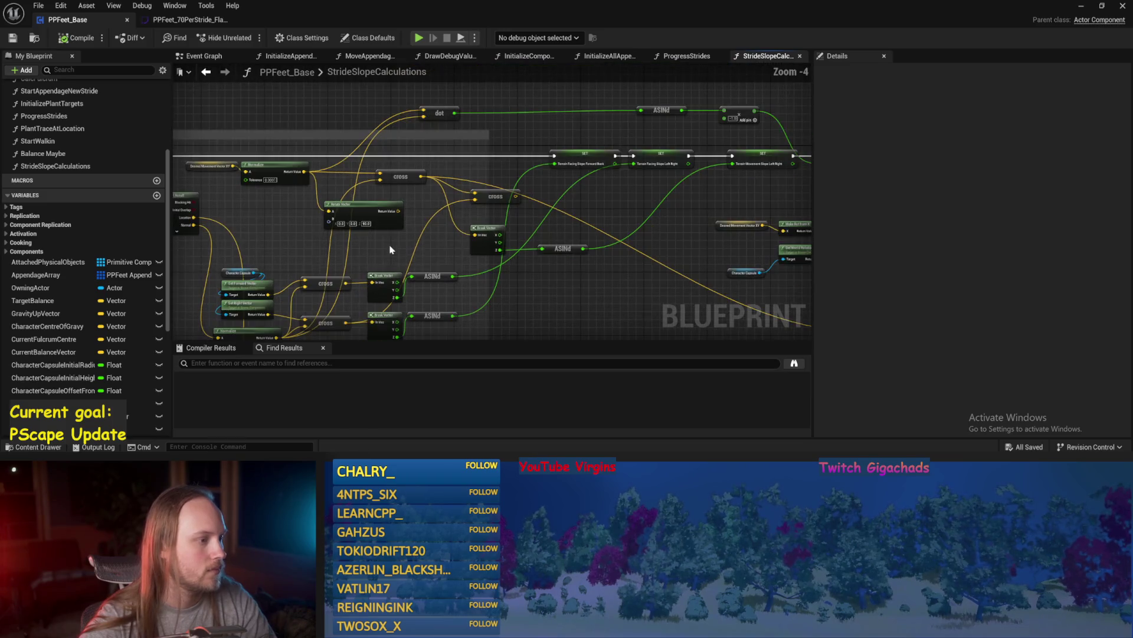
left_click_drag(399, 212, 477, 198)
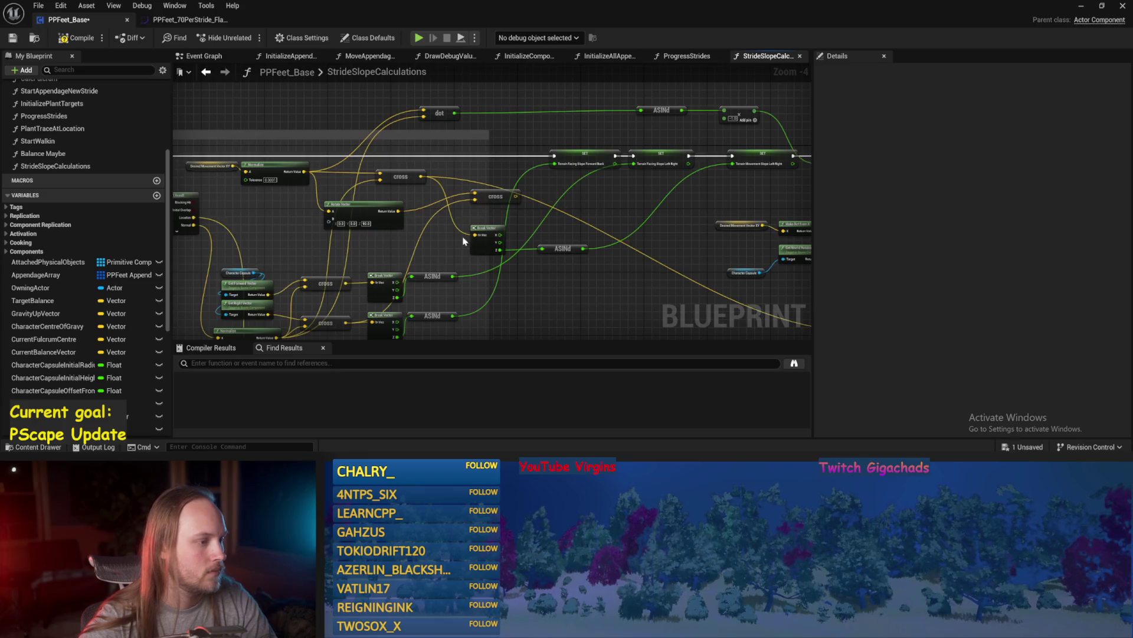
left_click_drag(462, 236, 462, 203)
mouse_move(275, 300)
left_mouse_down()
mouse_move(493, 166)
mouse_move(474, 156)
left_mouse_up()
left_click_drag(585, 176, 527, 175)
key("ctrl+s")
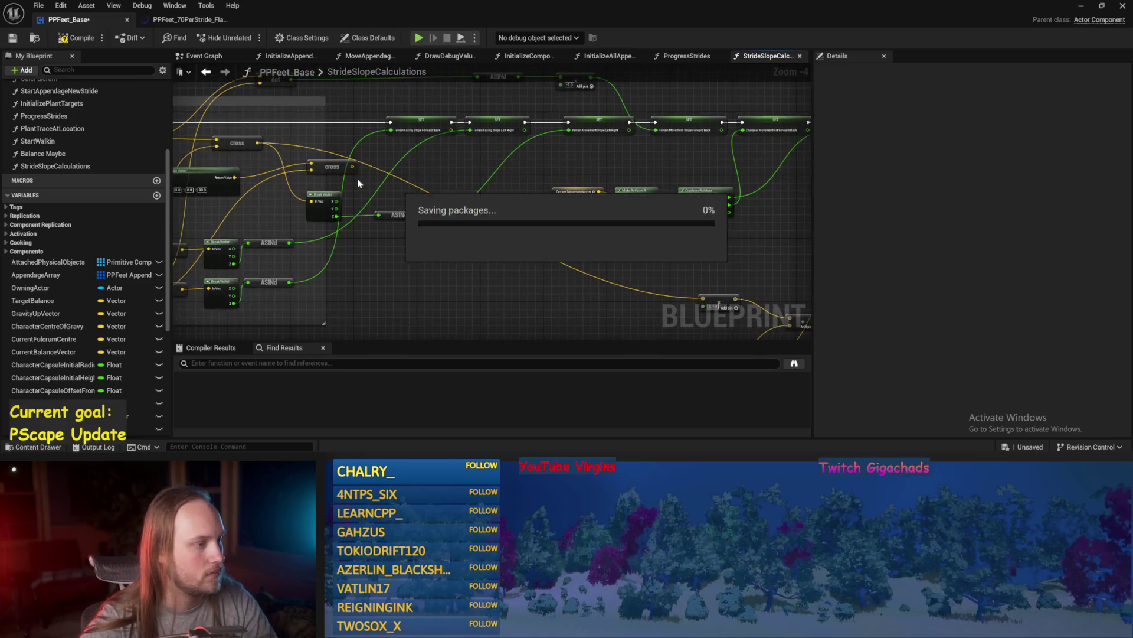
- Compile PPFeet_Base, check the SET chain and Draw Debug node, and return to the level
mouse_move(445, 170)
left_mouse_down()
mouse_move(395, 144)
mouse_move(358, 168)
mouse_move(376, 162)
mouse_move(680, 298)
left_mouse_up()
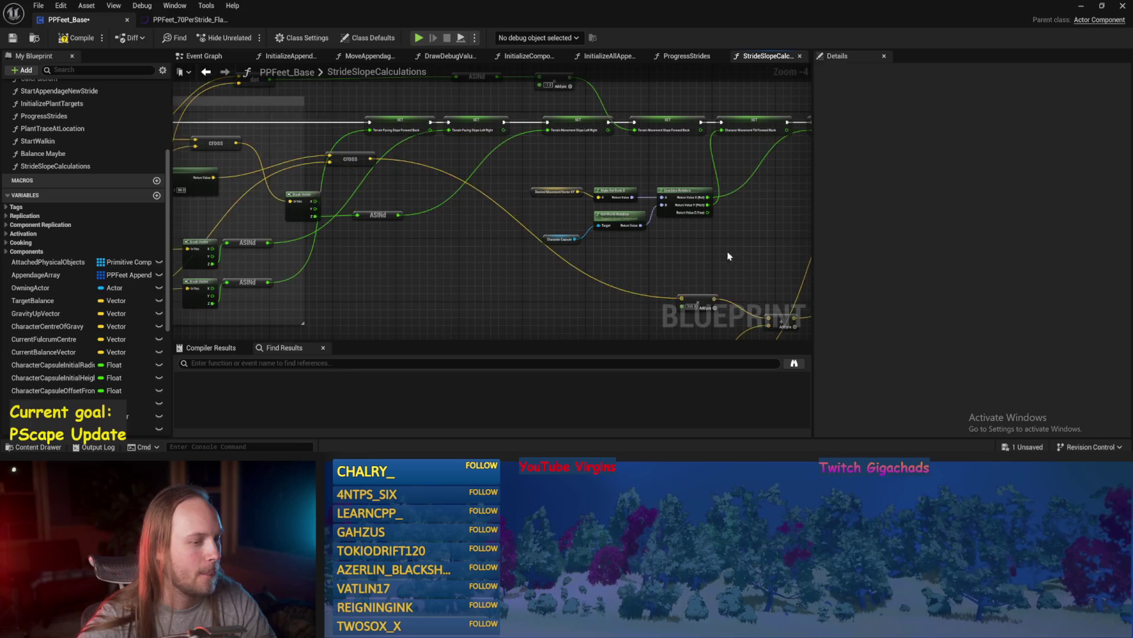
left_click(77, 38)
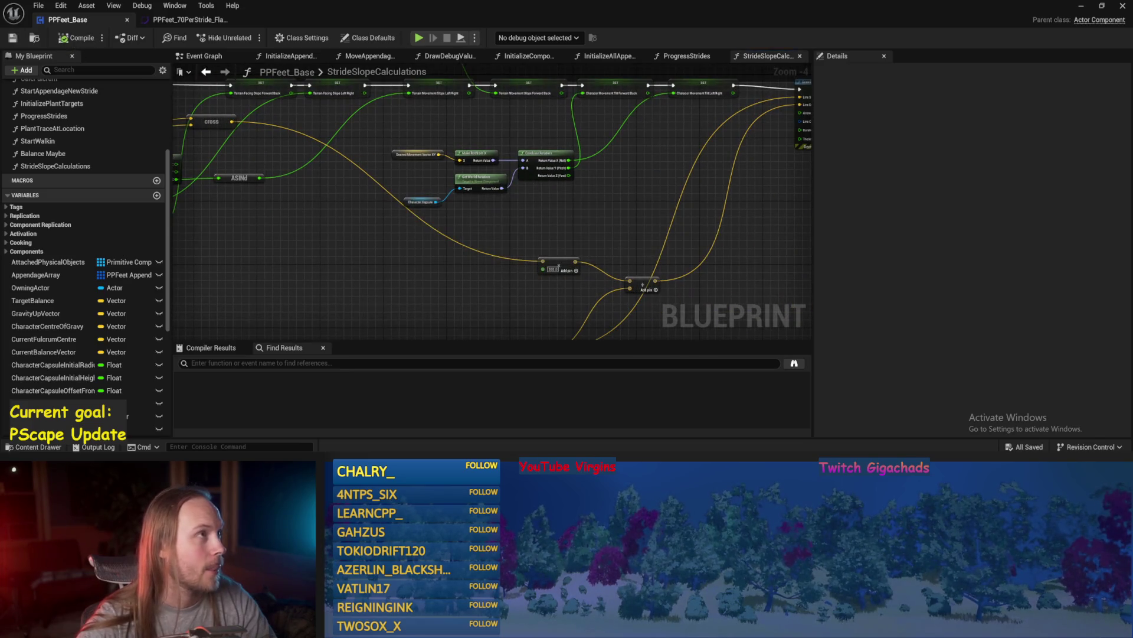
left_click_drag(592, 283, 480, 282)
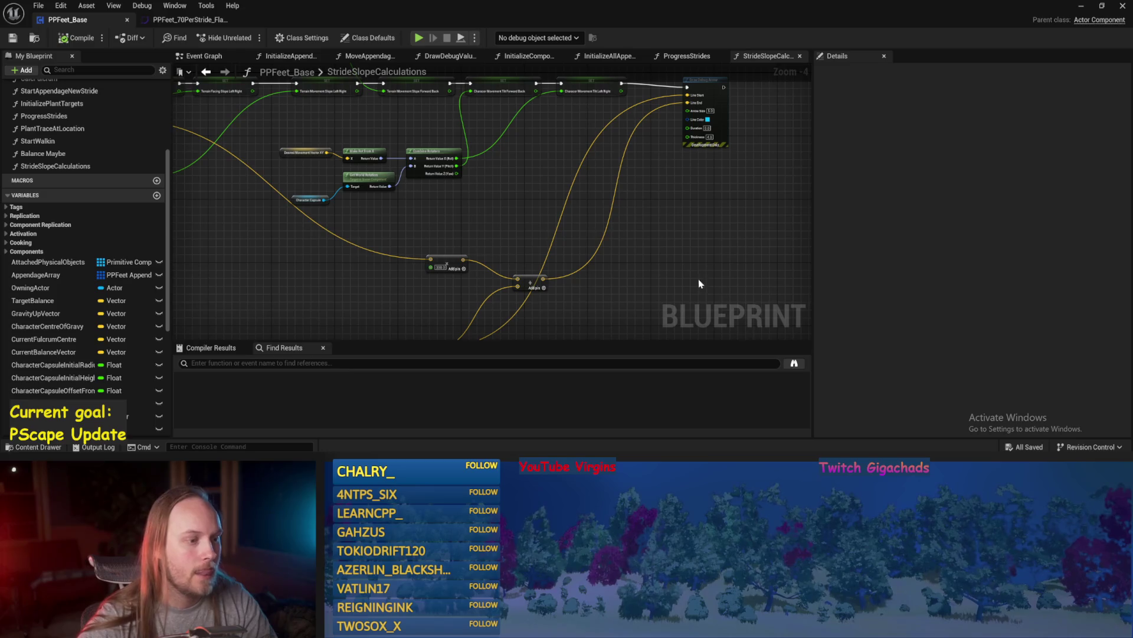
left_click(1080, 8)
- Play-test with Cube4 tilted to about 48°, -51°, -41°, then reopen PPFeet_Base at the cross and ASINd nodes
left_click(293, 37)
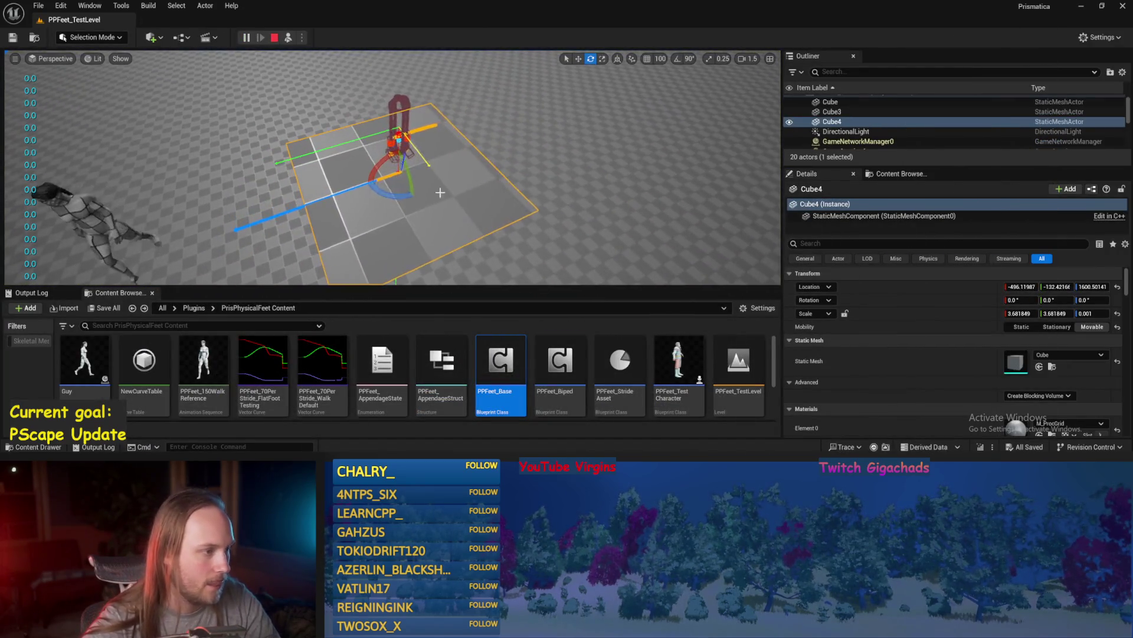
mouse_move(377, 188)
left_mouse_down()
mouse_move(422, 207)
mouse_move(413, 201)
mouse_move(401, 248)
mouse_move(413, 265)
mouse_move(412, 202)
mouse_move(422, 208)
left_mouse_up()
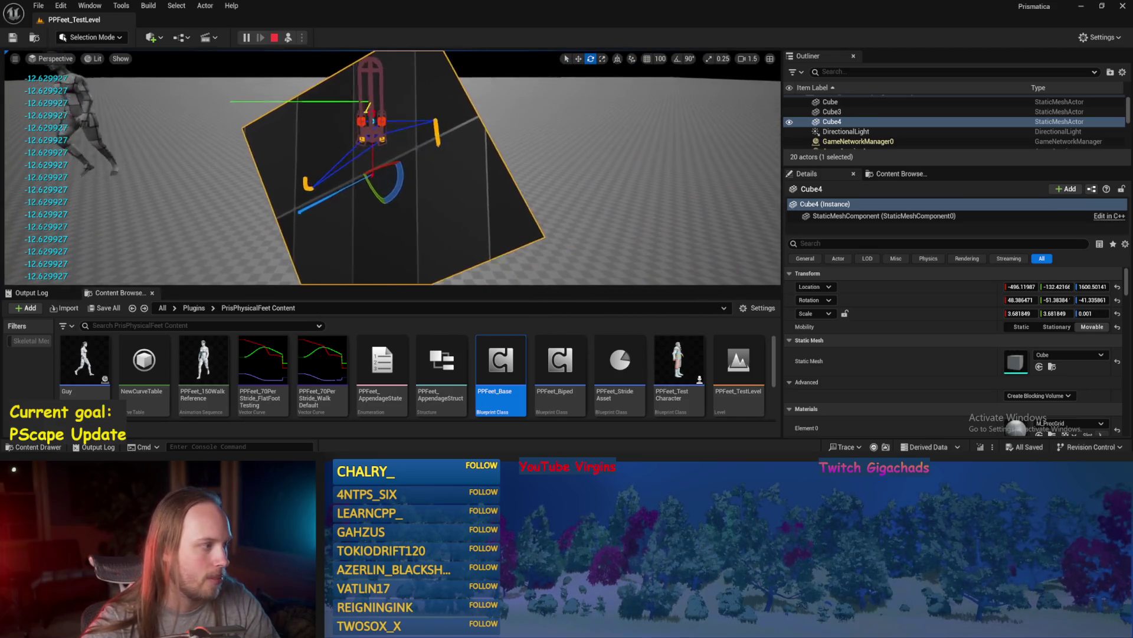
double_click(500, 360)
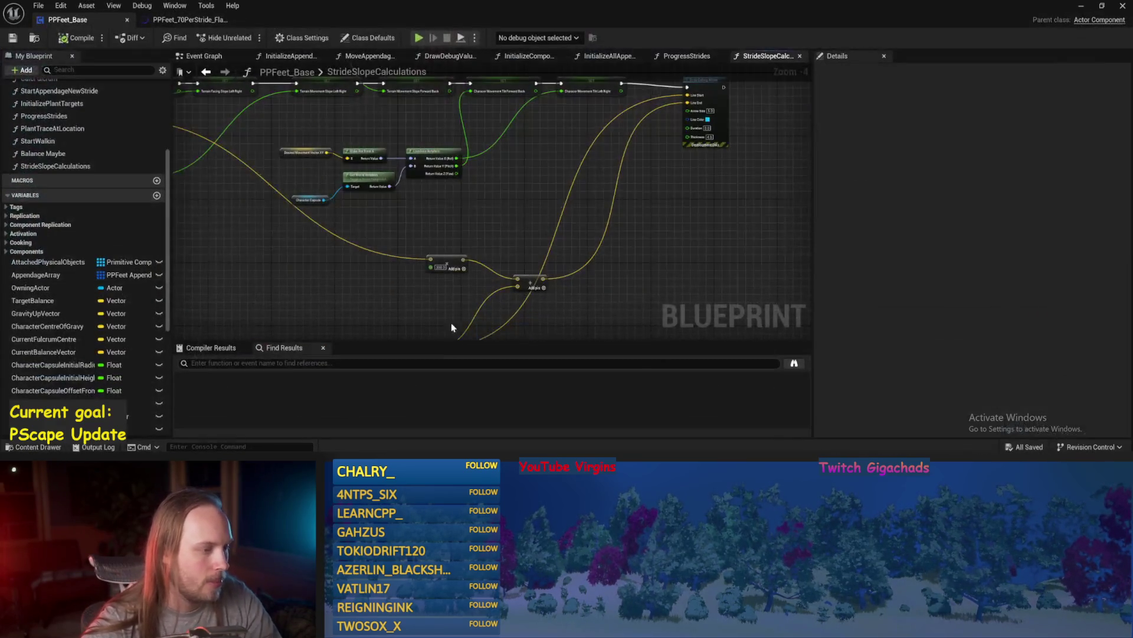
left_click_drag(451, 328, 544, 256)
left_click_drag(344, 232, 526, 278)
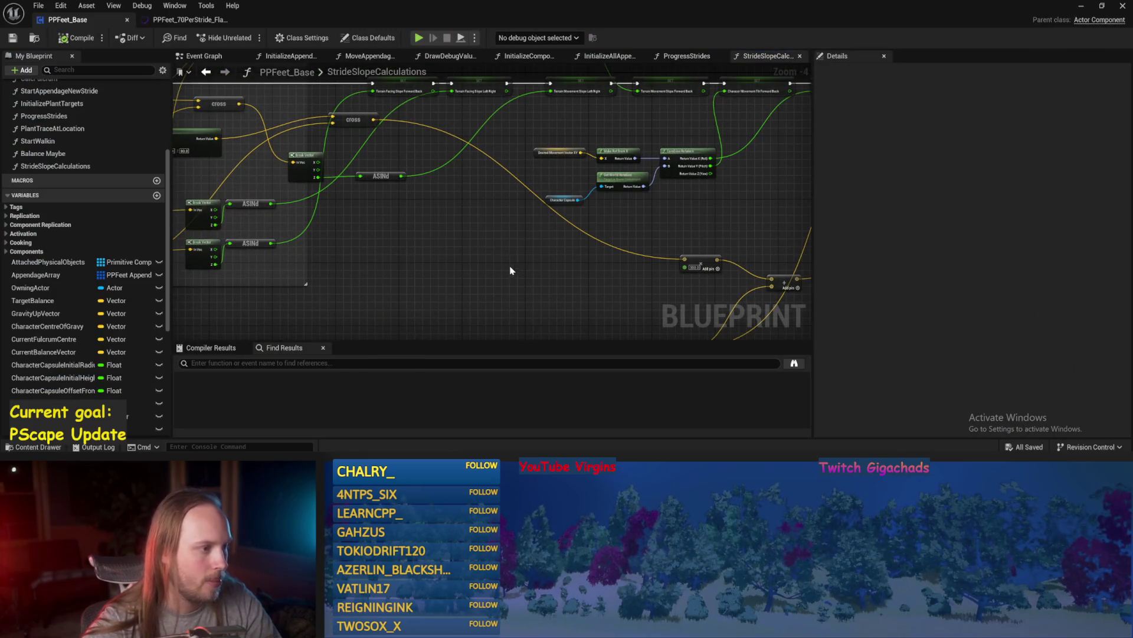
mouse_move(458, 250)
left_mouse_down()
mouse_move(448, 246)
mouse_move(462, 258)
mouse_move(587, 240)
mouse_move(635, 291)
mouse_move(435, 159)
mouse_move(564, 148)
left_mouse_up()
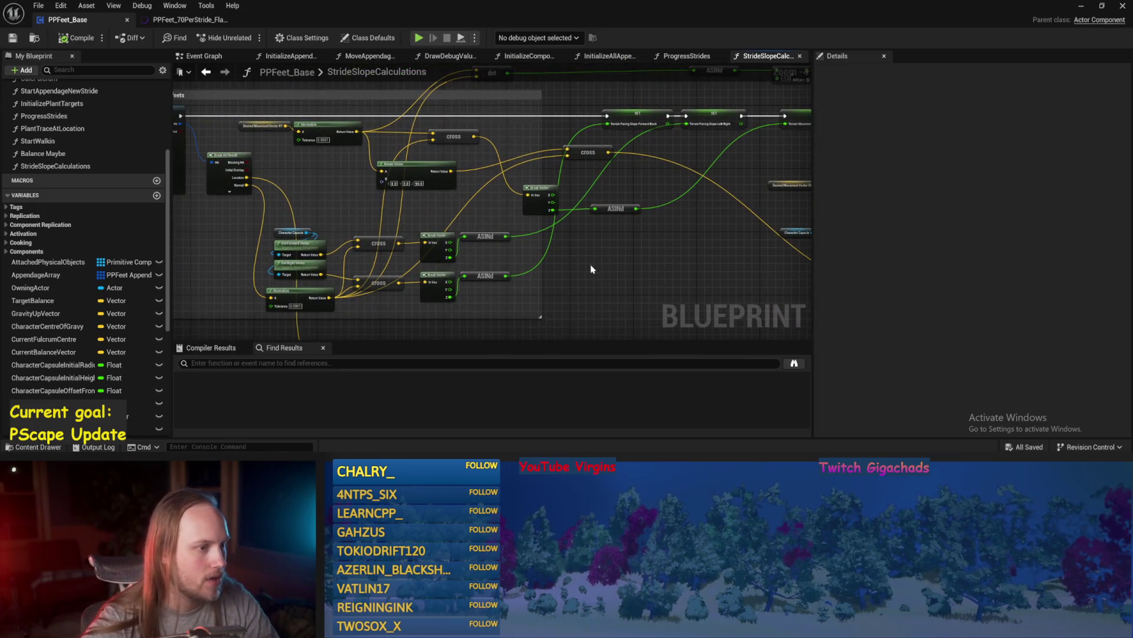
scroll(582, 252, "up", 2)
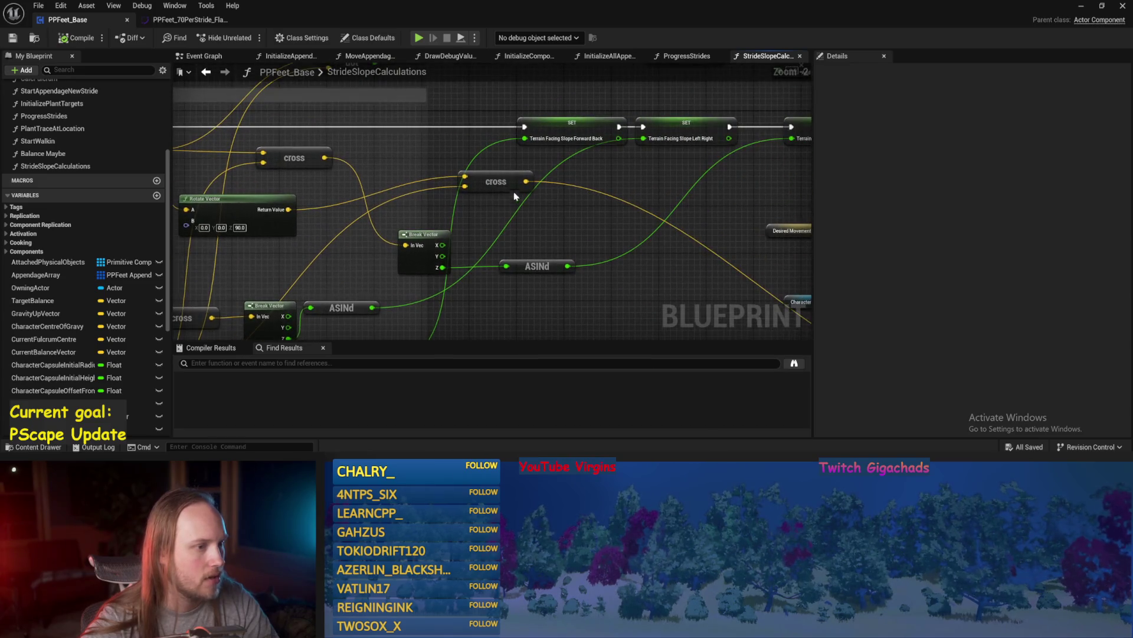
left_click_drag(524, 181, 607, 228)
key("Escape")
mouse_move(499, 190)
left_mouse_down()
mouse_move(504, 202)
mouse_move(587, 126)
mouse_move(664, 118)
mouse_move(444, 173)
mouse_move(359, 108)
left_mouse_up()
key("ctrl+s")
left_click_drag(435, 167, 527, 266)
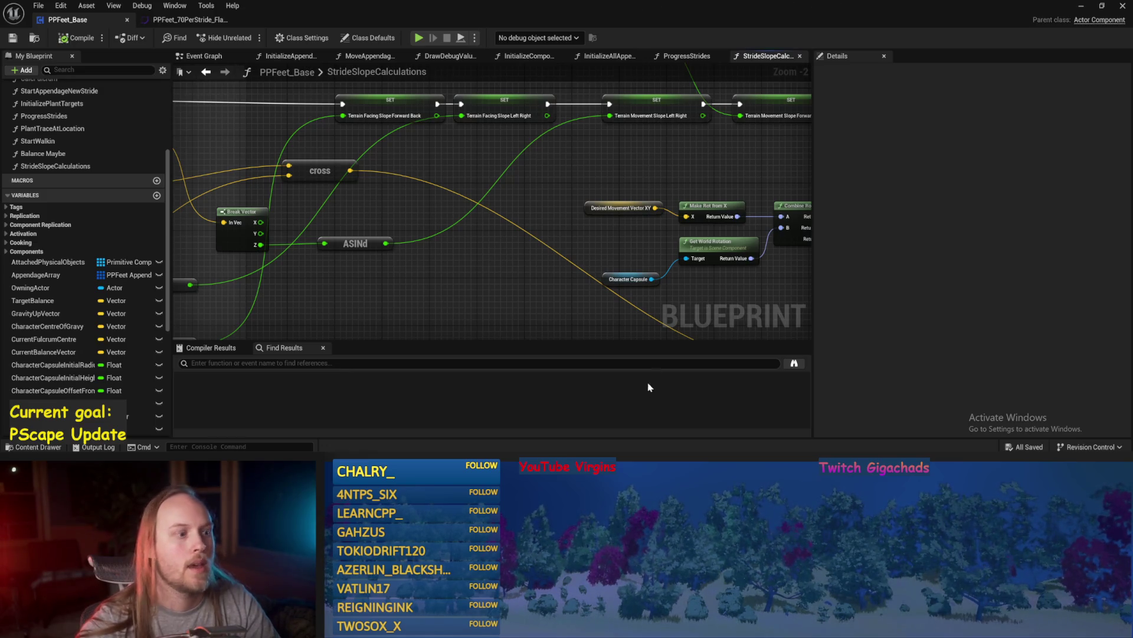
- Add a Normalize node fed by the cross product's output
left_click_drag(430, 195, 501, 169)
left_click_drag(422, 144, 460, 147)
type("normaliz")
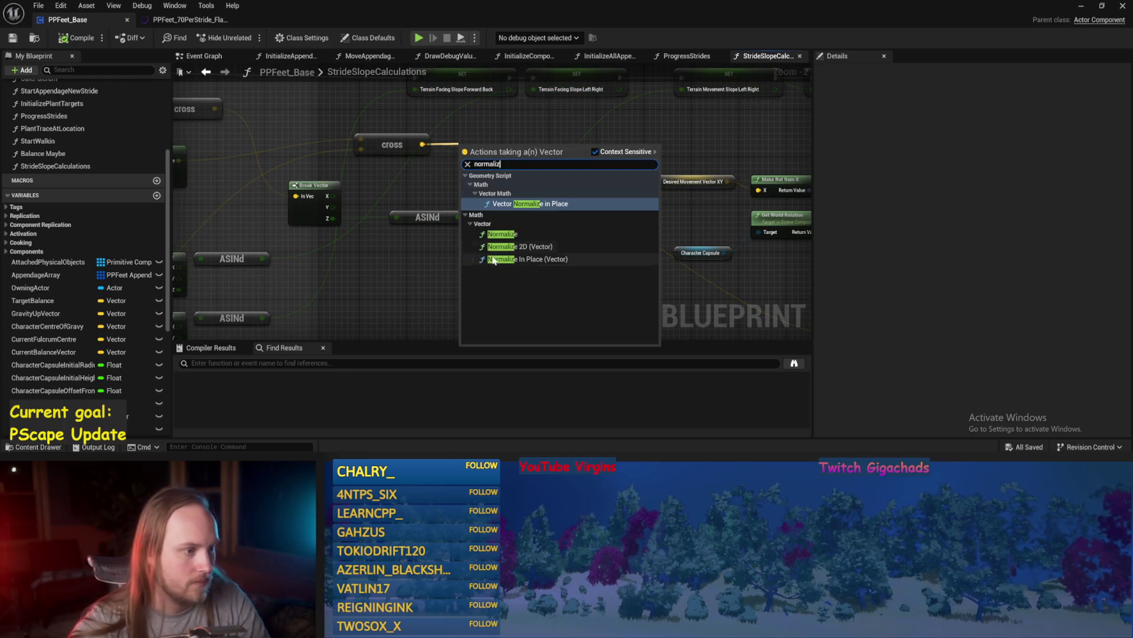
left_click(502, 233)
- Add a Break Vector node after Normalize and compile the blueprint
mouse_move(577, 184)
left_mouse_down()
mouse_move(734, 172)
mouse_move(345, 202)
mouse_move(435, 246)
mouse_move(449, 366)
mouse_move(486, 345)
left_mouse_up()
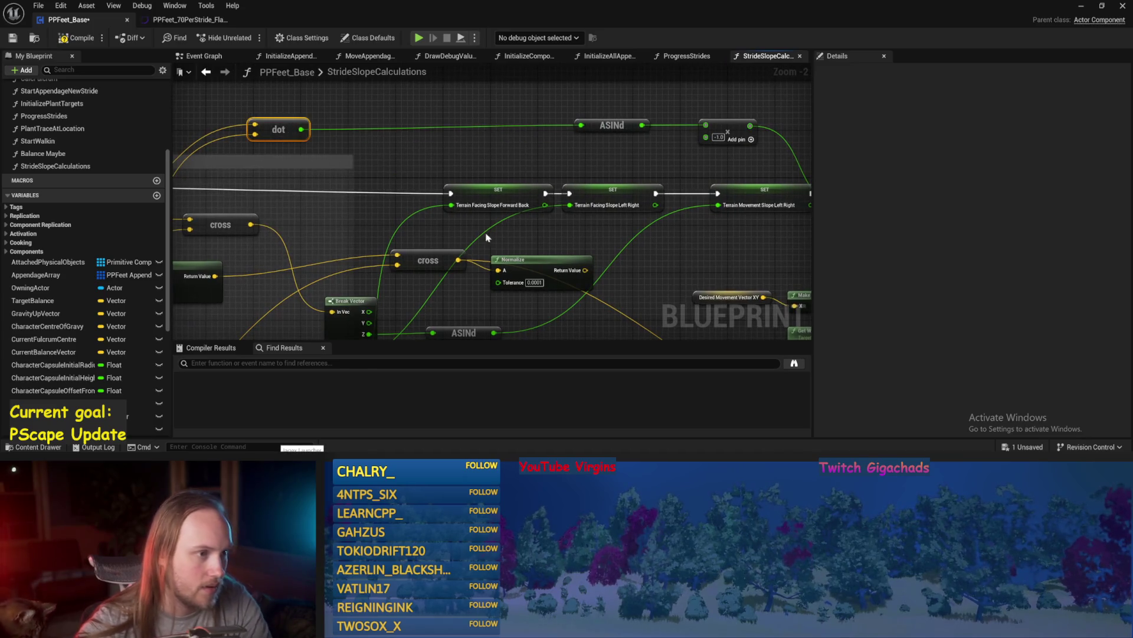
mouse_move(585, 269)
left_mouse_down()
mouse_move(520, 121)
mouse_move(534, 118)
mouse_move(462, 132)
left_mouse_up()
type("brea")
left_click(562, 156)
left_click(77, 38)
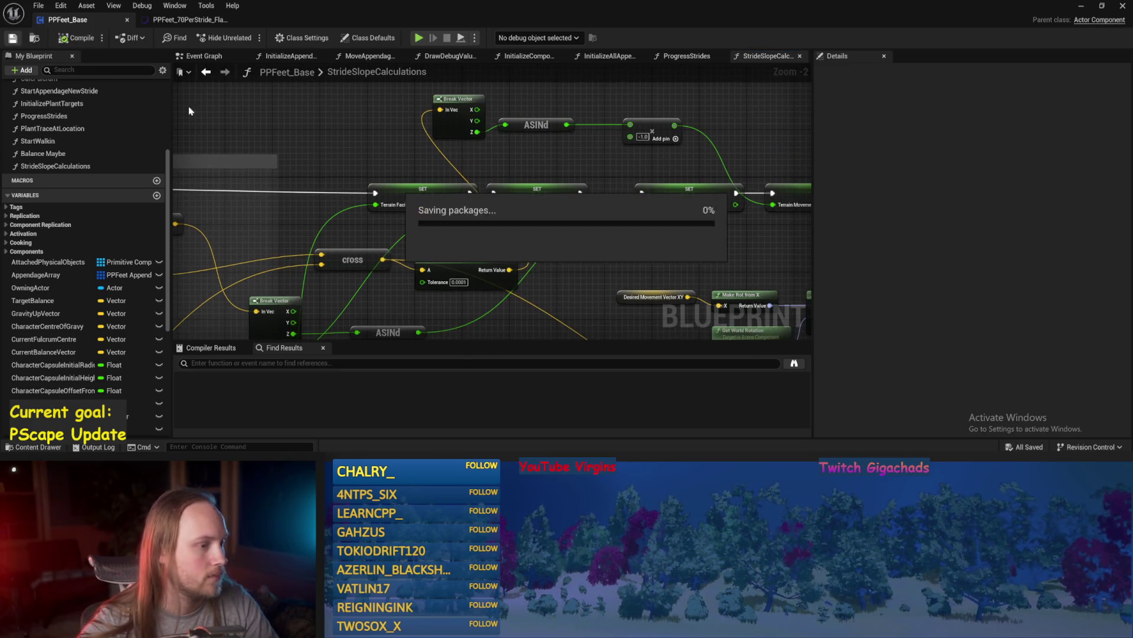
- Run a play test of PPFeet_TestLevel to check the slope value
left_click(1083, 8)
key("alt+p")
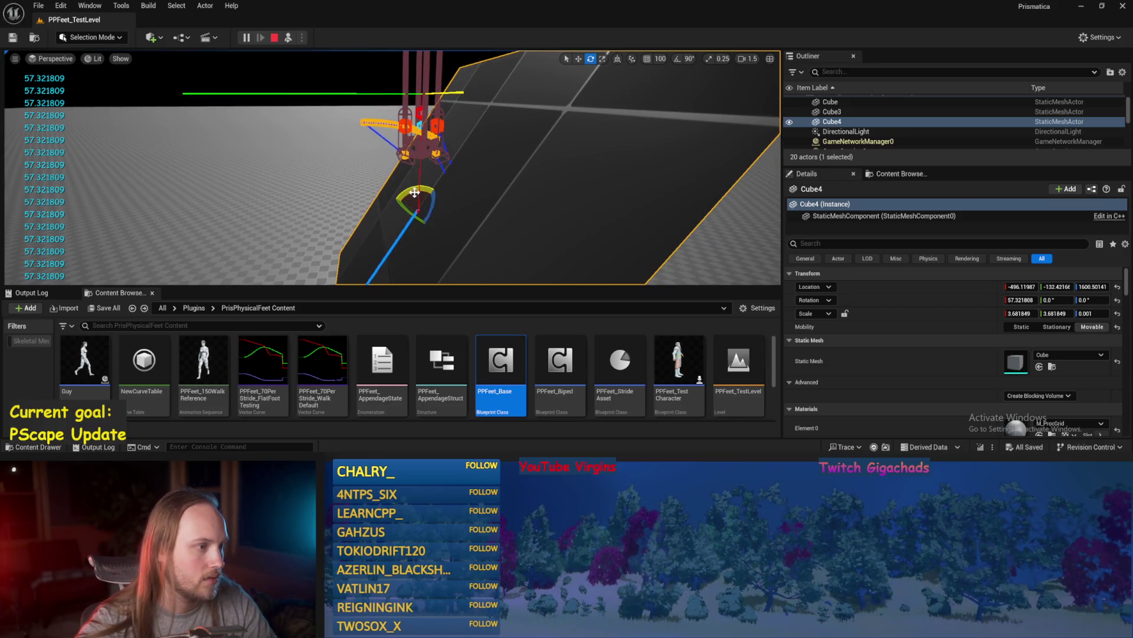
key("Escape")
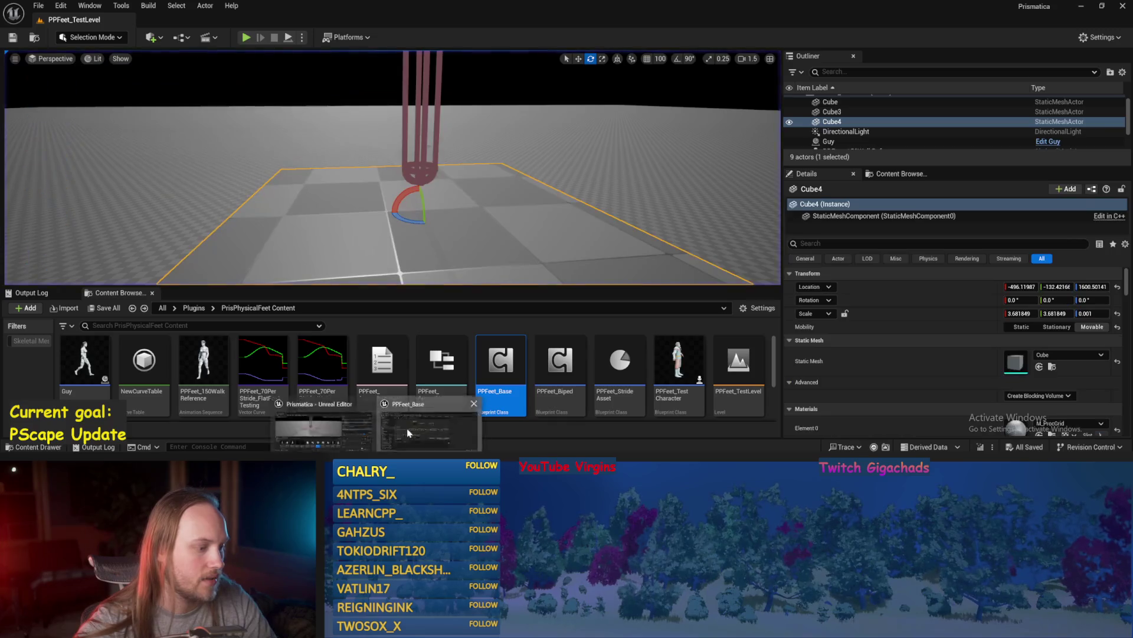
- Wire ASINd's output into Terrain Movement Slope Forward Back and compile
left_click(407, 432)
left_click_drag(615, 138, 509, 138)
left_click(77, 38)
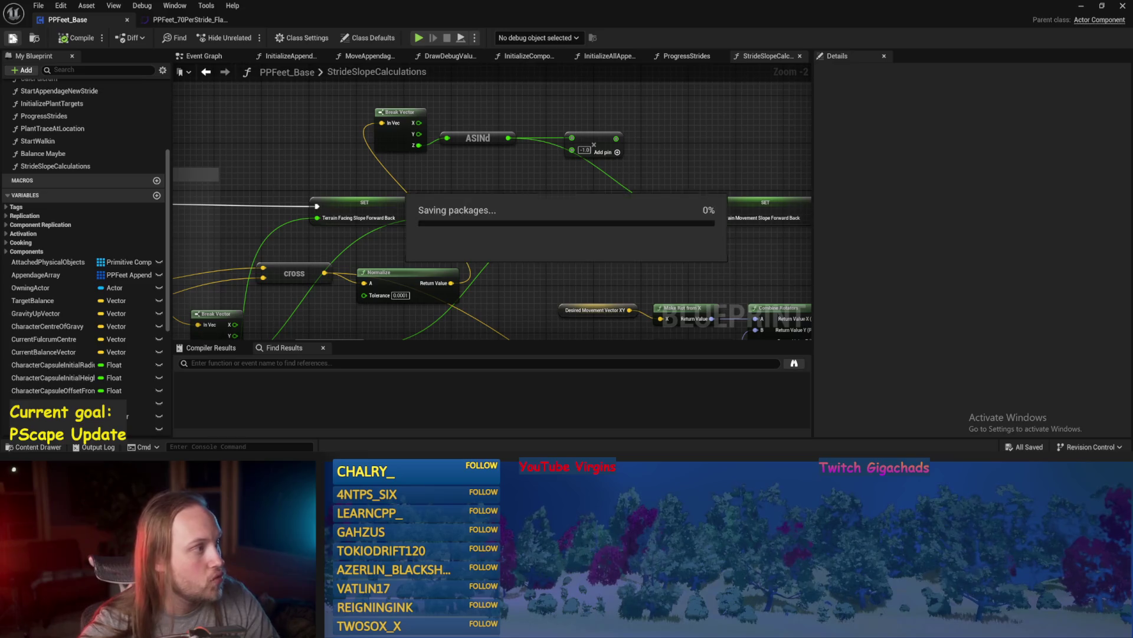
- Save PPFeet_Base and go back to the PPFeet_TestLevel editor
left_click(12, 37)
left_click(1081, 7)
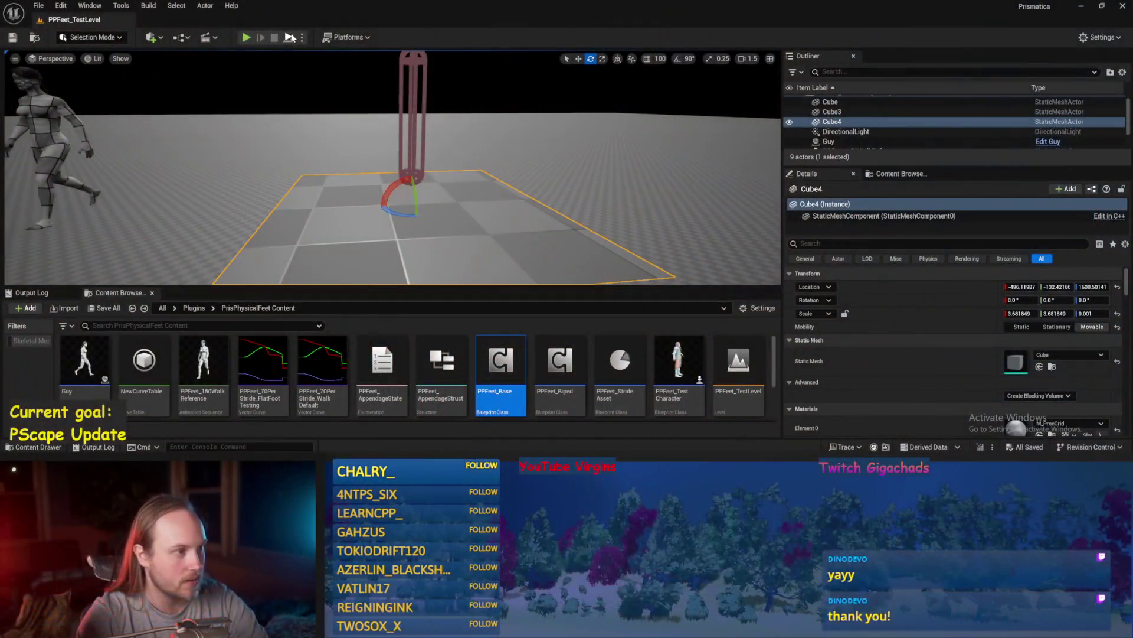
- Play-test the level, tilting Cube4 to about 62°, -33°, -46°, then stop the test
left_click(246, 37)
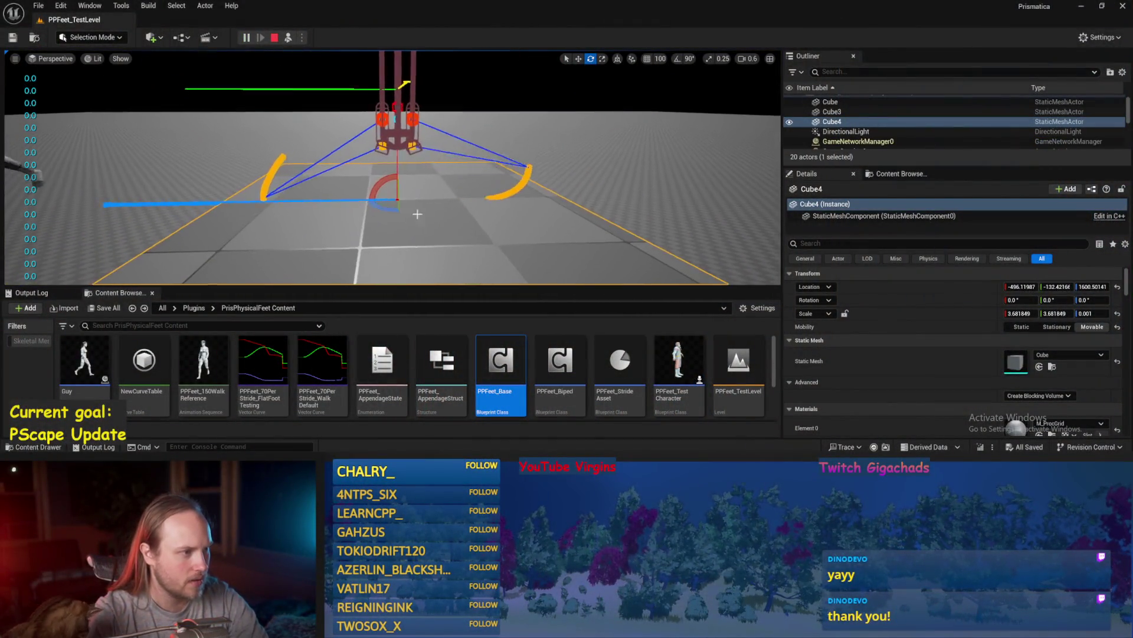
left_click_drag(387, 184, 372, 171)
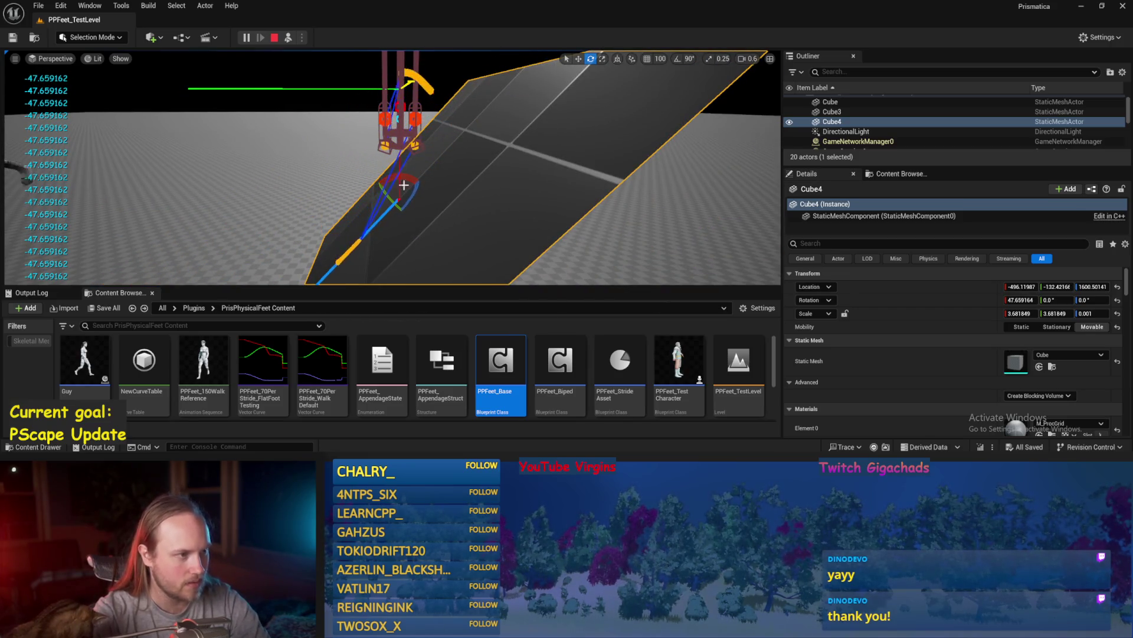
mouse_move(391, 200)
left_mouse_down()
mouse_move(404, 228)
mouse_move(433, 233)
left_mouse_up()
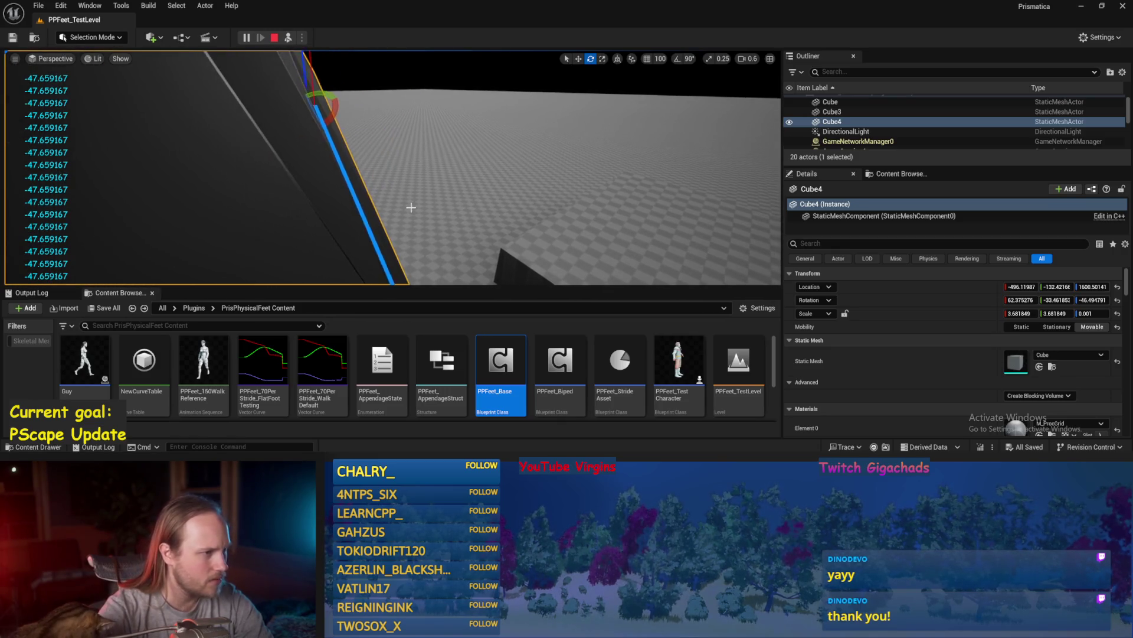
scroll(393, 167, "up", 3)
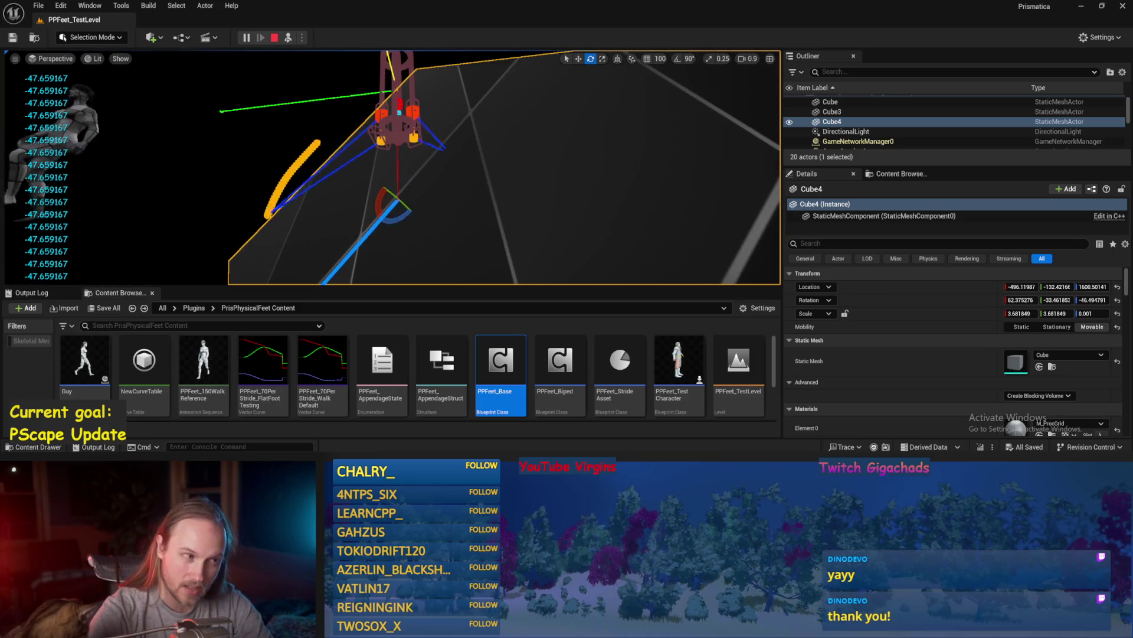
key("Escape")
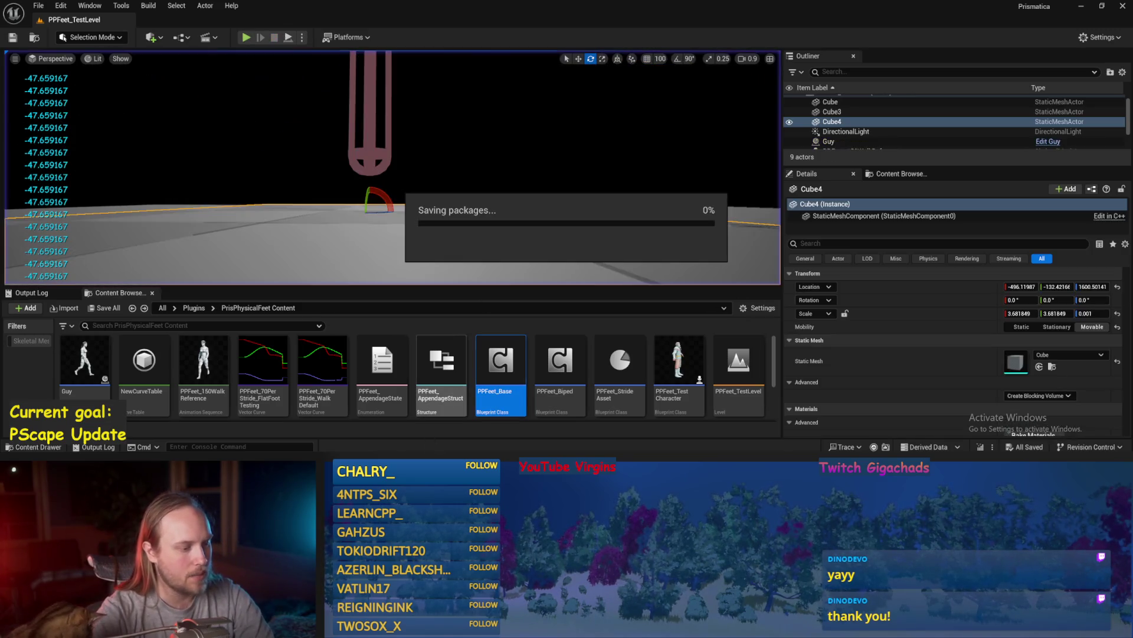
scroll(509, 228, "down", 3)
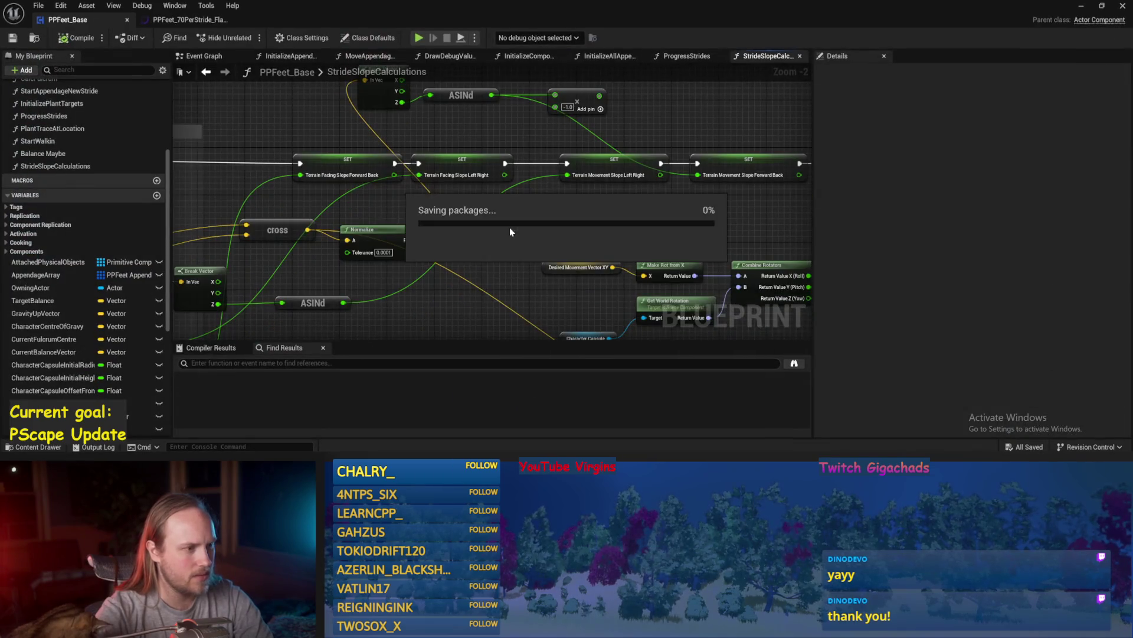
- Rearrange the slope graph, moving the Desired Movement Vector XY node down-left
mouse_move(494, 202)
left_mouse_down()
mouse_move(599, 194)
mouse_move(630, 114)
mouse_move(536, 254)
mouse_move(494, 272)
mouse_move(300, 271)
left_mouse_up()
scroll(450, 240, "up", 1)
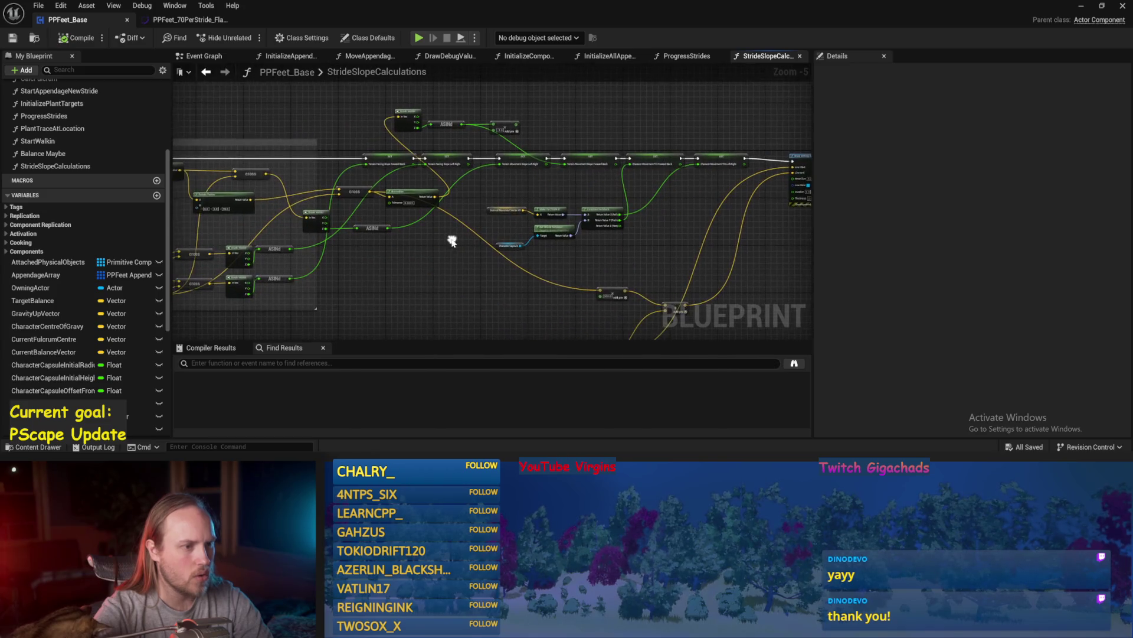
scroll(607, 261, "up", 1)
left_click(713, 174)
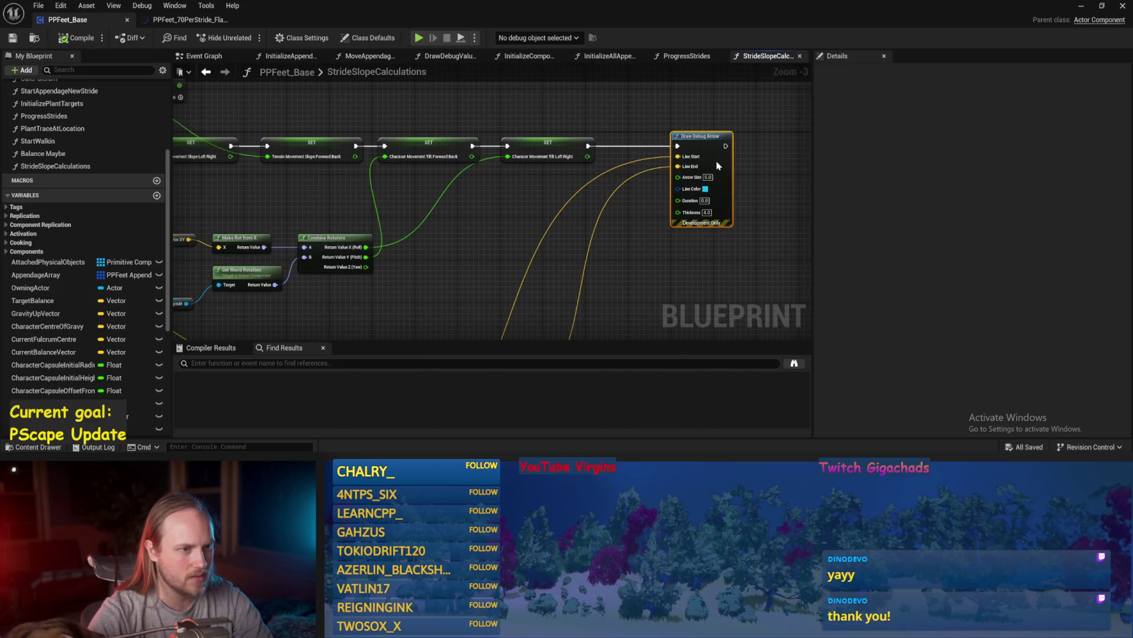
left_click_drag(518, 247, 592, 228)
left_click_drag(337, 199, 459, 196)
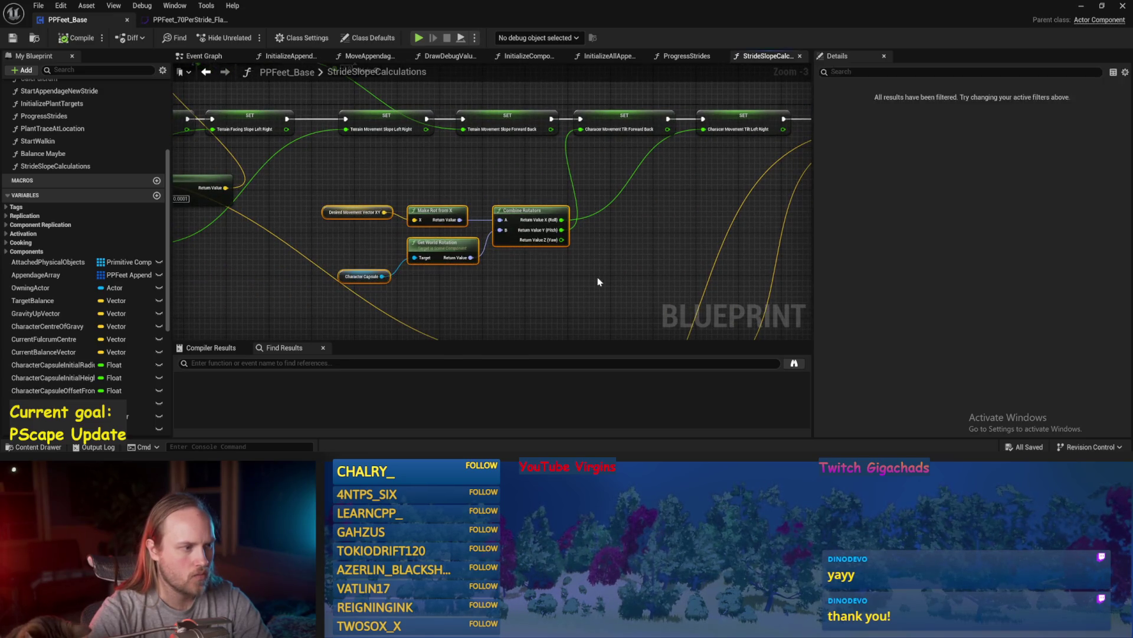
left_click(323, 212)
left_click_drag(323, 211, 292, 222)
left_click(331, 233)
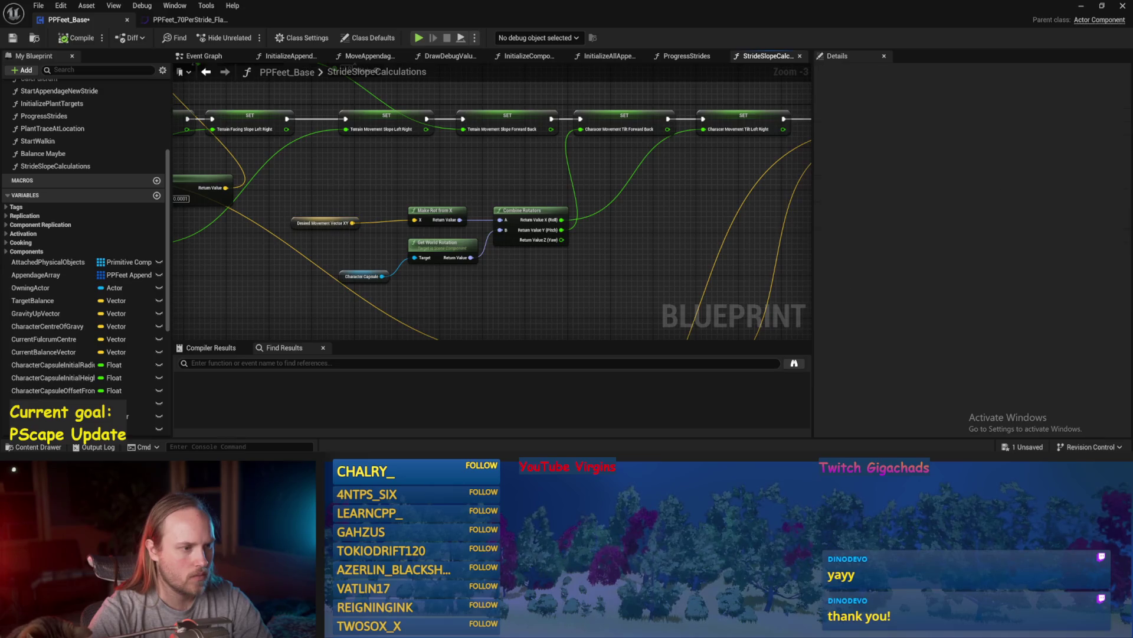
scroll(378, 248, "up", 1)
right_click(377, 245)
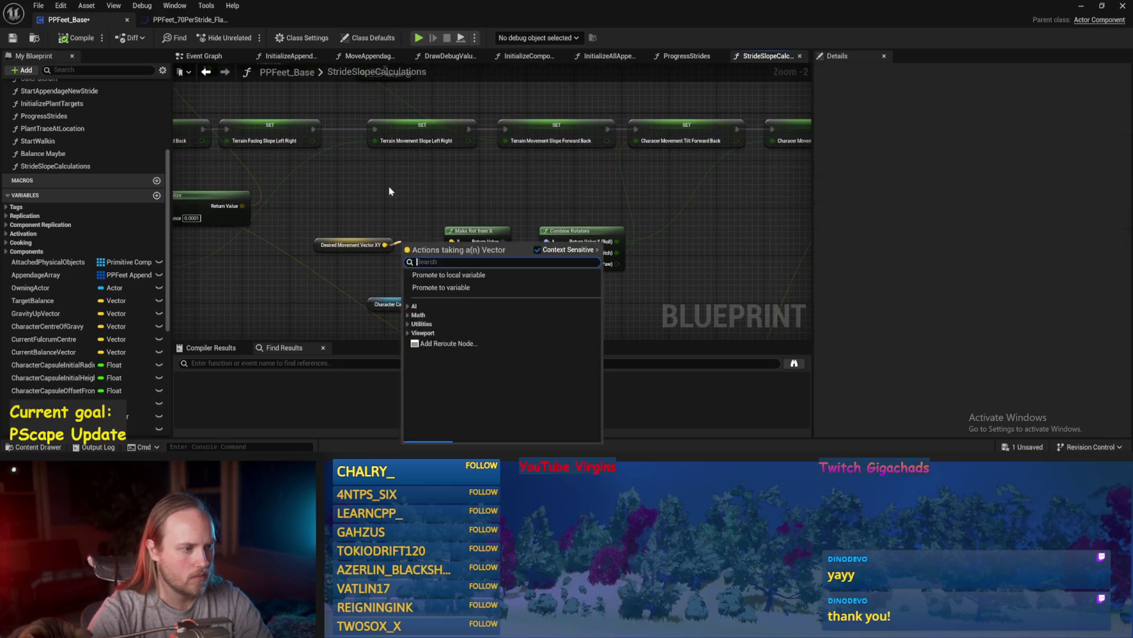
left_click(361, 239)
left_click_drag(367, 225, 291, 224)
- Save the Blueprint, inspect Desired Movement Vector XY, and locate the Normalize and ASINd nodes
key("ctrl+s")
left_click_drag(540, 190, 559, 290)
left_click(582, 272)
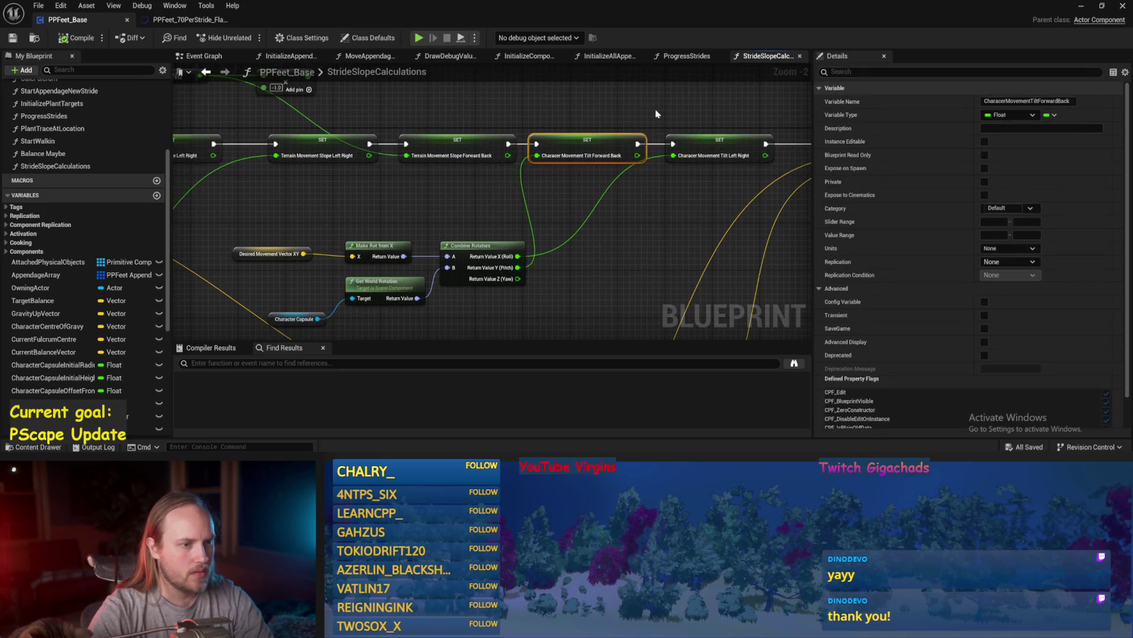
left_click(243, 253)
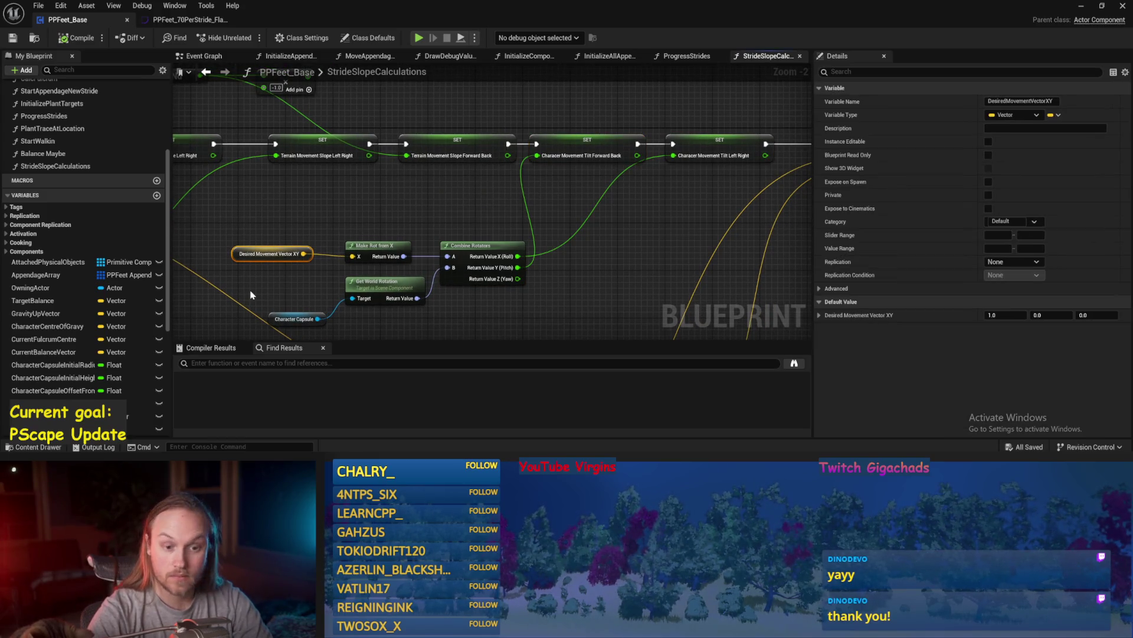
left_click_drag(250, 295, 284, 275)
left_click(319, 255)
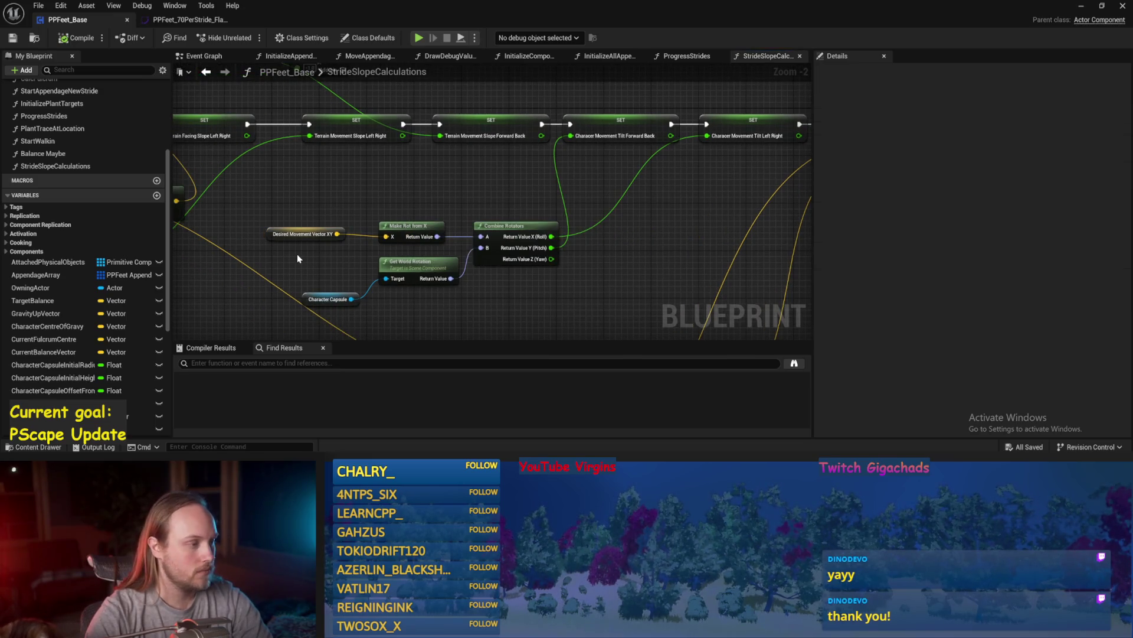
left_click_drag(319, 208, 415, 236)
scroll(415, 237, "down", 1)
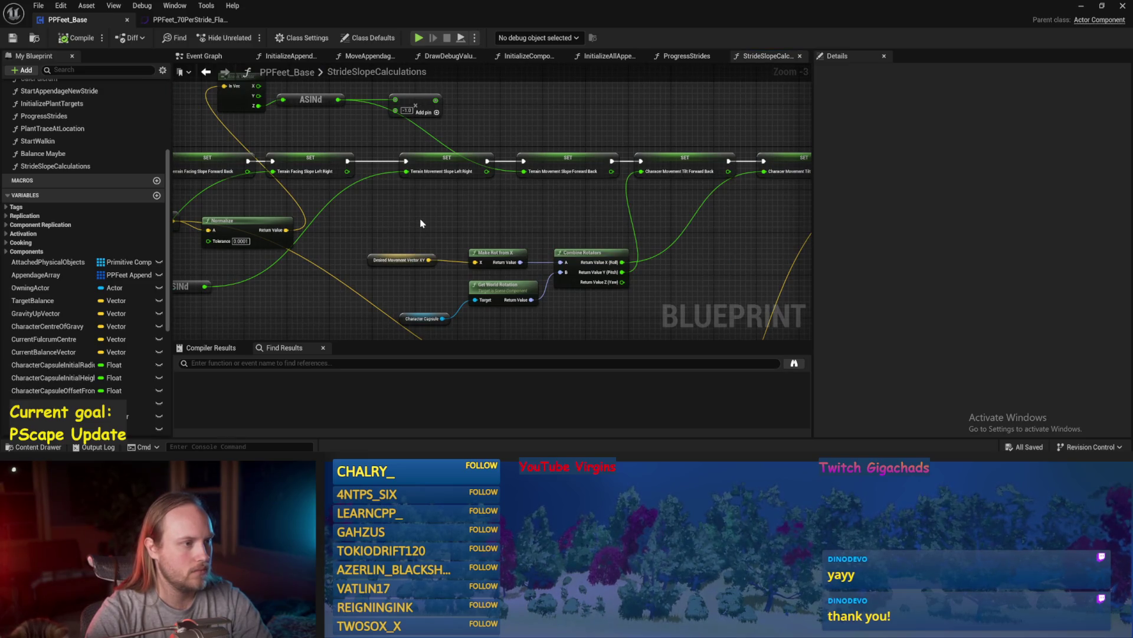
left_click_drag(419, 176, 419, 207)
- Delete the multiply node beside ASINd
left_click(432, 148)
key("Delete")
mouse_move(518, 159)
left_mouse_down()
mouse_move(487, 179)
mouse_move(327, 141)
left_mouse_up()
scroll(326, 142, "down", 2)
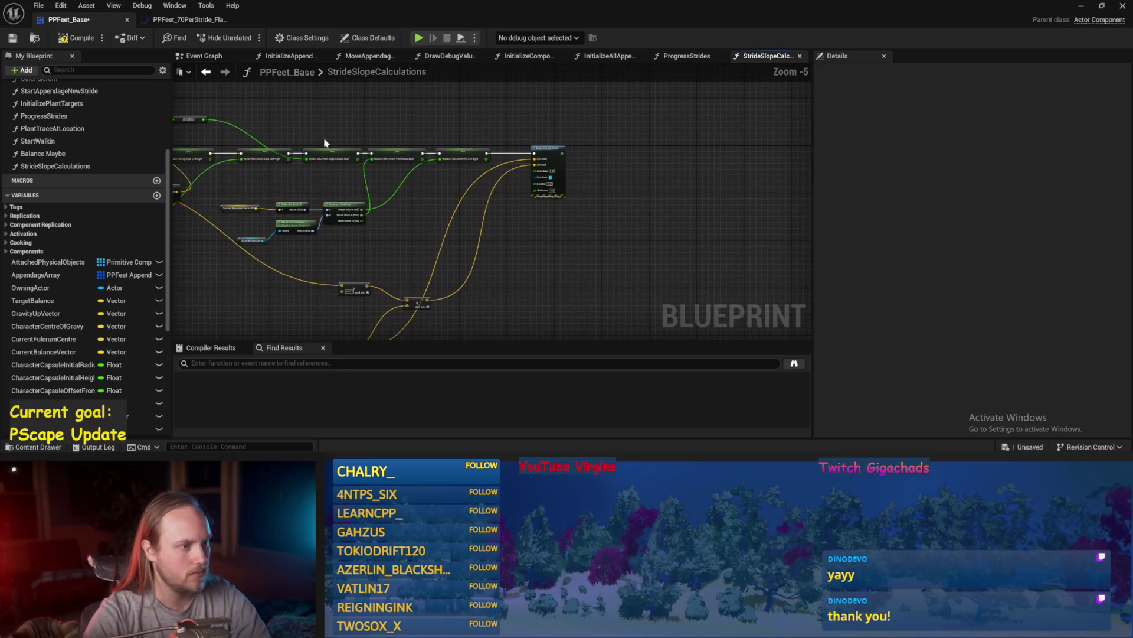
- Add a Print String node running before Draw Debug Arrow and save
right_click(497, 145)
type("print string")
key("Return")
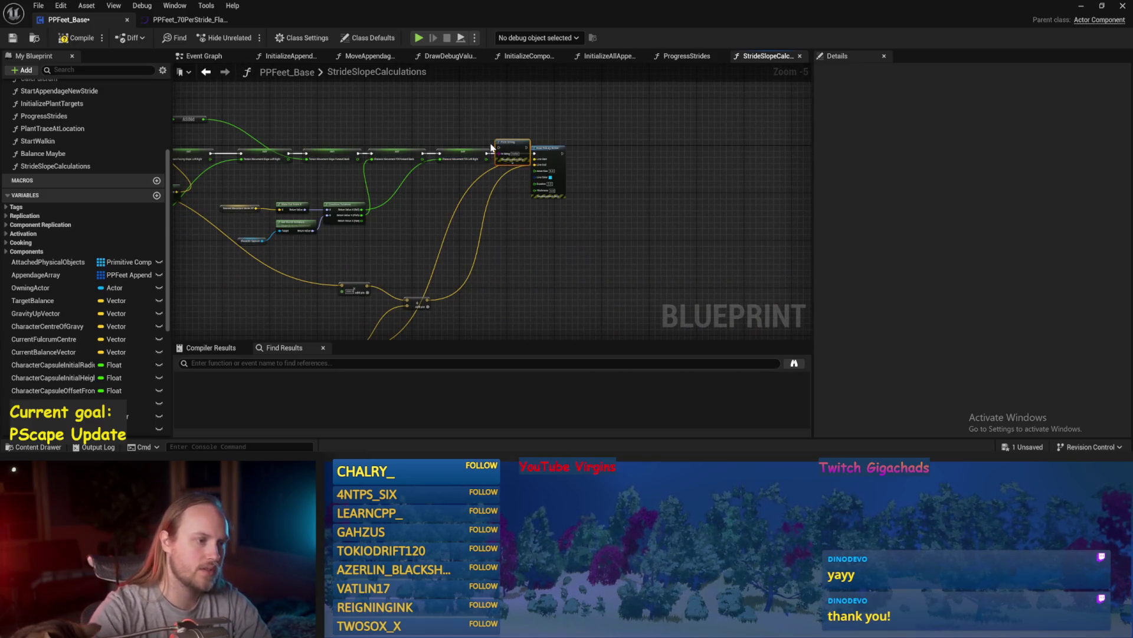
scroll(493, 151, "up", 2)
left_click_drag(519, 154, 525, 94)
mouse_move(466, 137)
left_mouse_down()
mouse_move(465, 214)
mouse_move(480, 229)
mouse_move(517, 175)
mouse_move(570, 239)
left_mouse_up()
key("ctrl+s")
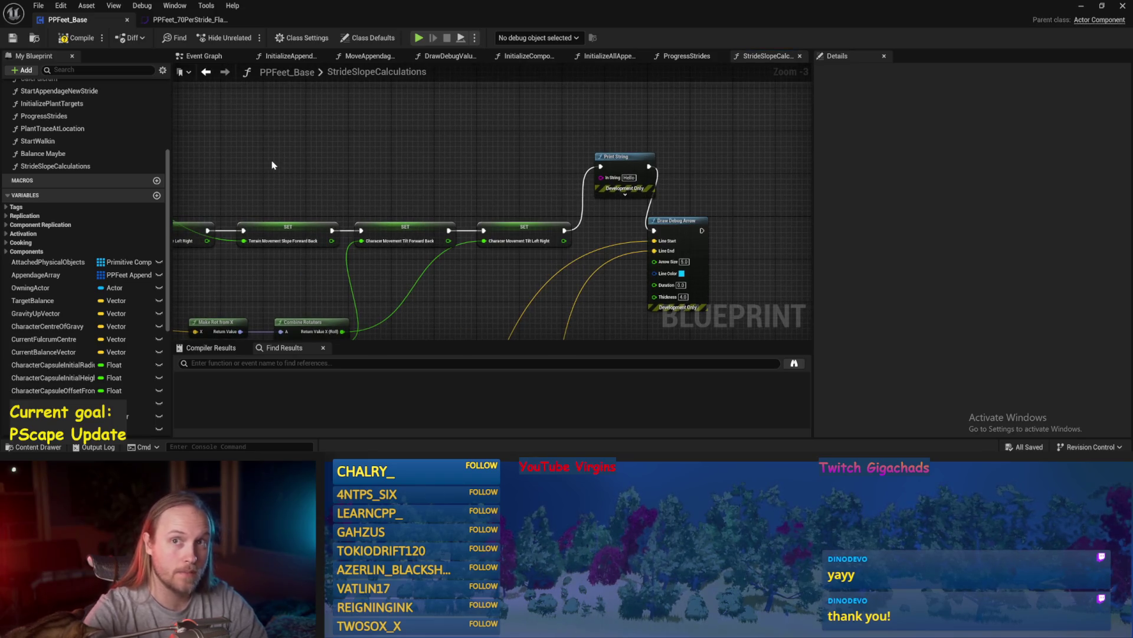
- Compile PPFeet_Base with the ASINd angle printed and return to PPFeet_TestLevel
mouse_move(353, 197)
left_mouse_down()
mouse_move(236, 164)
mouse_move(819, 173)
mouse_move(777, 166)
left_mouse_up()
left_click(66, 36)
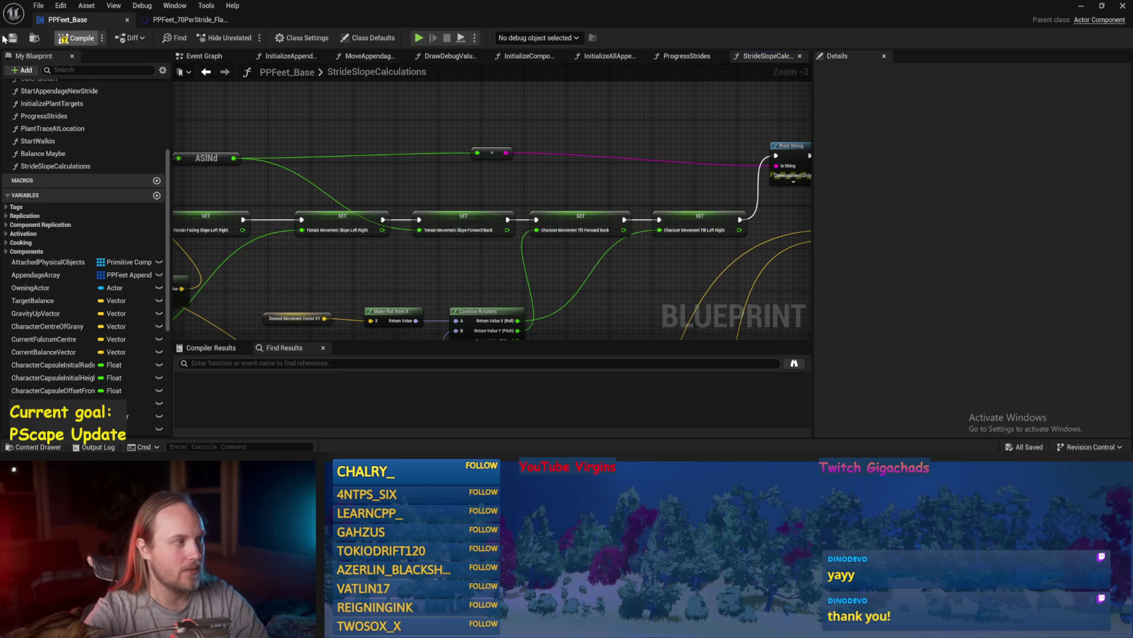
left_click_drag(608, 108, 532, 139)
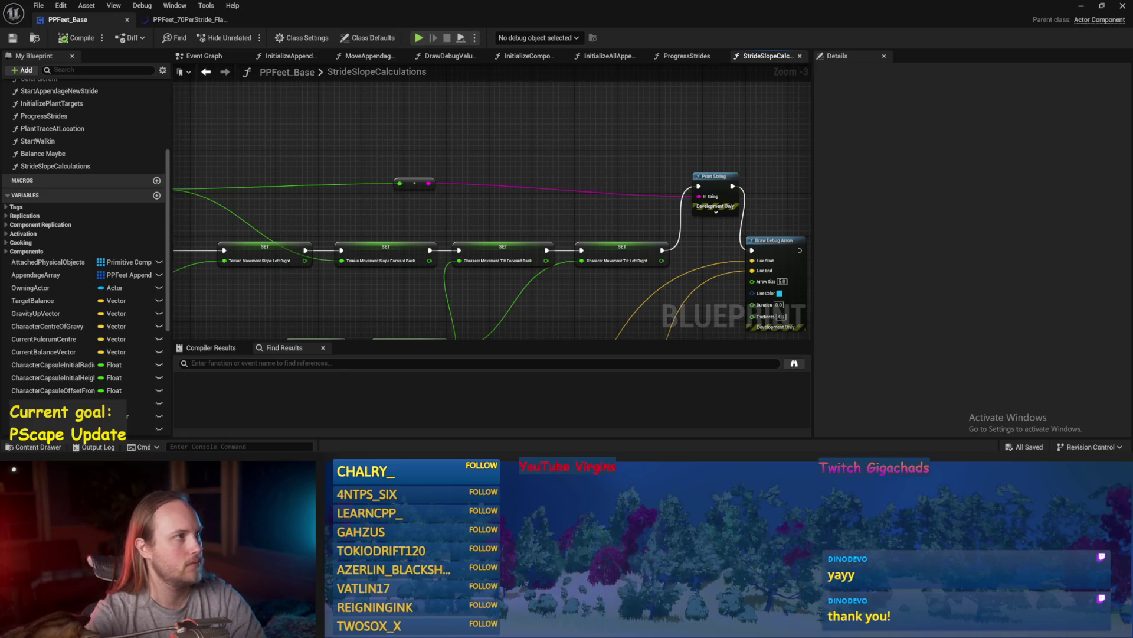
left_click_drag(569, 130, 519, 161)
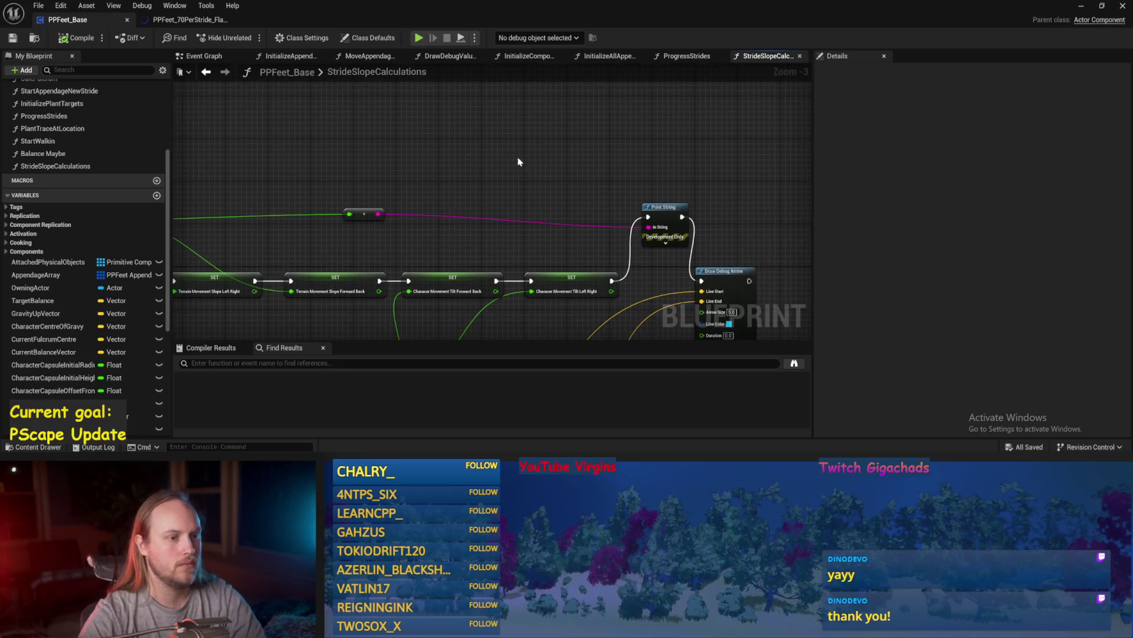
left_click_drag(667, 191, 571, 164)
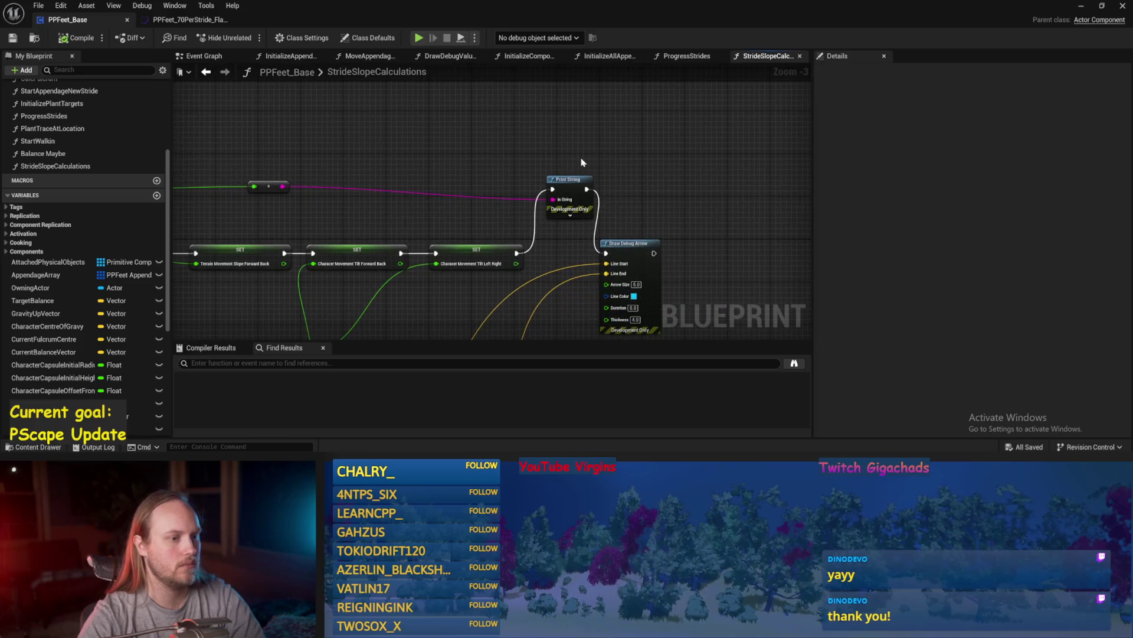
left_click(1104, 7)
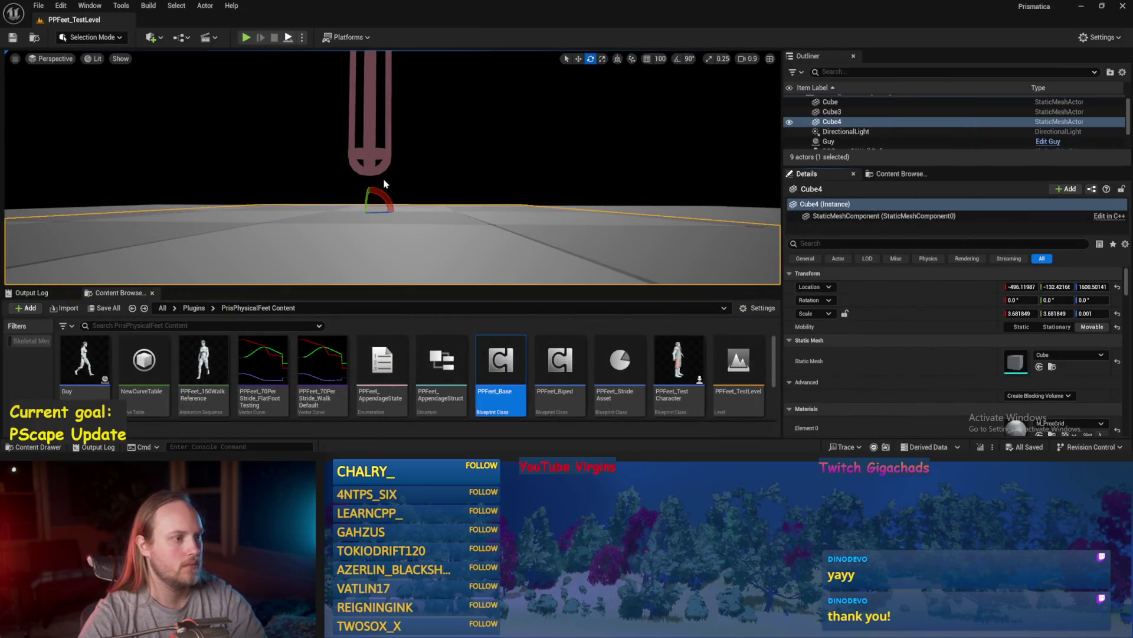
key("alt+p")
mouse_move(369, 178)
left_mouse_down()
mouse_move(344, 208)
mouse_move(379, 177)
mouse_move(392, 201)
mouse_move(414, 208)
mouse_move(407, 220)
left_mouse_up()
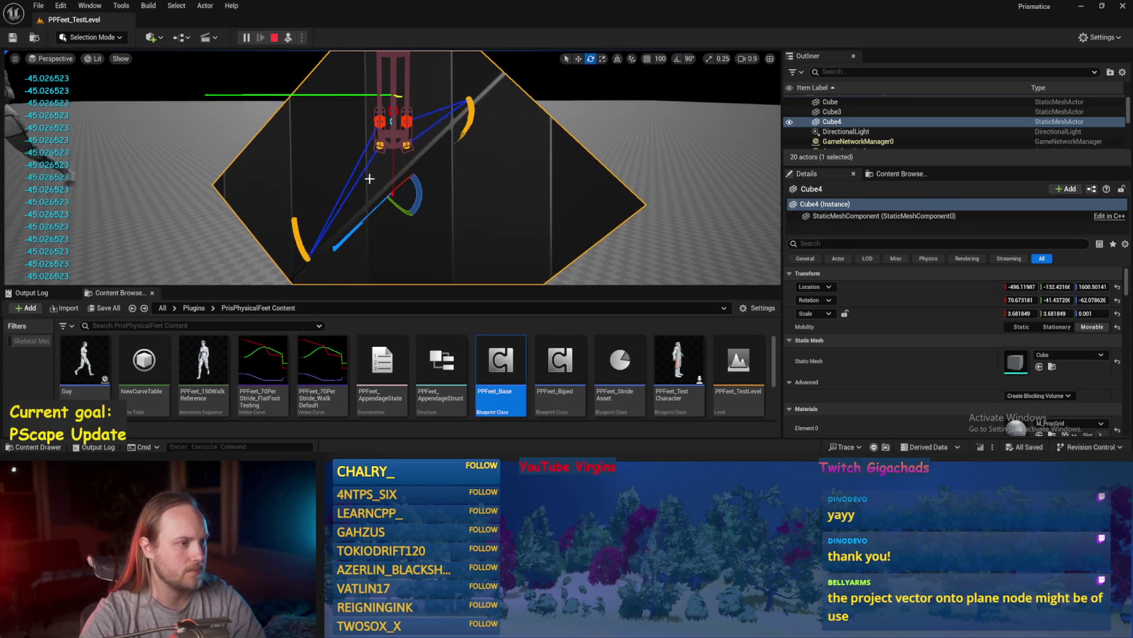
mouse_move(342, 213)
left_mouse_down()
mouse_move(384, 204)
mouse_move(378, 168)
mouse_move(403, 187)
left_mouse_up()
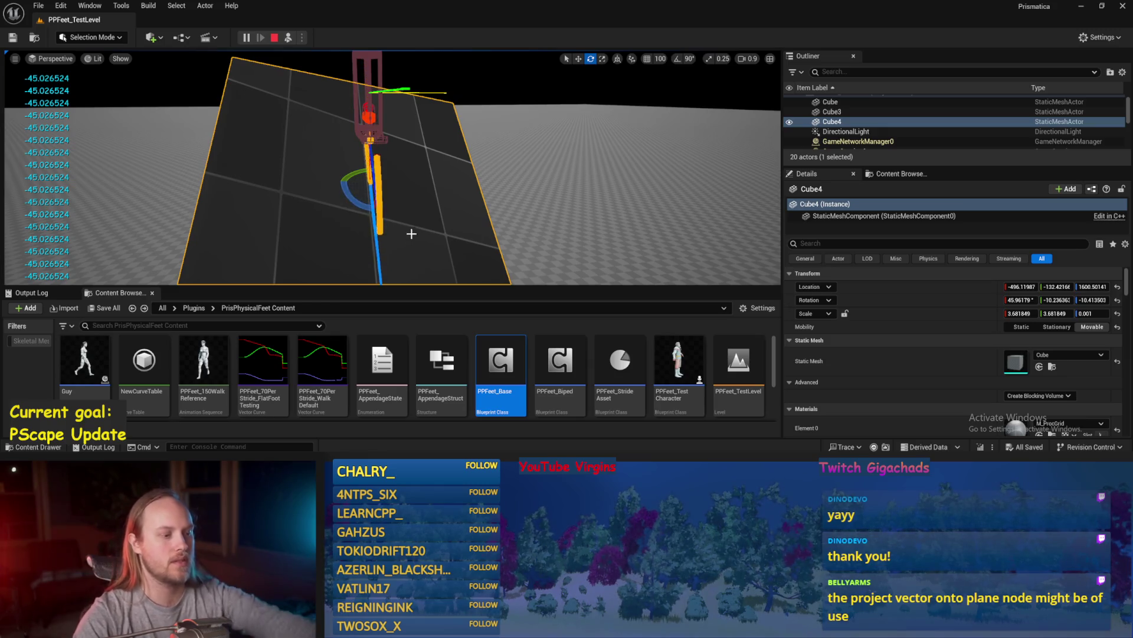
key("Escape")
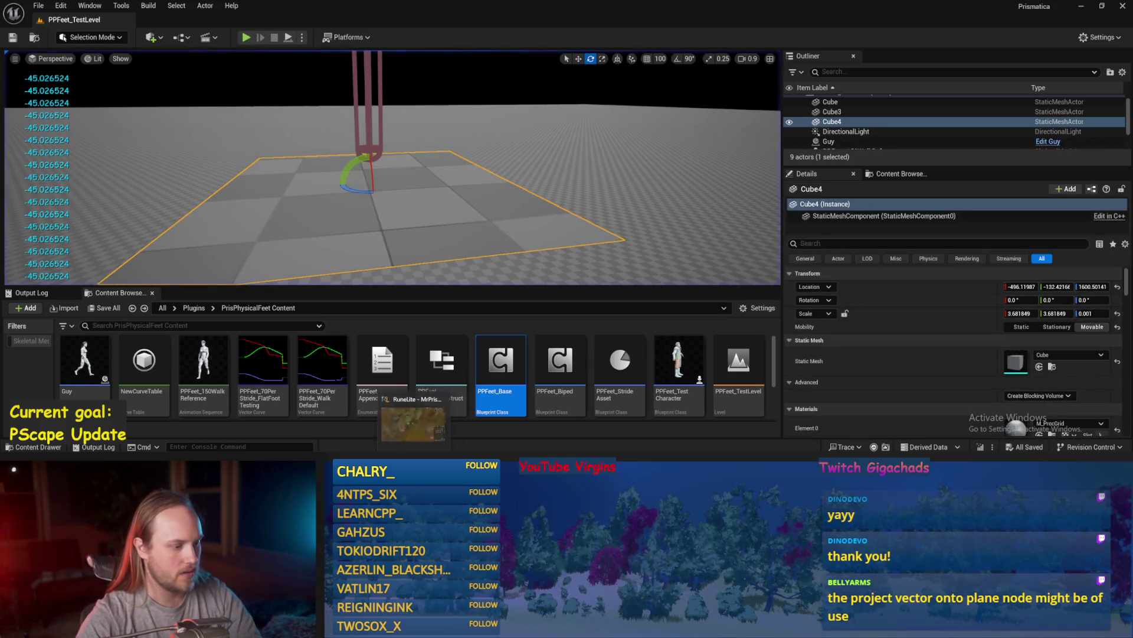
- Open PPFeet_Base, add a Project Vector on to Plane node, and save
double_click(501, 360)
right_click(594, 201)
type("project")
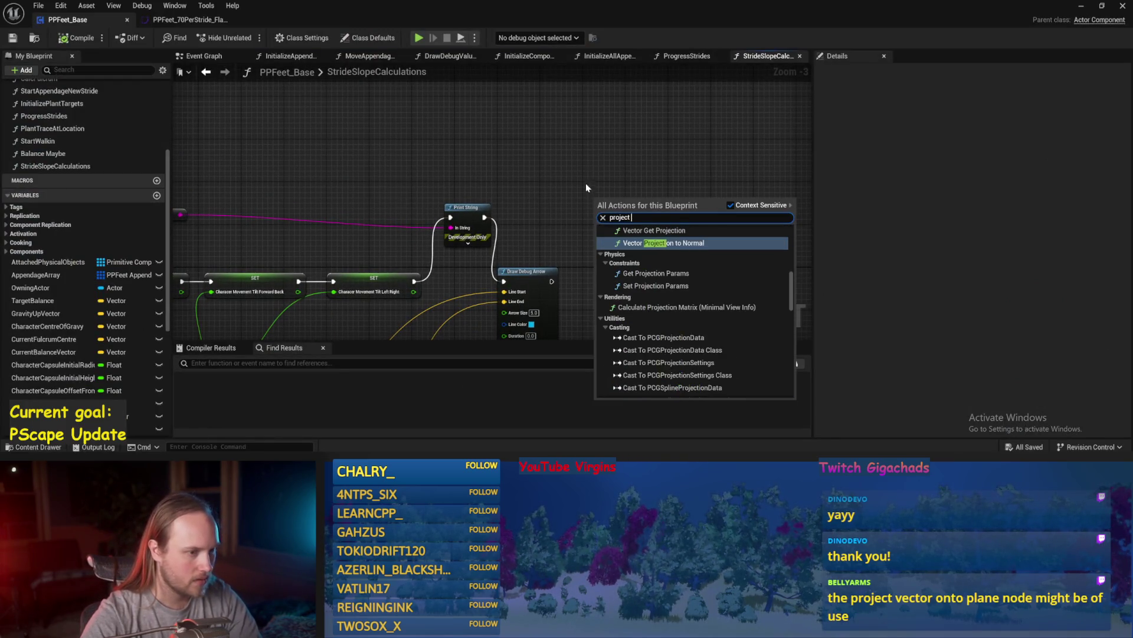
type(" vec")
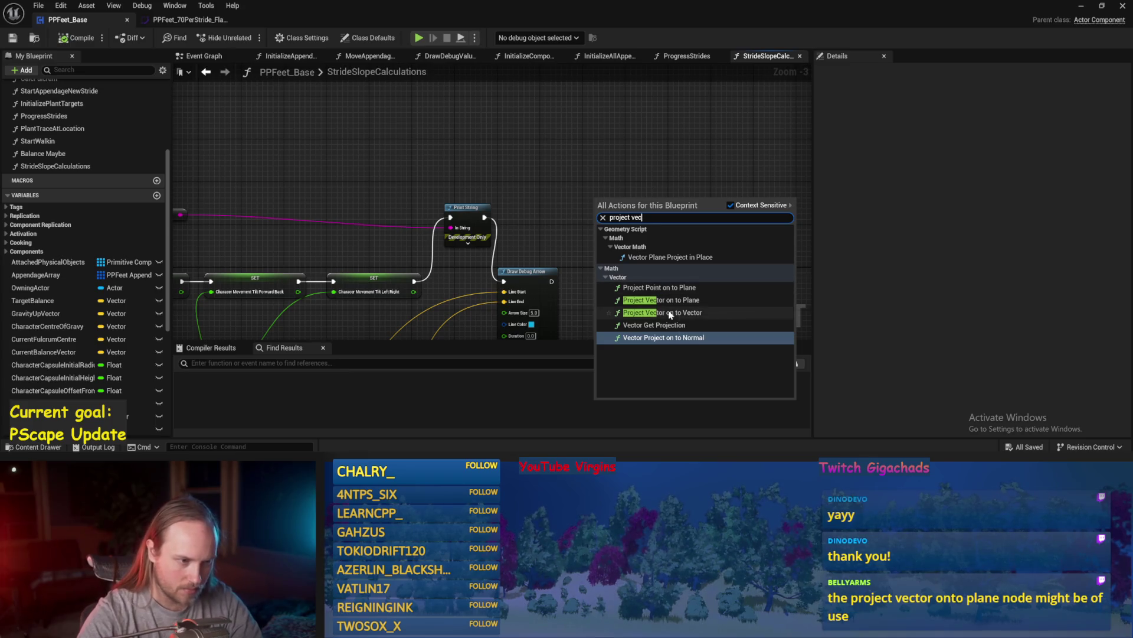
left_click(739, 301)
scroll(601, 274, "up", 2)
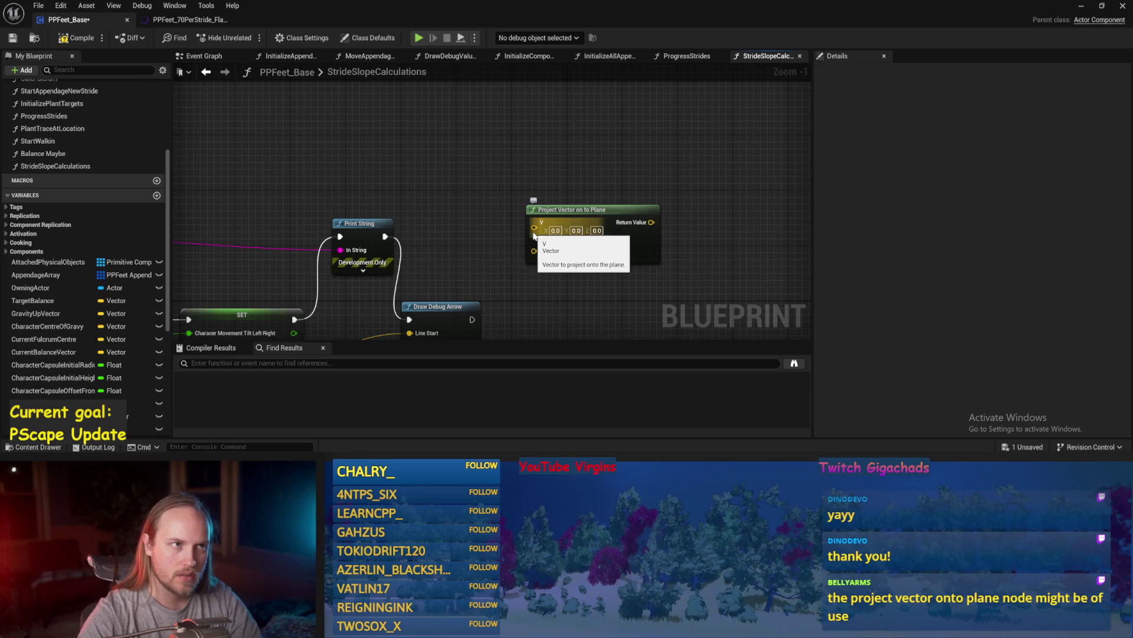
mouse_move(519, 231)
left_mouse_down()
mouse_move(582, 214)
mouse_move(489, 173)
left_mouse_up()
left_click(12, 38)
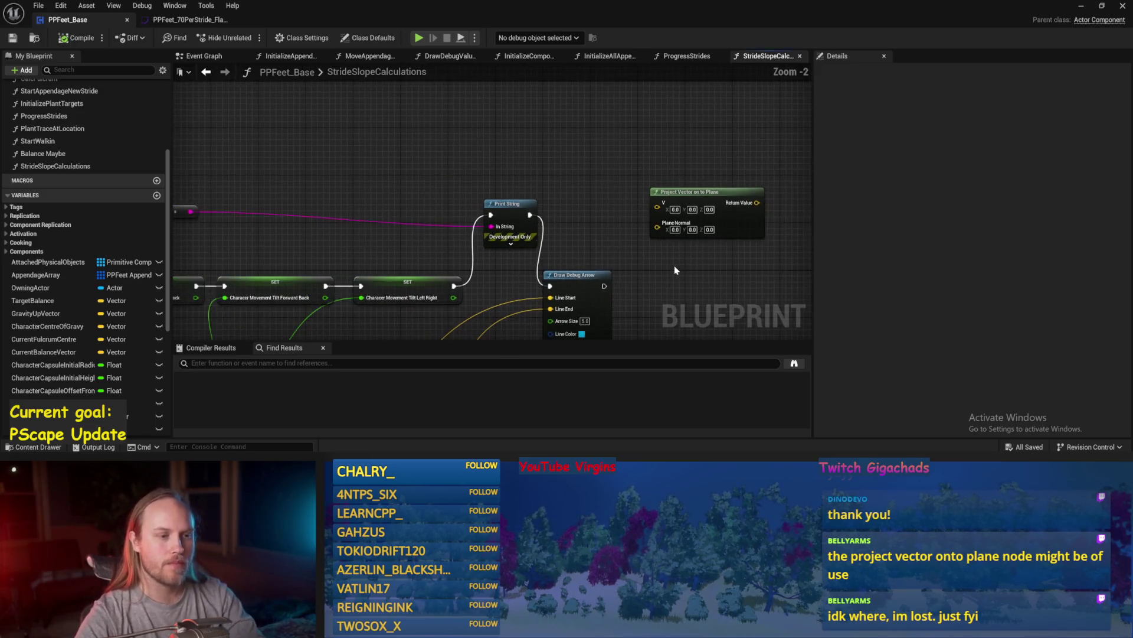
- Inspect the Project Vector on to Plane node and its Plane Normal input
scroll(501, 247, "down", 1)
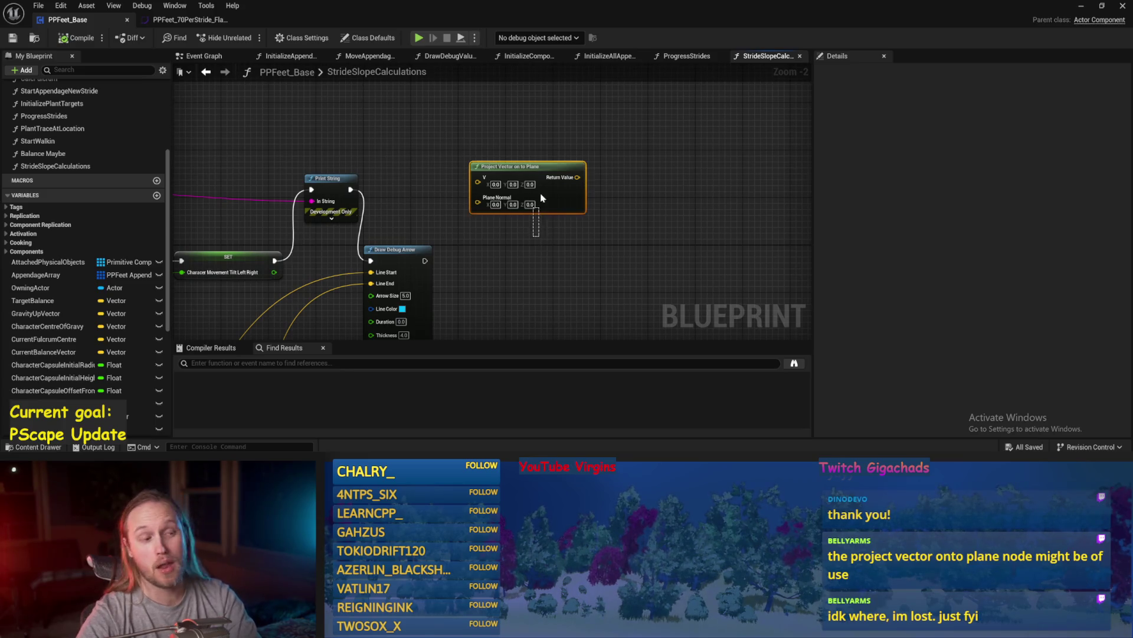
left_click_drag(637, 224, 576, 240)
scroll(577, 241, "up", 1)
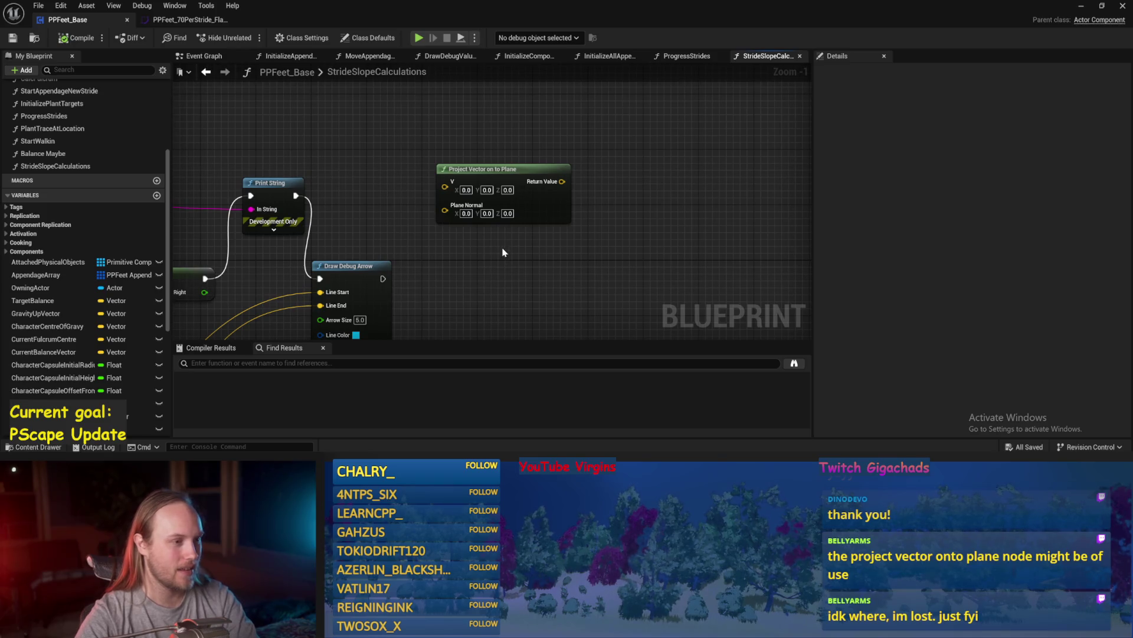
scroll(489, 166, "up", 1)
left_click(473, 173)
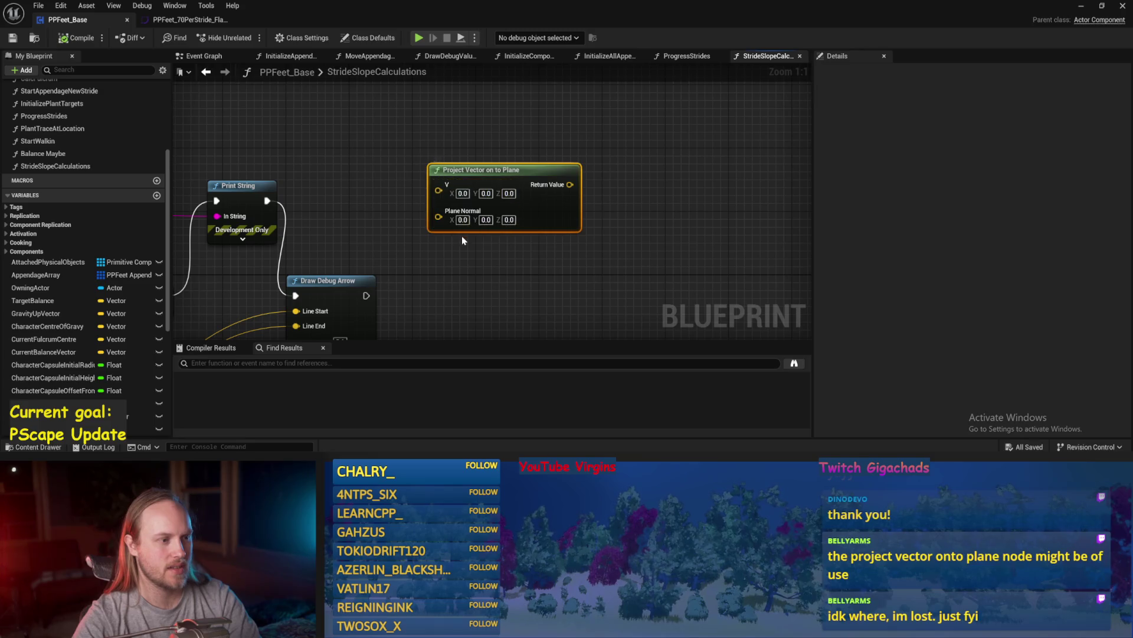
left_click(462, 240)
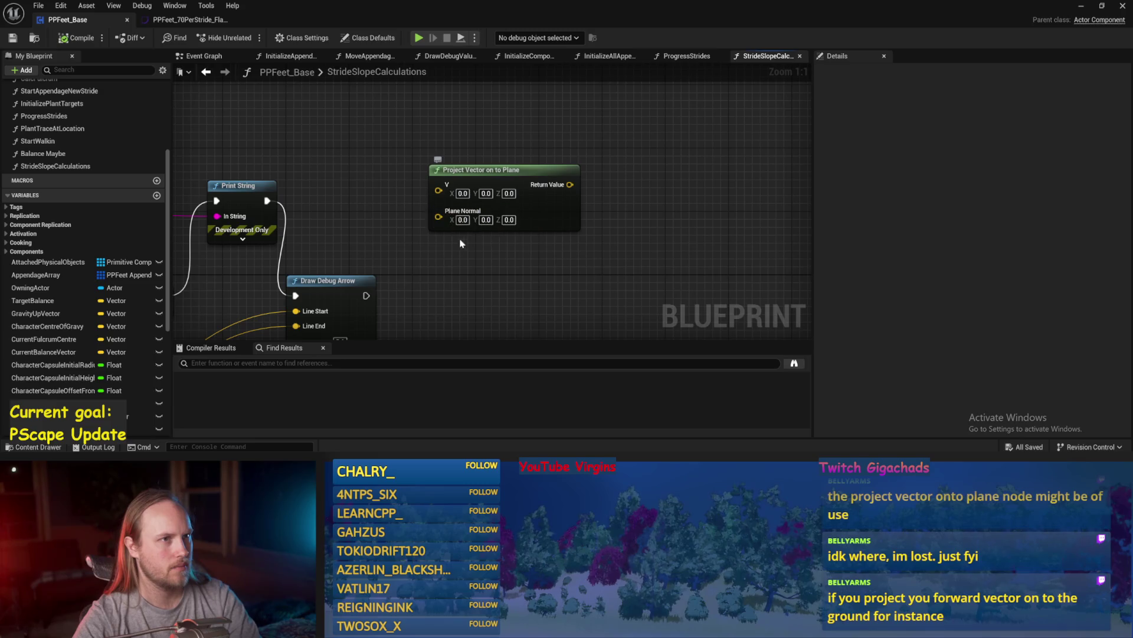
left_click_drag(458, 254, 505, 252)
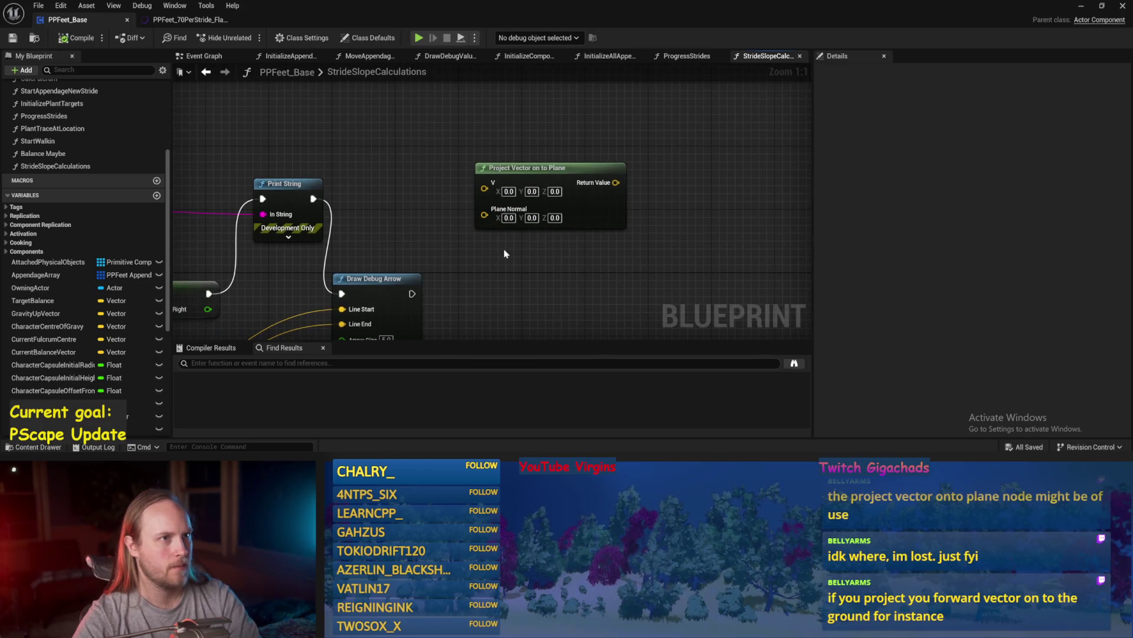
left_click_drag(496, 263, 561, 269)
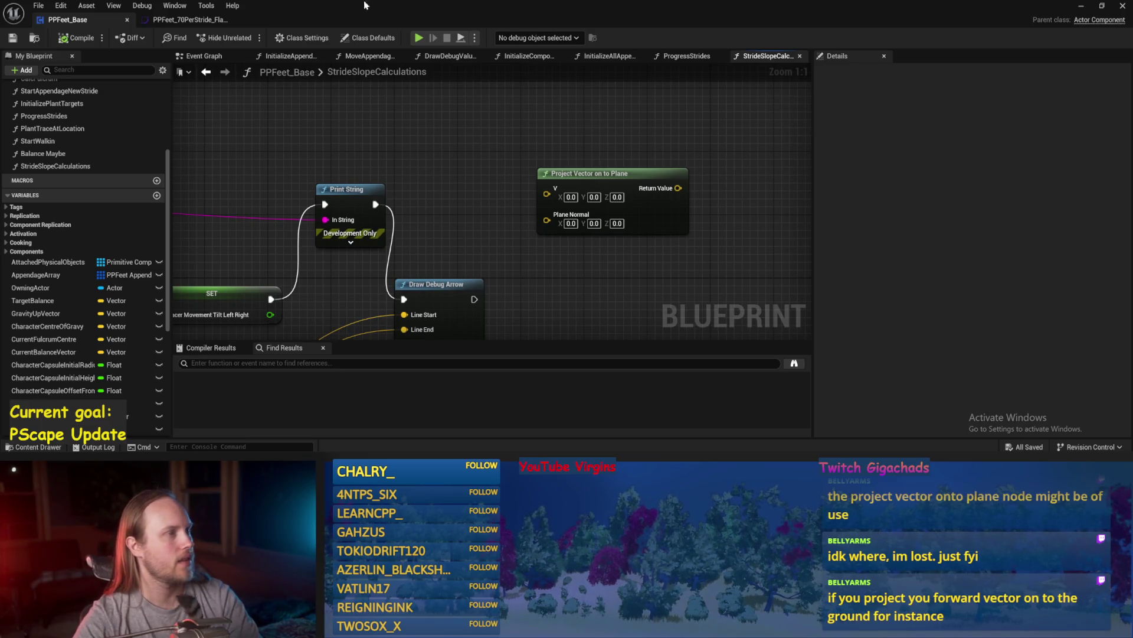
- Delete the Project Vector on to Plane node again and start playing PPFeet_TestLevel
left_click_drag(539, 298, 591, 253)
left_click(695, 166)
key("Delete")
left_click_drag(482, 173, 587, 177)
scroll(587, 177, "down", 1)
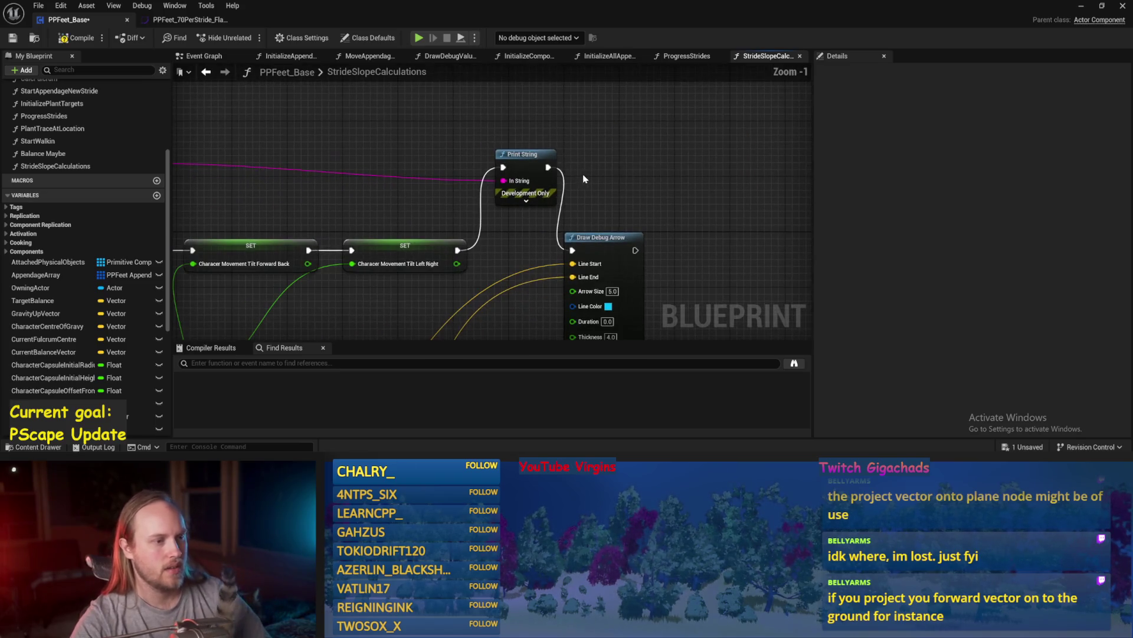
mouse_move(218, 136)
left_mouse_down()
mouse_move(537, 128)
mouse_move(510, 155)
left_mouse_up()
scroll(537, 129, "down", 1)
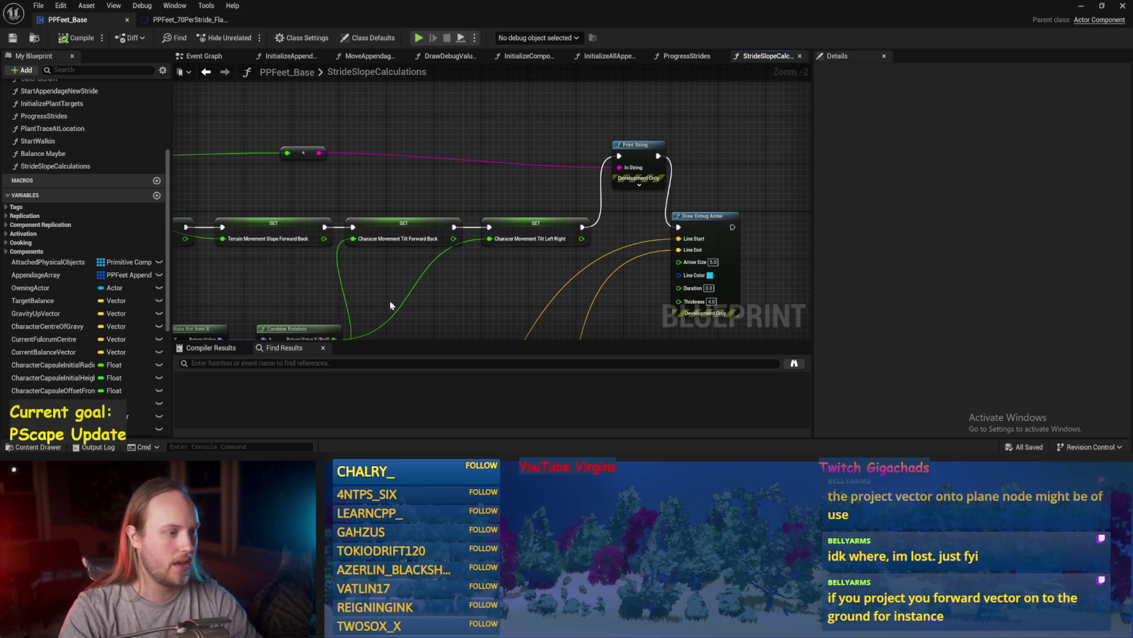
left_click_drag(390, 306, 444, 227)
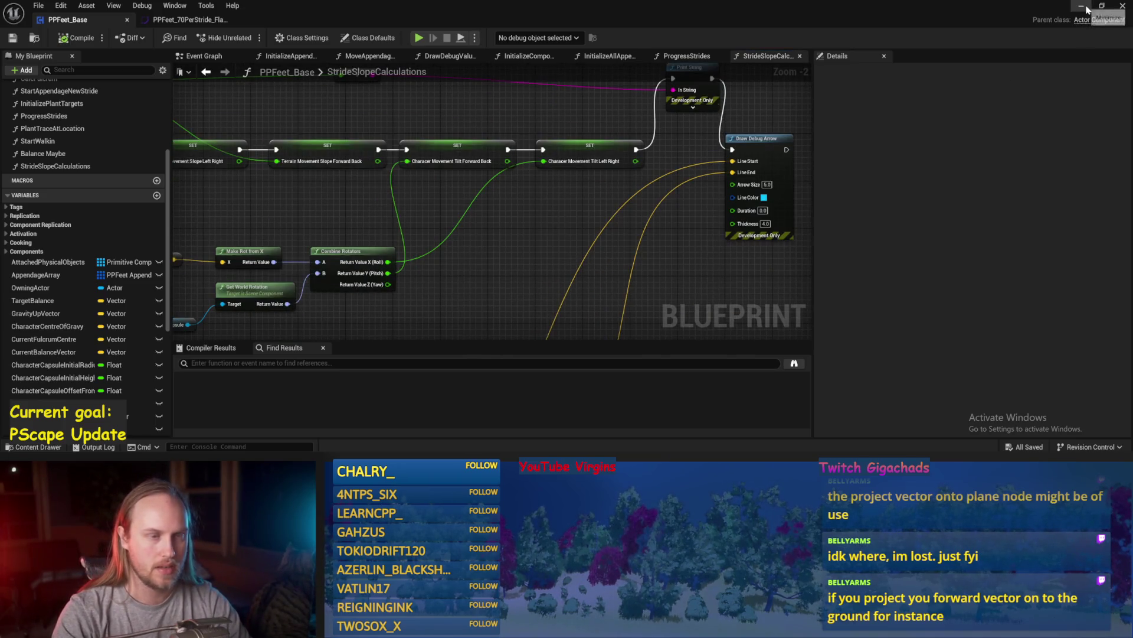
left_click(1085, 7)
key("alt+p")
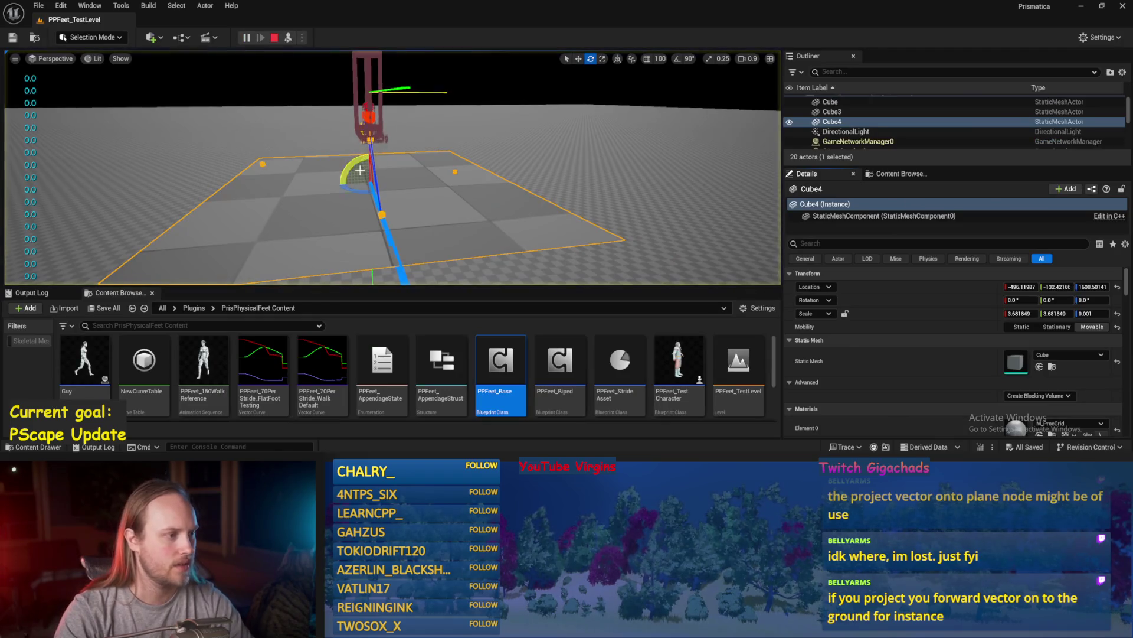
- Tilt Cube4 about 30°, reset its rotation flat, and eject to PPFeet_TestPlayer with F8
mouse_move(298, 197)
left_mouse_down()
mouse_move(378, 198)
mouse_move(354, 147)
mouse_move(478, 229)
mouse_move(437, 169)
left_mouse_up()
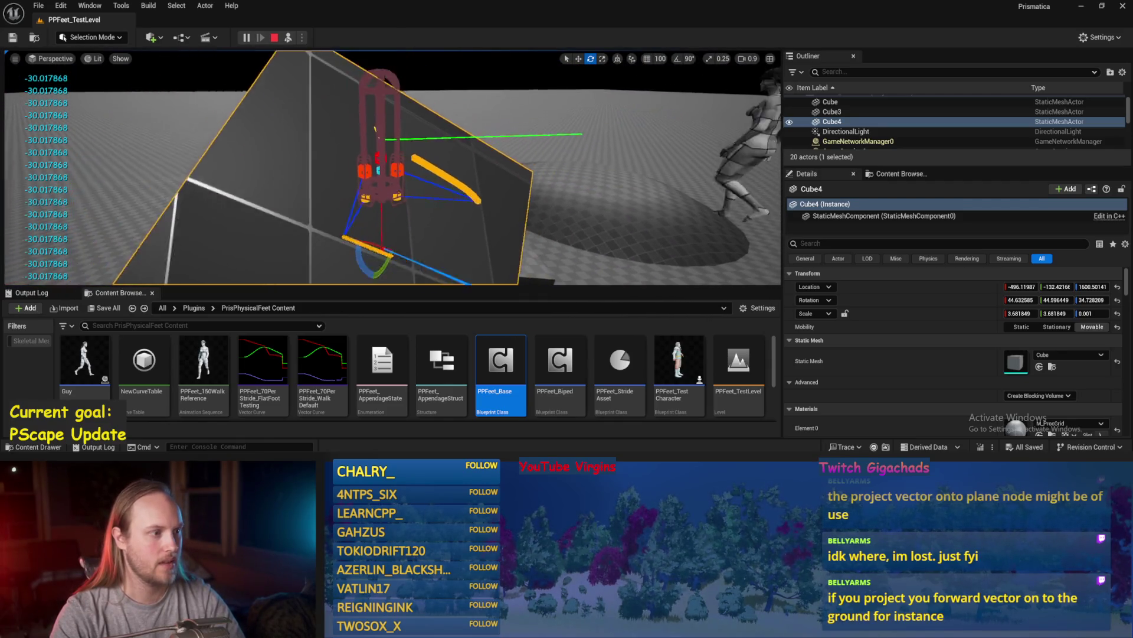
left_click(1117, 300)
key("F8")
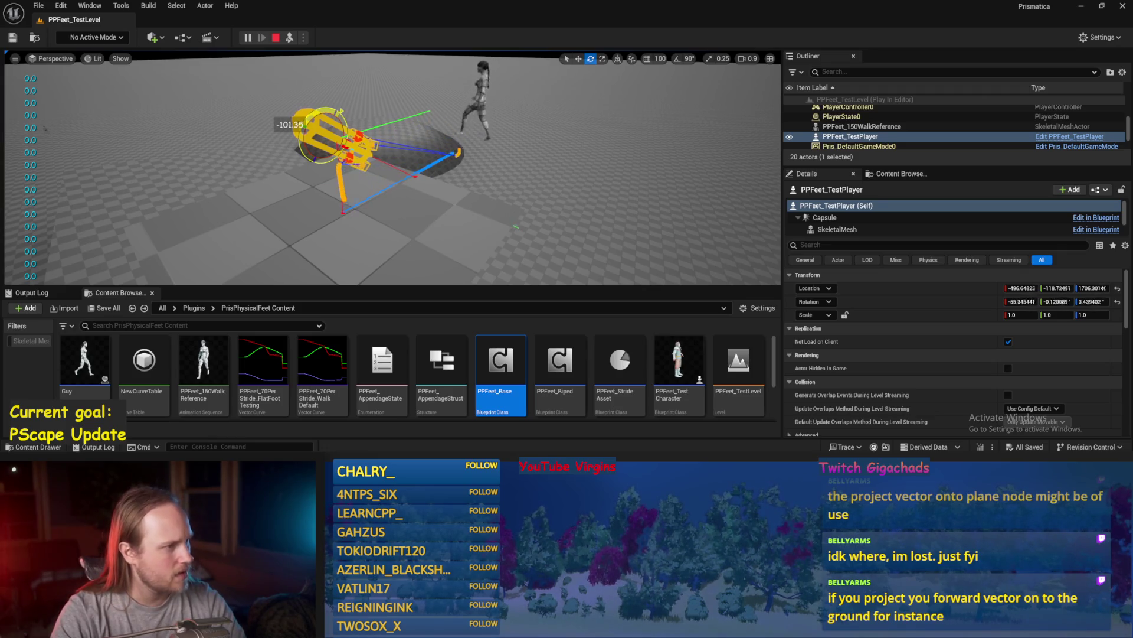
- Tilt the PPFeet_TestPlayer capsule around Y up to about 56°, right it, then select Cube4
left_click_drag(323, 138, 318, 138)
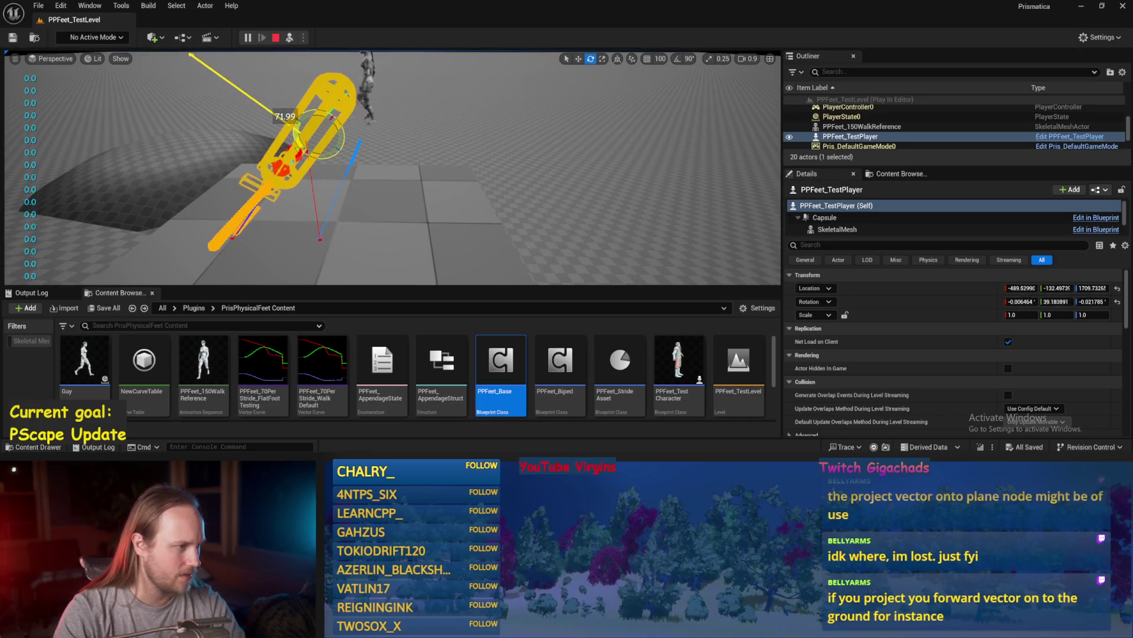
left_click_drag(323, 135, 323, 133)
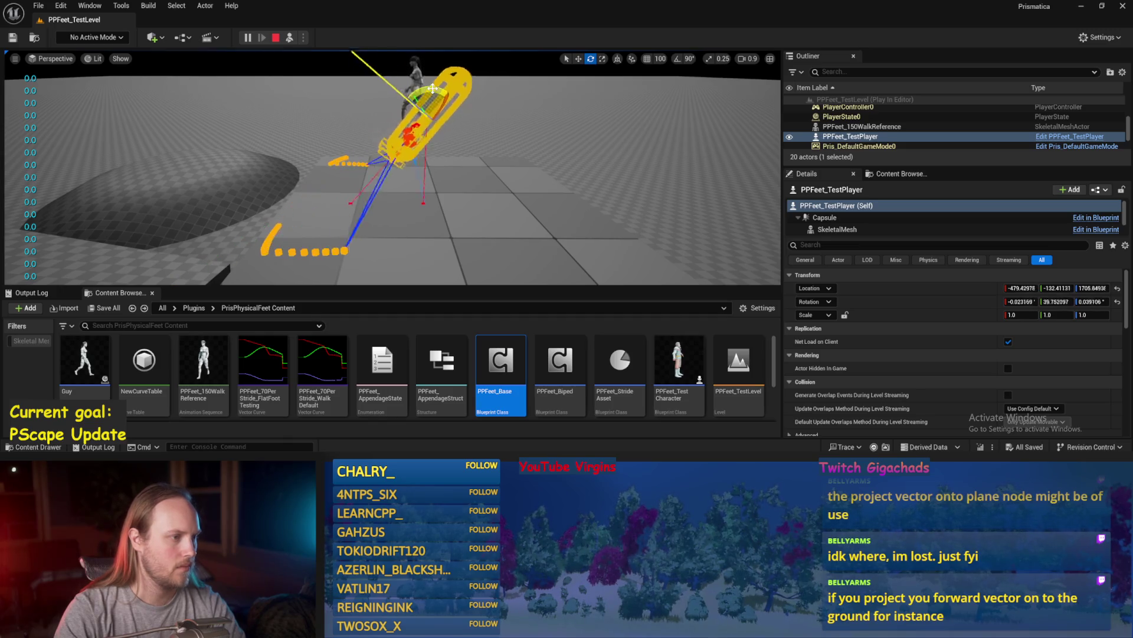
left_click(433, 226)
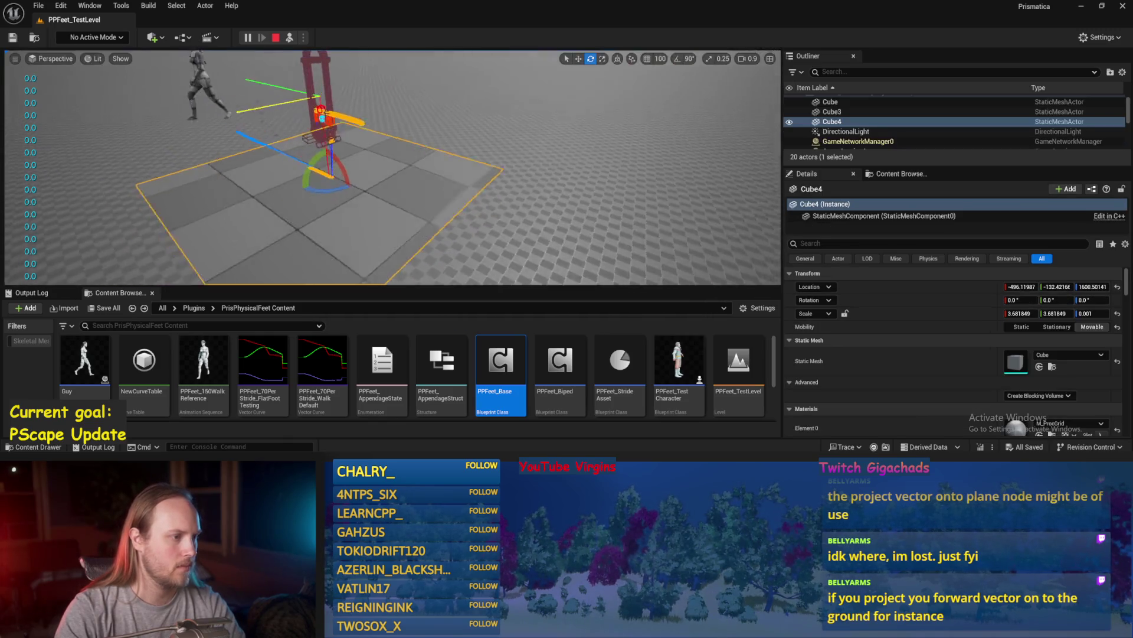
- Tilt Cube4 to about -51.9°, -45.8°, 42.5°, then stop the play session
mouse_move(319, 172)
left_mouse_down()
mouse_move(395, 153)
mouse_move(351, 198)
mouse_move(284, 144)
left_mouse_up()
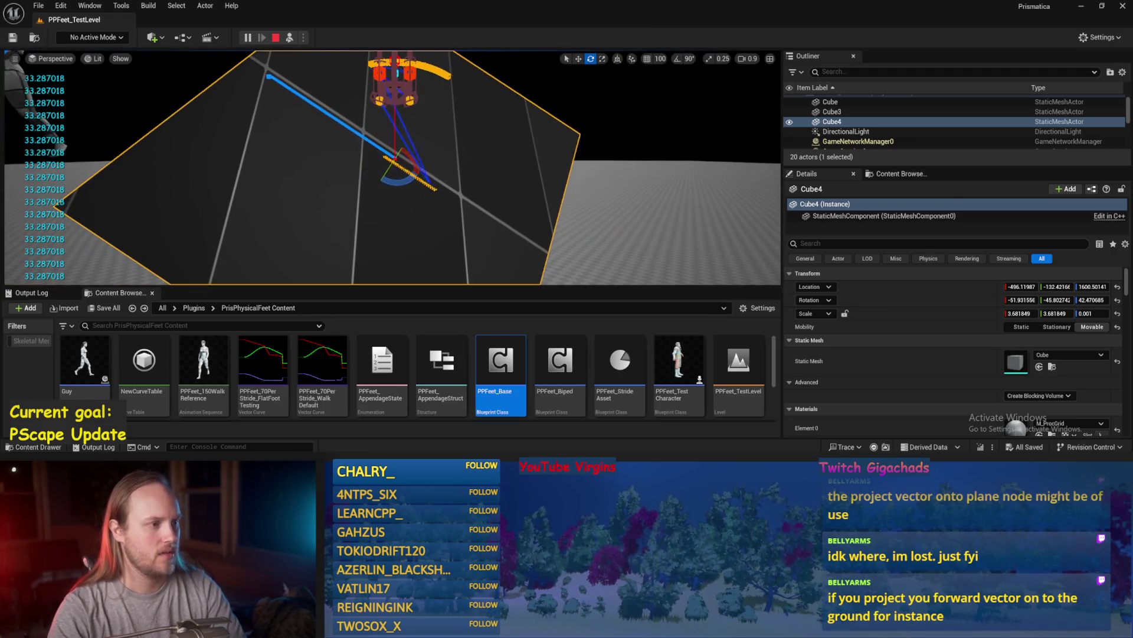
key("Escape")
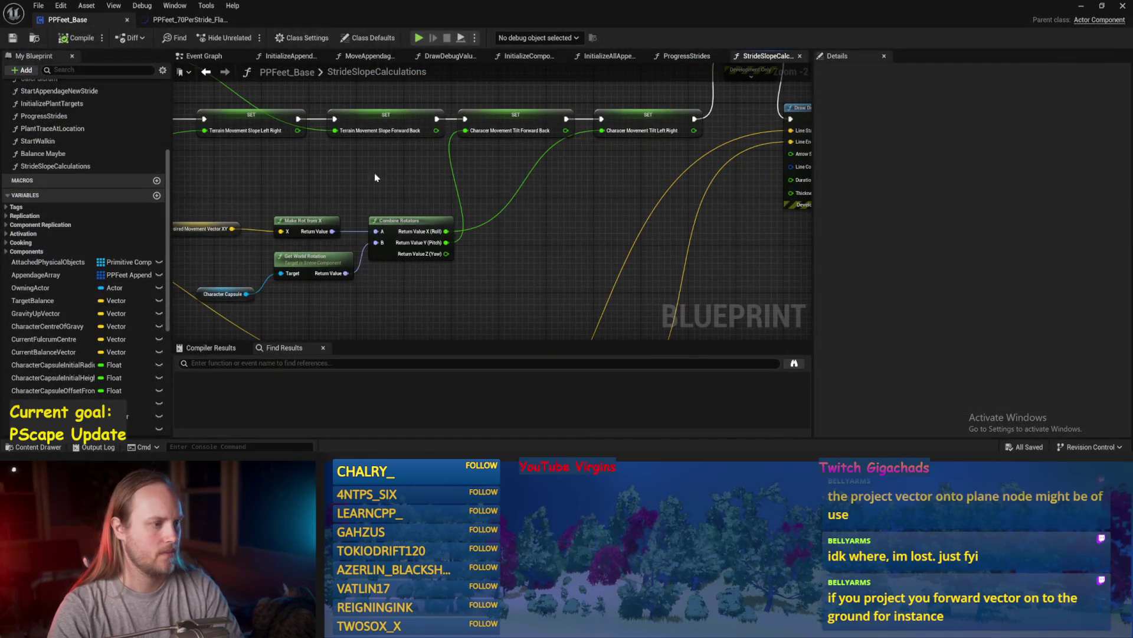
- Inspect the two slope SET nodes, shift Terrain Movement Slope Left Right left, and save
left_click_drag(495, 176, 476, 193)
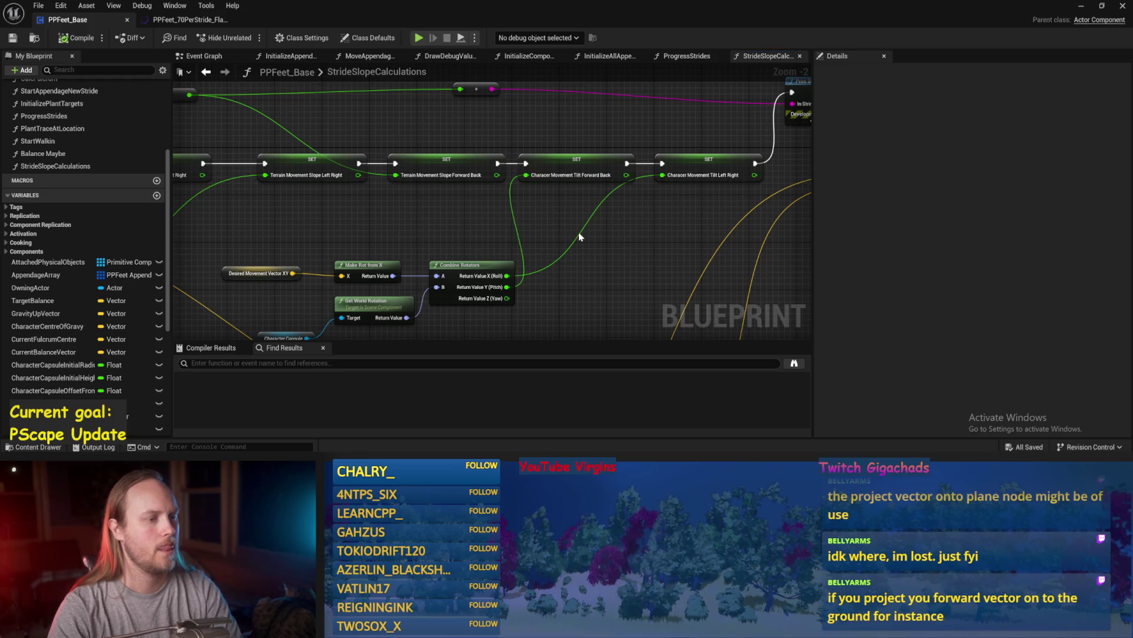
left_click_drag(575, 124, 740, 187)
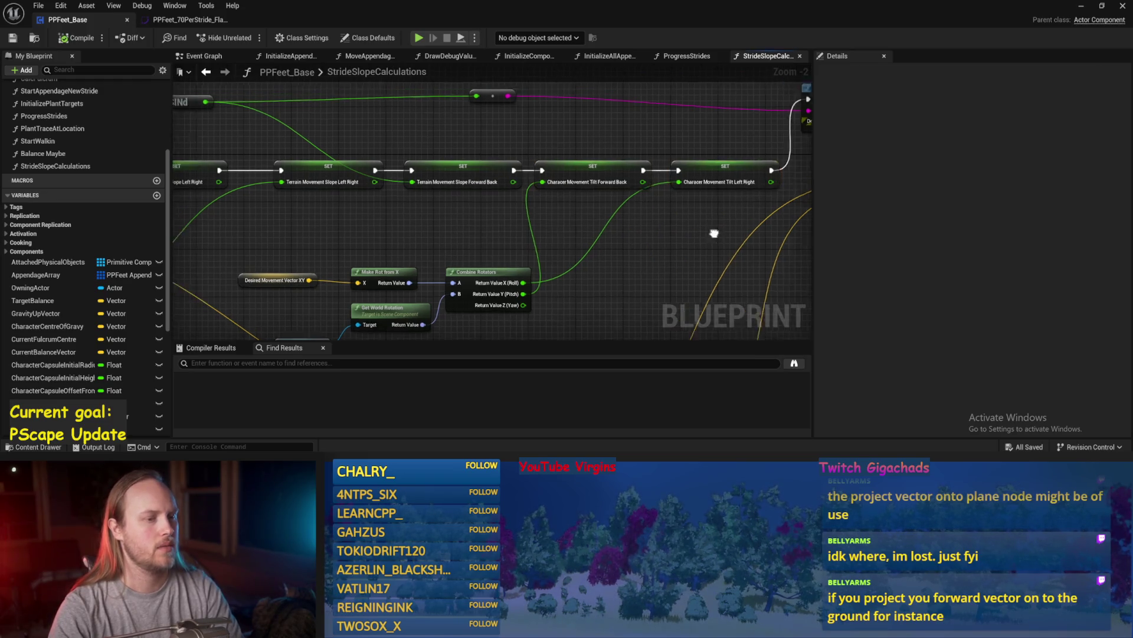
left_click(622, 189)
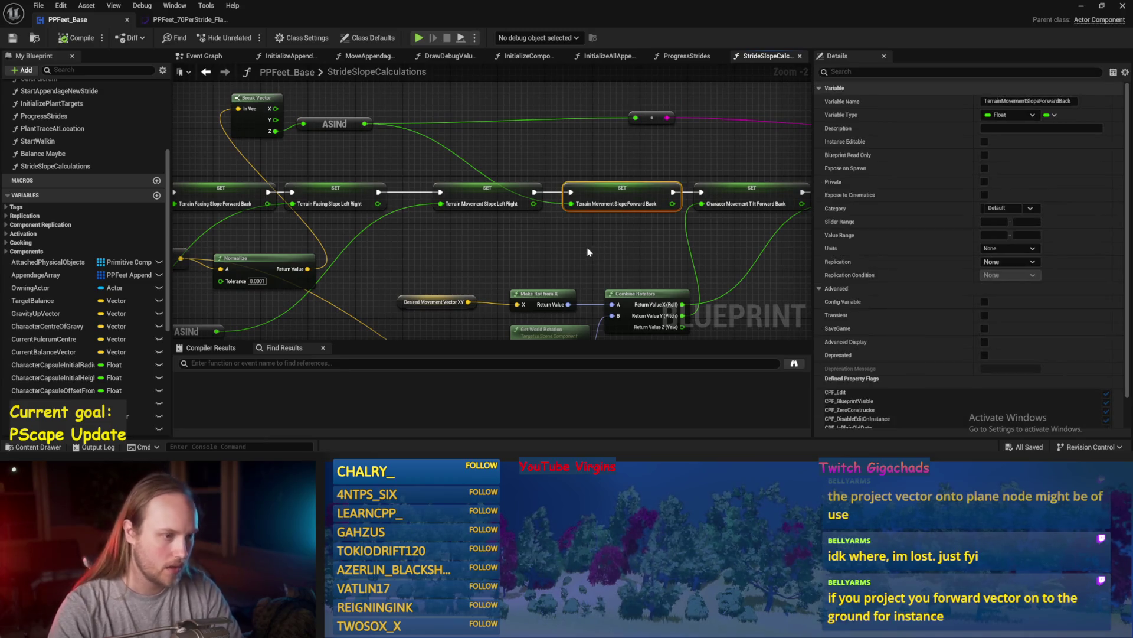
left_click(619, 250)
left_click(658, 183)
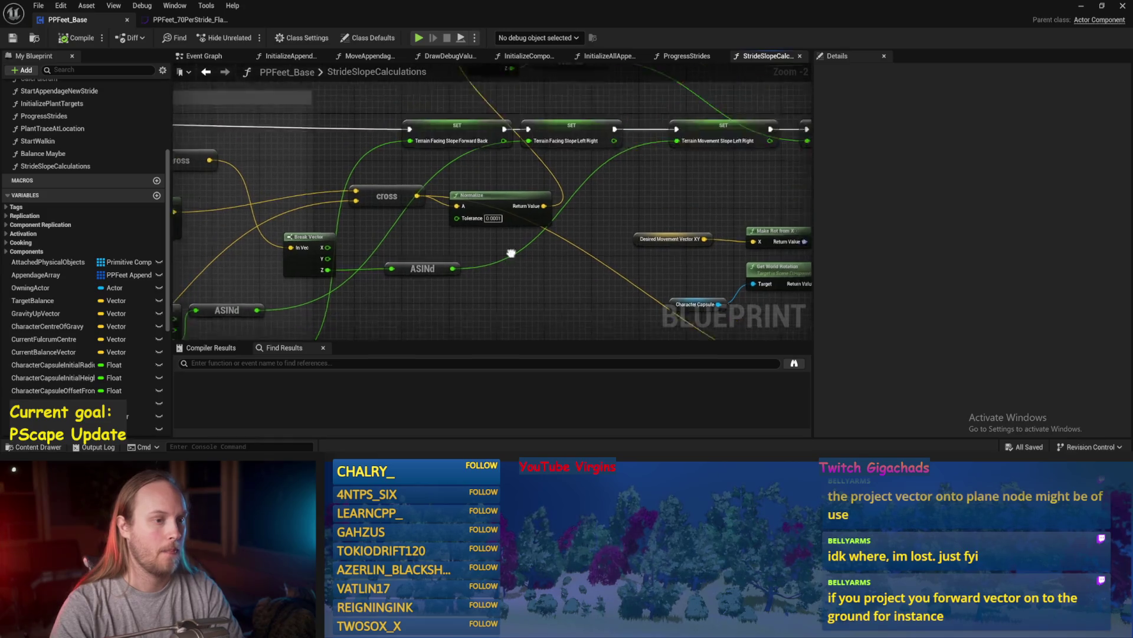
key("ctrl+s")
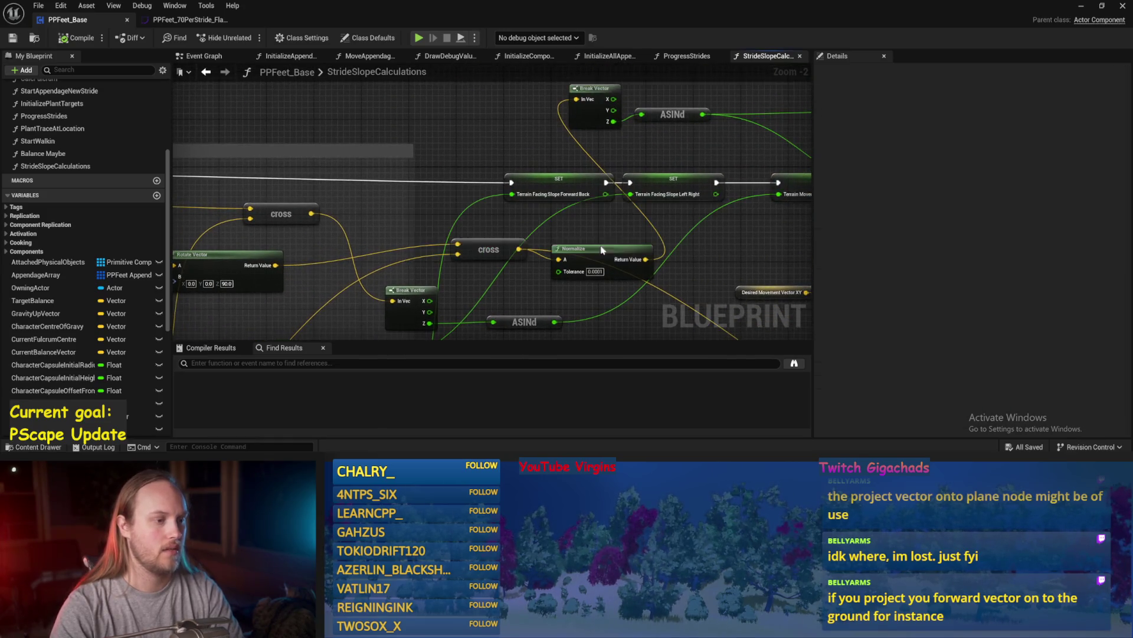
mouse_move(761, 224)
left_mouse_down()
mouse_move(569, 222)
mouse_move(553, 237)
left_mouse_up()
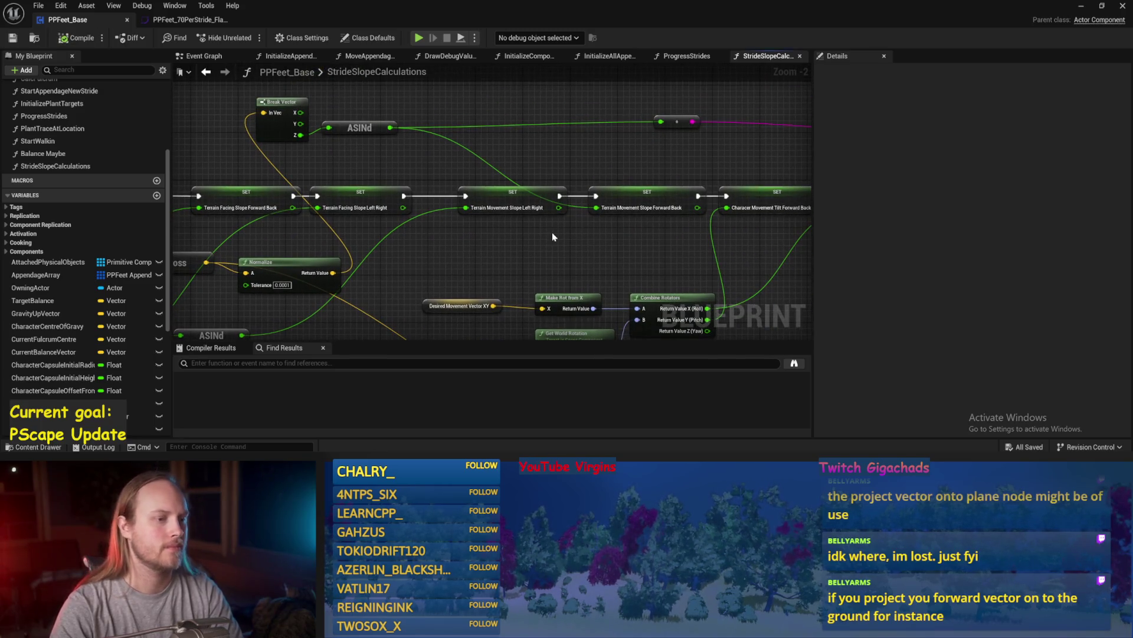
left_click_drag(507, 196, 479, 197)
key("ctrl+s")
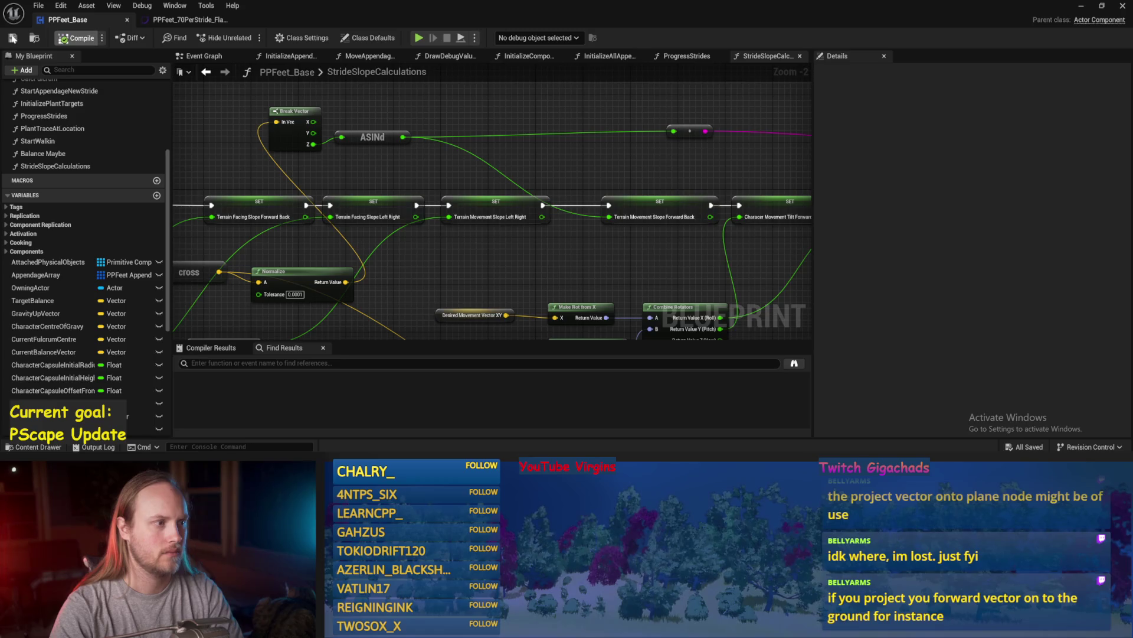
- Move the Break Vector and ASINd nodes rightward to make room after the cross
left_click_drag(577, 170, 614, 190)
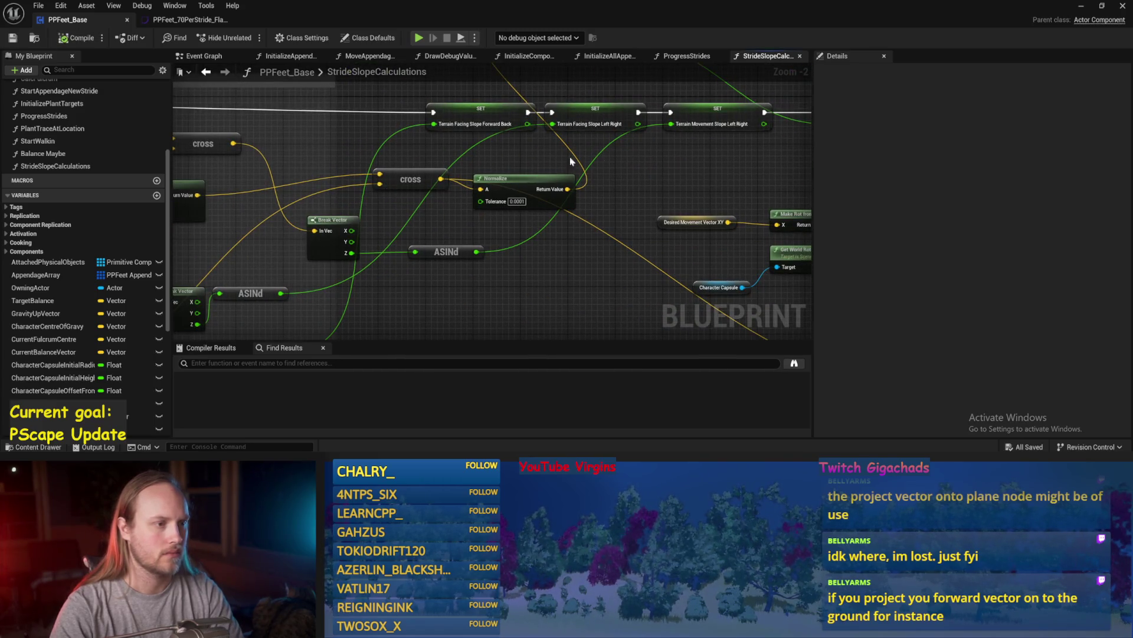
left_click(593, 118)
mouse_move(593, 118)
left_mouse_down()
mouse_move(733, 220)
mouse_move(519, 240)
left_mouse_up()
scroll(625, 264, "down", 1)
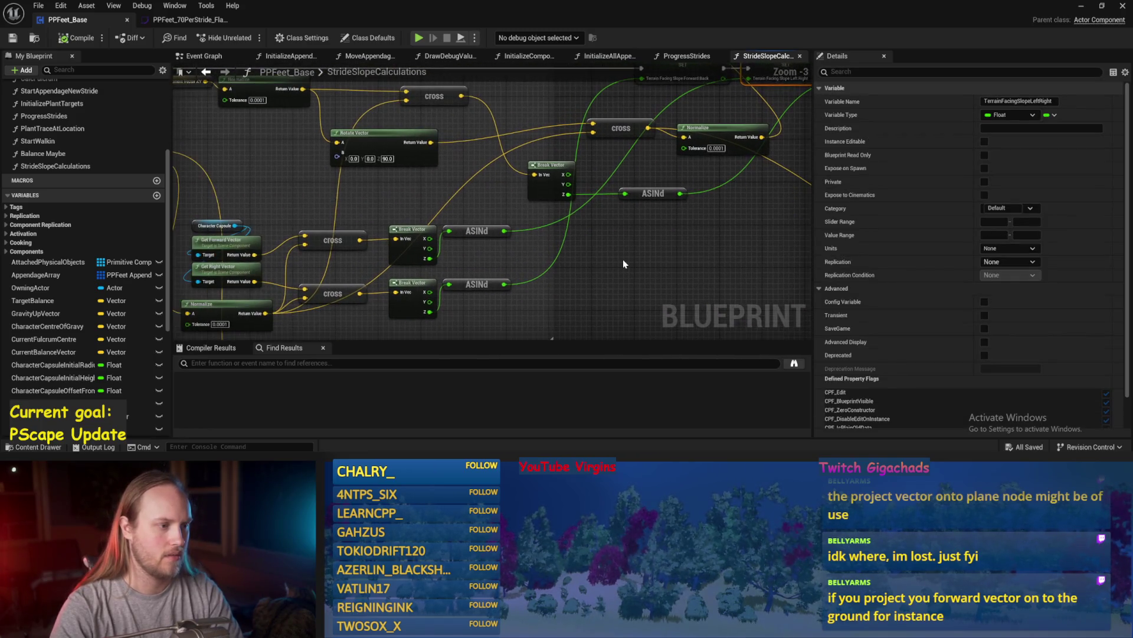
left_click(625, 264)
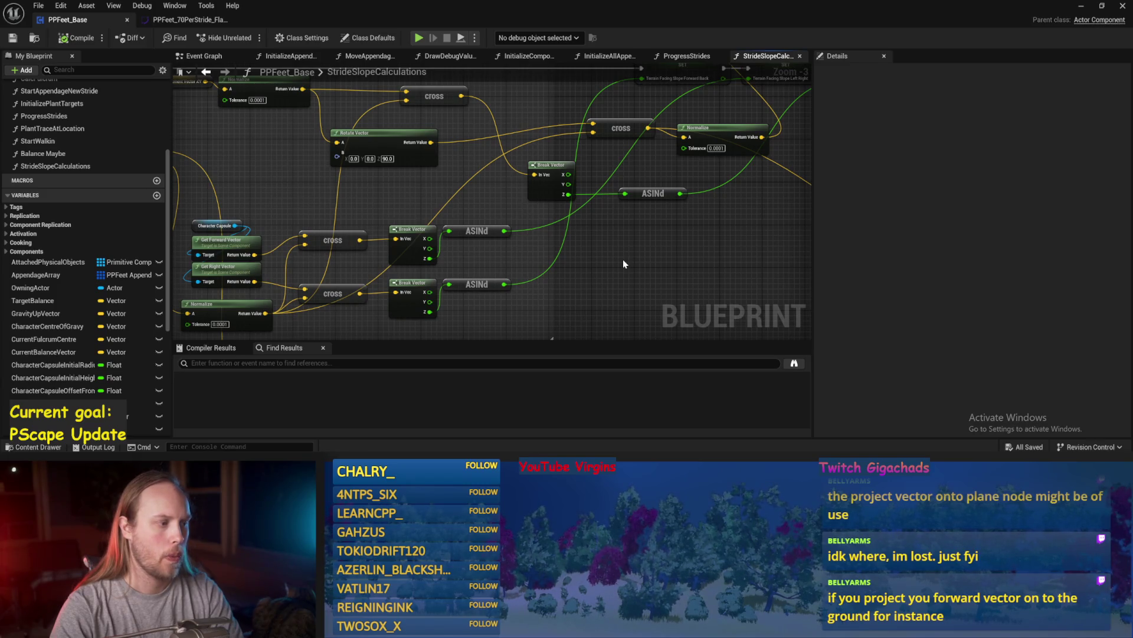
left_click_drag(628, 257, 532, 283)
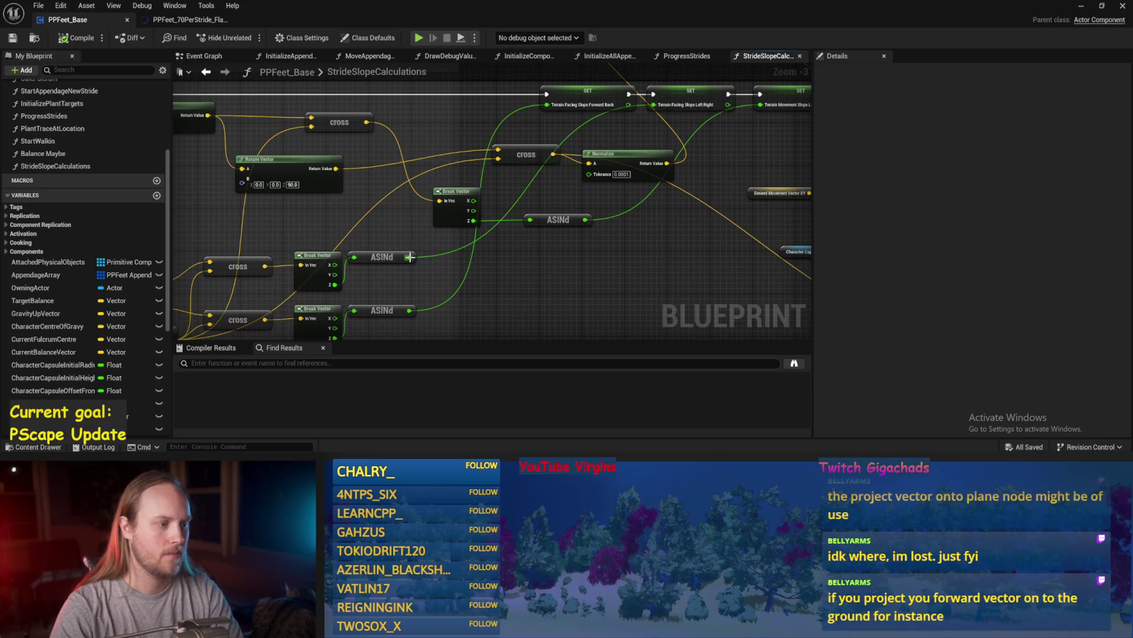
left_click_drag(379, 236, 461, 211)
left_click_drag(389, 250, 437, 252)
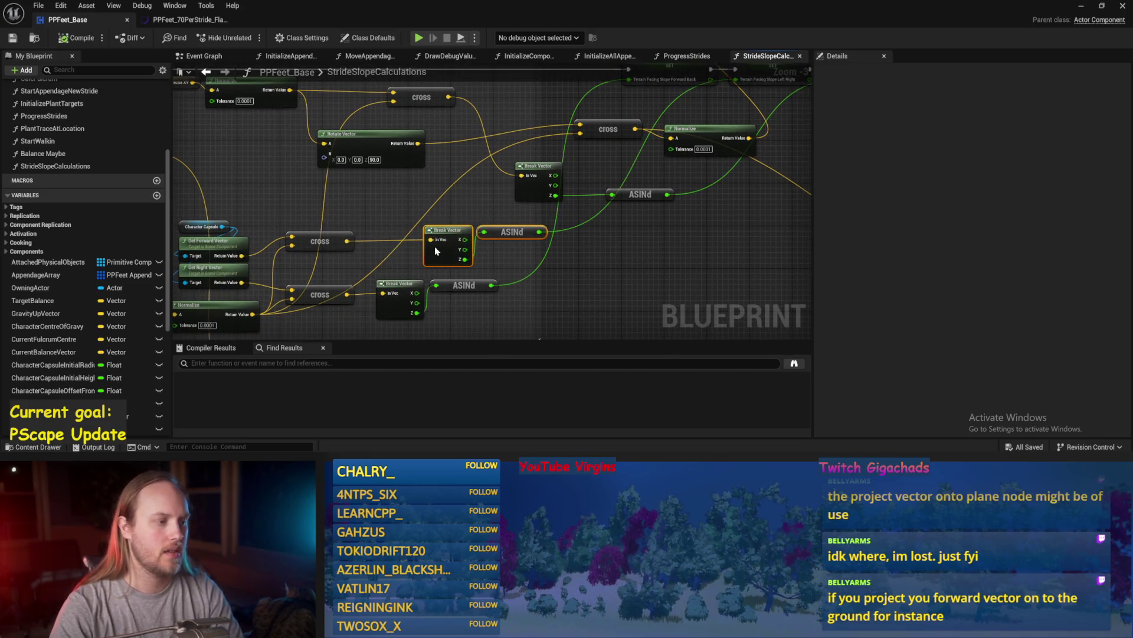
- Insert a Normalize between the cross output and Break Vector, compile, and return to PPFeet_TestLevel
left_click_drag(347, 240, 379, 225)
type("n")
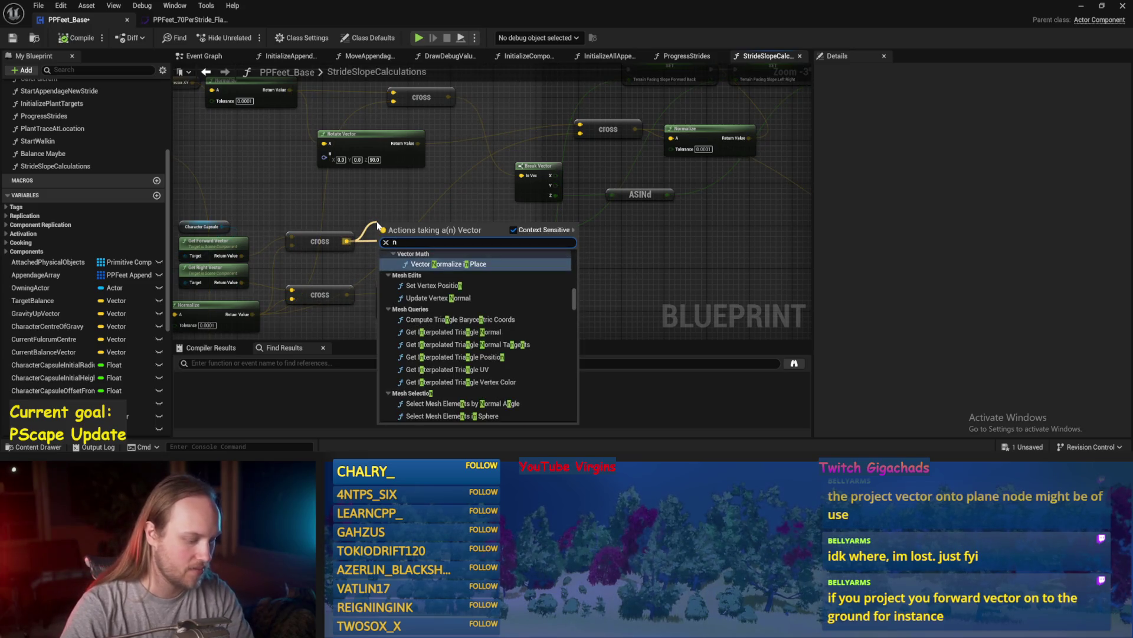
type("ormali")
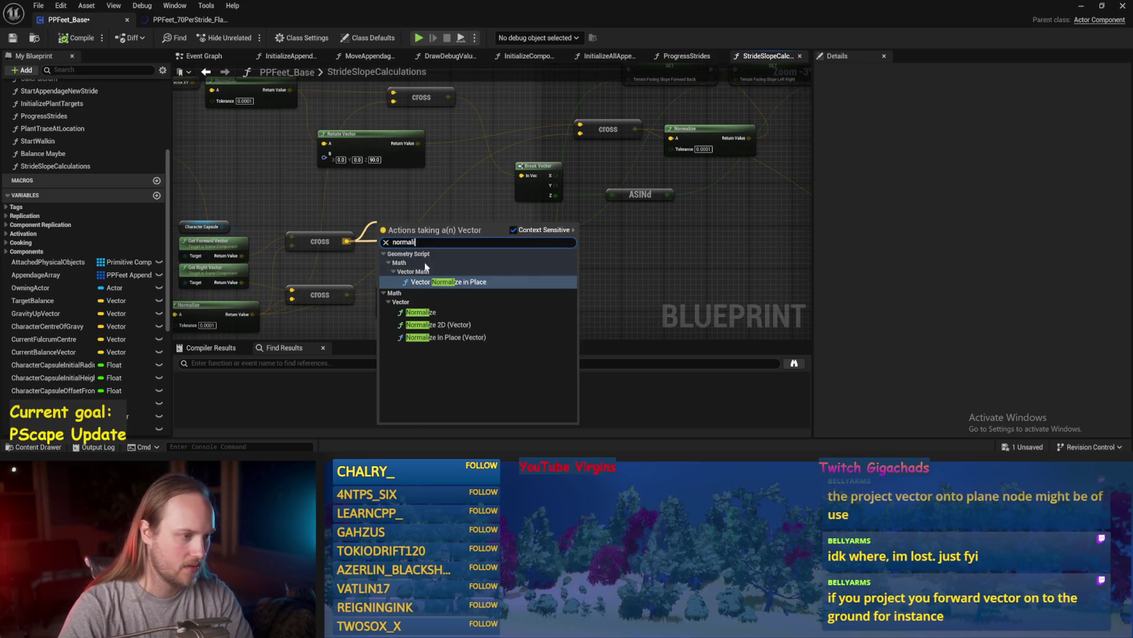
left_click(433, 312)
scroll(425, 230, "up", 2)
mouse_move(354, 198)
left_mouse_down()
mouse_move(354, 174)
mouse_move(432, 250)
mouse_move(435, 241)
left_mouse_up()
scroll(445, 276, "down", 1)
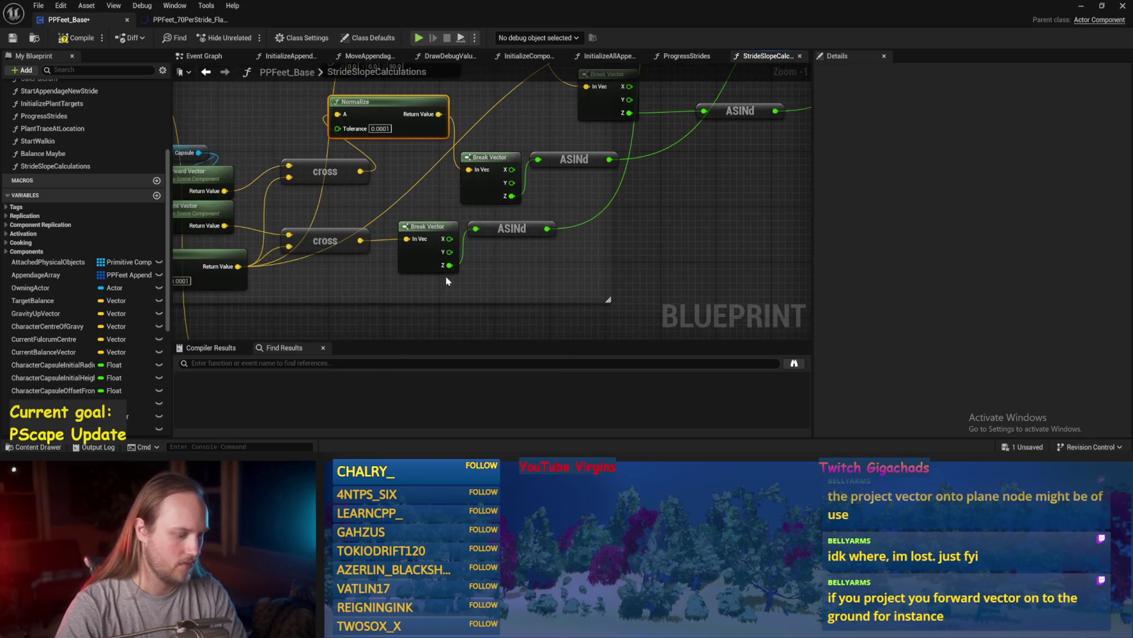
left_click(345, 331)
scroll(514, 278, "down", 1)
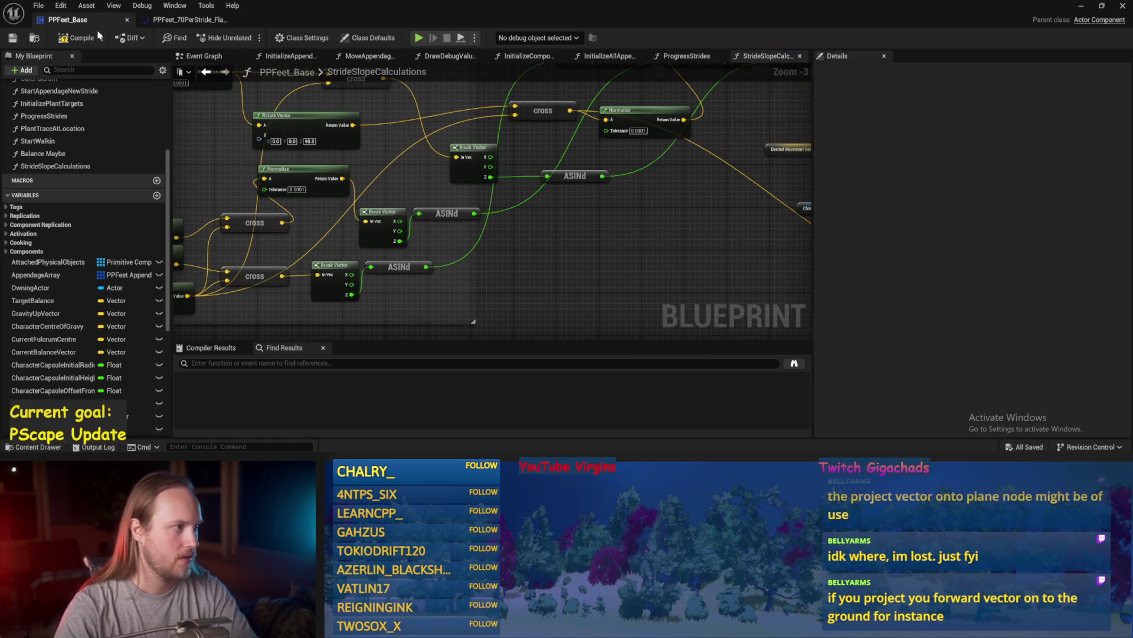
left_click(1081, 6)
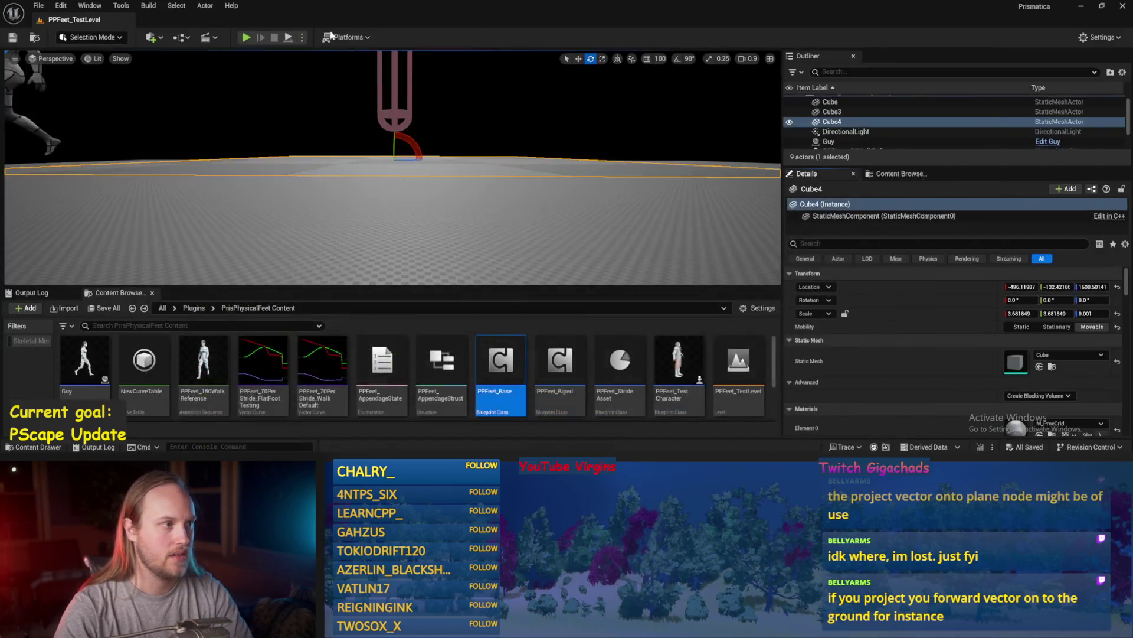
left_click(287, 38)
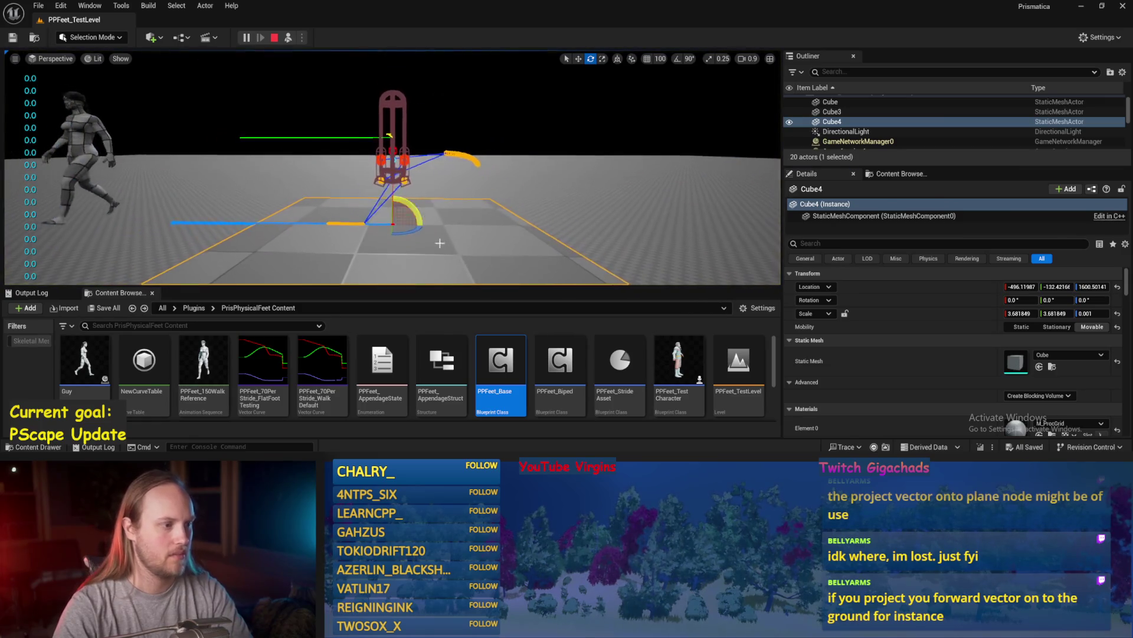
left_click_drag(418, 218, 399, 183)
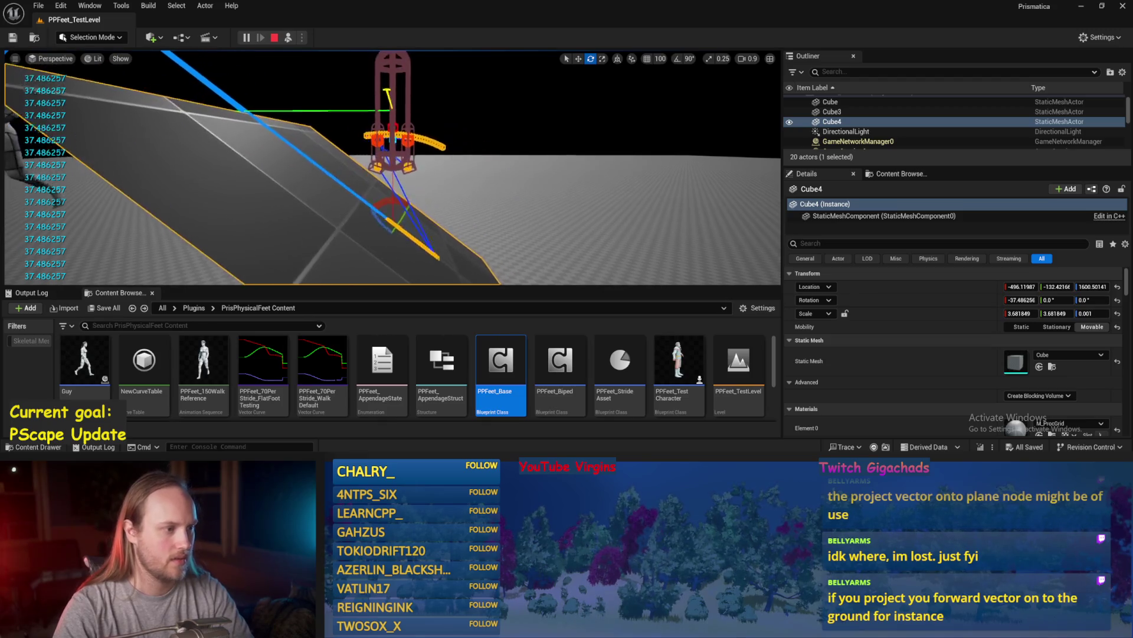
mouse_move(406, 194)
left_mouse_down()
mouse_move(380, 233)
mouse_move(375, 219)
left_mouse_up()
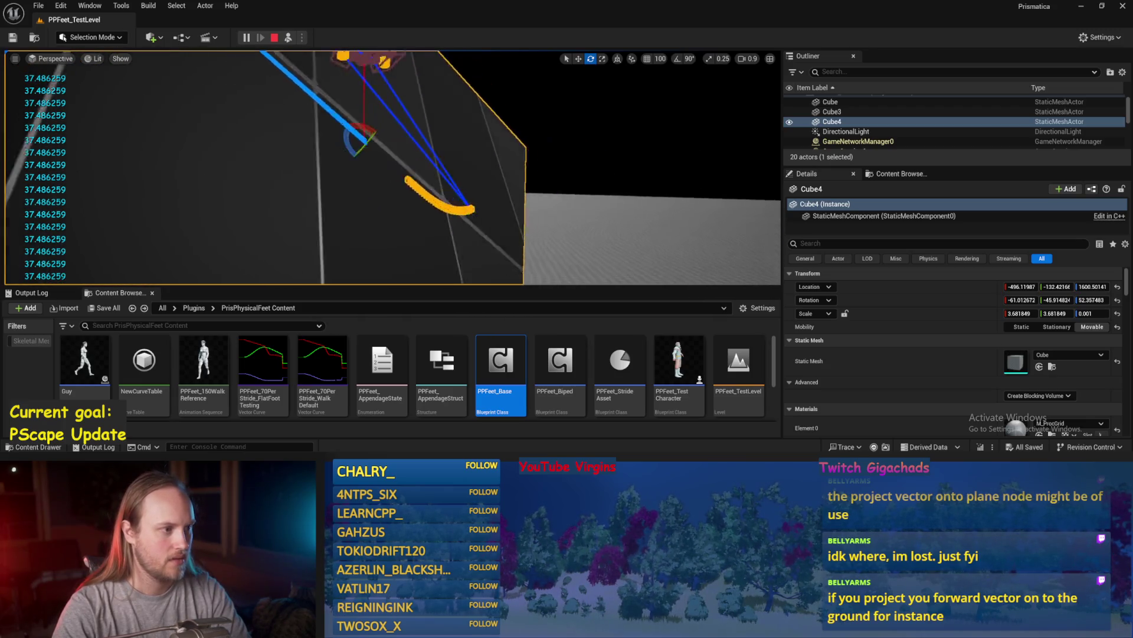
scroll(392, 167, "down", 2)
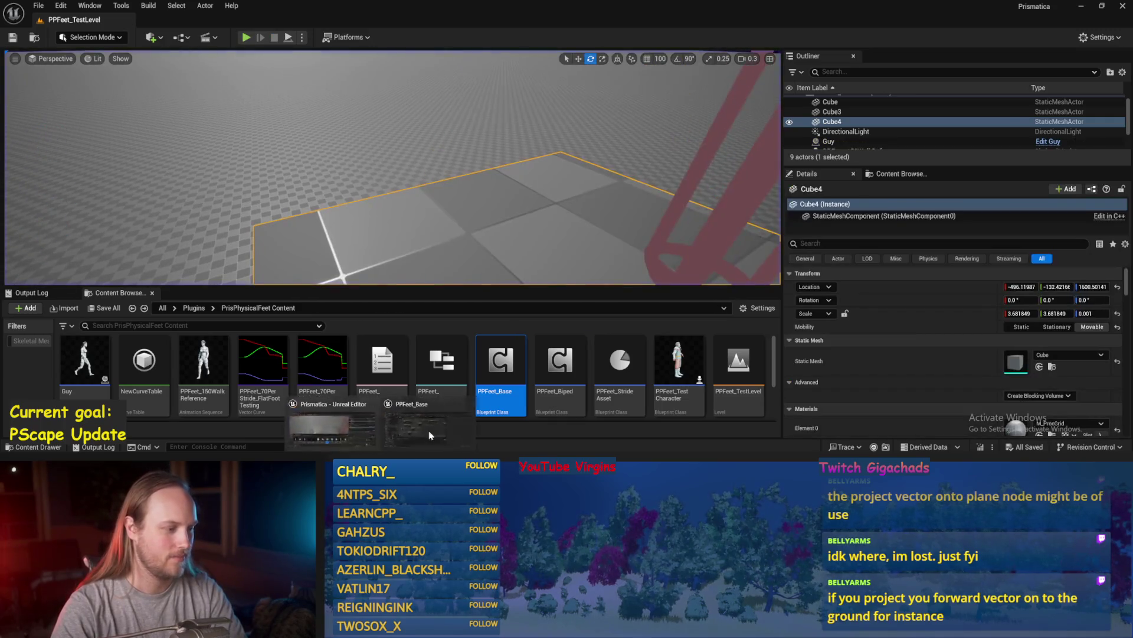
- Reopen PPFeet_Base and paste a Normalize copy beside the lower cross, then save
double_click(500, 360)
left_click_drag(461, 220, 530, 225)
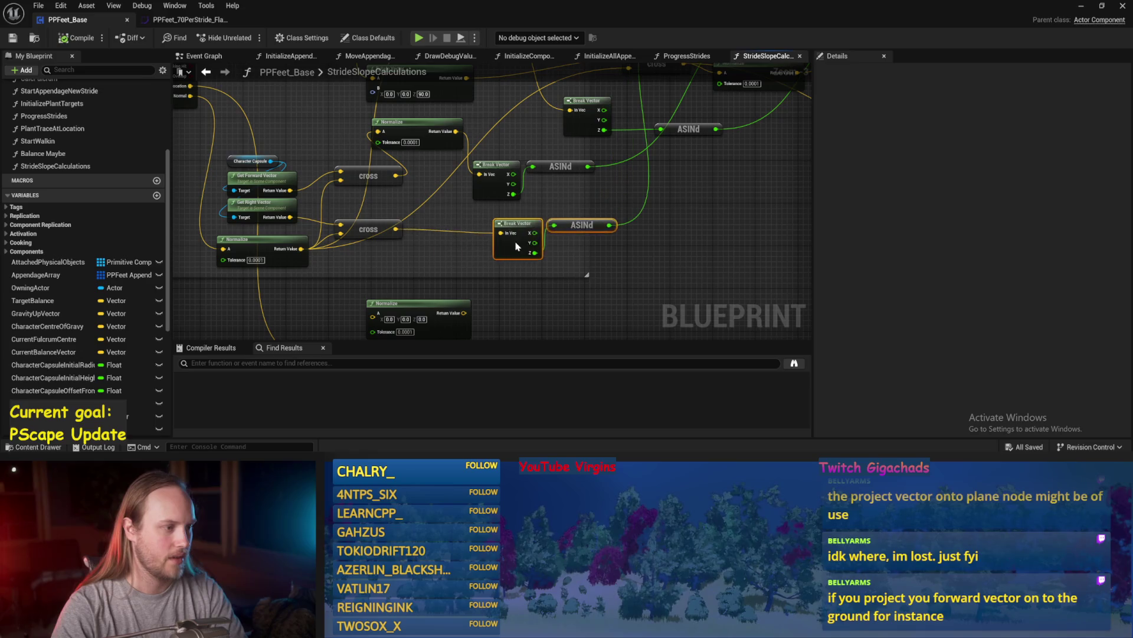
left_click_drag(416, 129, 458, 173)
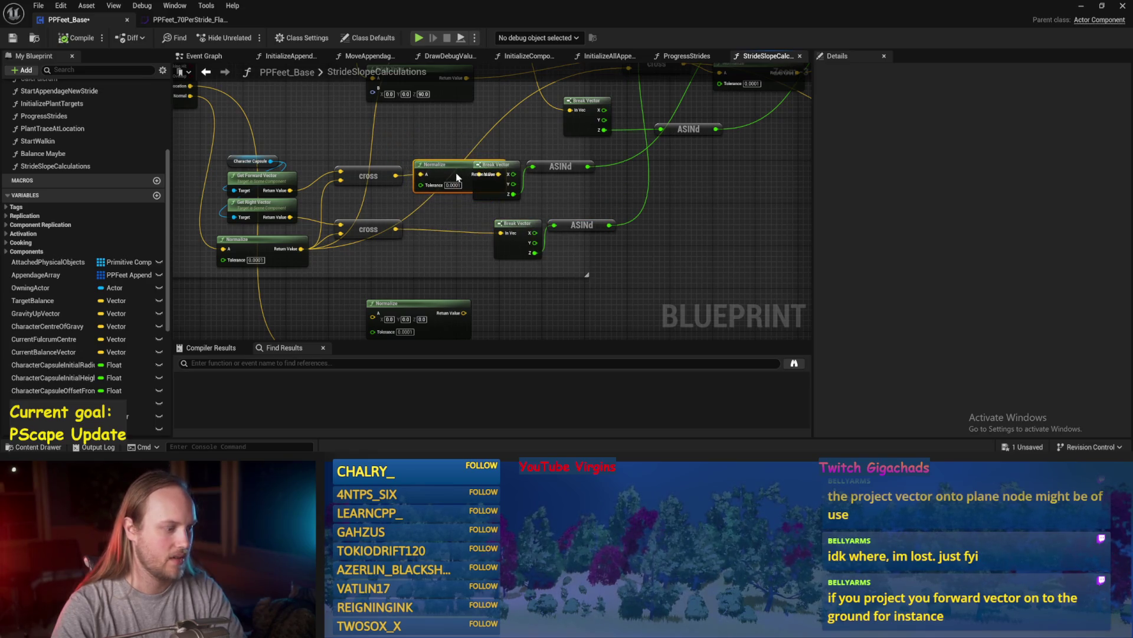
key("ctrl+c")
key("ctrl+v")
scroll(396, 232, "up", 2)
mouse_move(519, 216)
left_mouse_down()
mouse_move(472, 202)
mouse_move(449, 211)
mouse_move(556, 231)
mouse_move(454, 278)
left_mouse_up()
scroll(628, 271, "down", 3)
mouse_move(535, 272)
left_mouse_down()
mouse_move(545, 268)
mouse_move(466, 220)
mouse_move(469, 208)
mouse_move(499, 215)
left_mouse_up()
left_click_drag(457, 151, 458, 230)
key("ctrl+s")
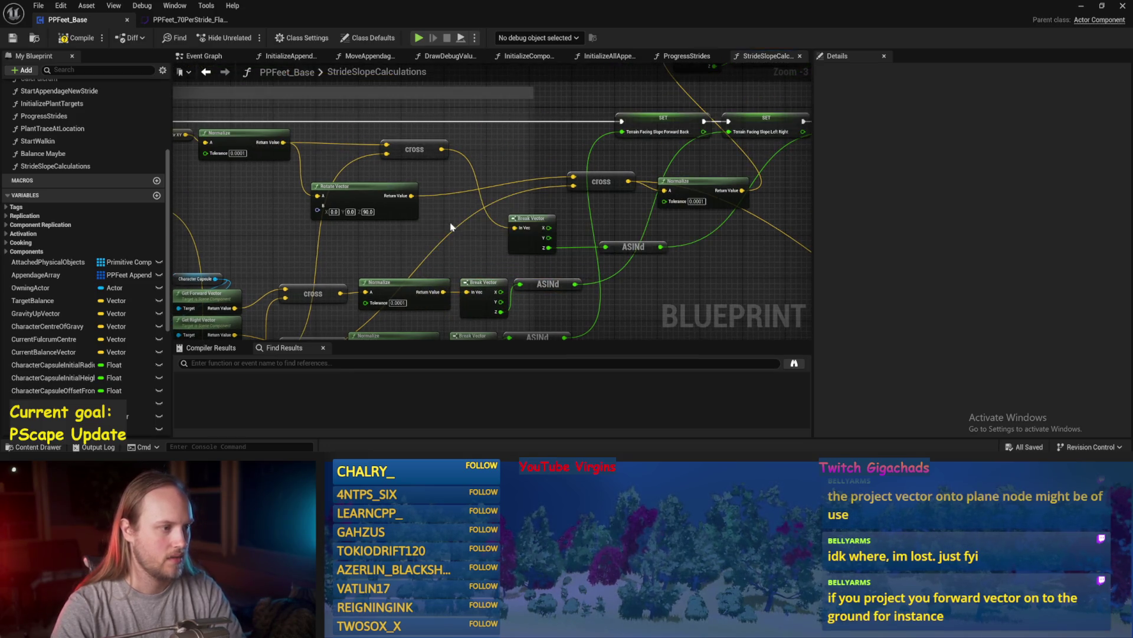
- Paste another Normalize and wire it into the next cross node
left_click_drag(587, 263, 479, 261)
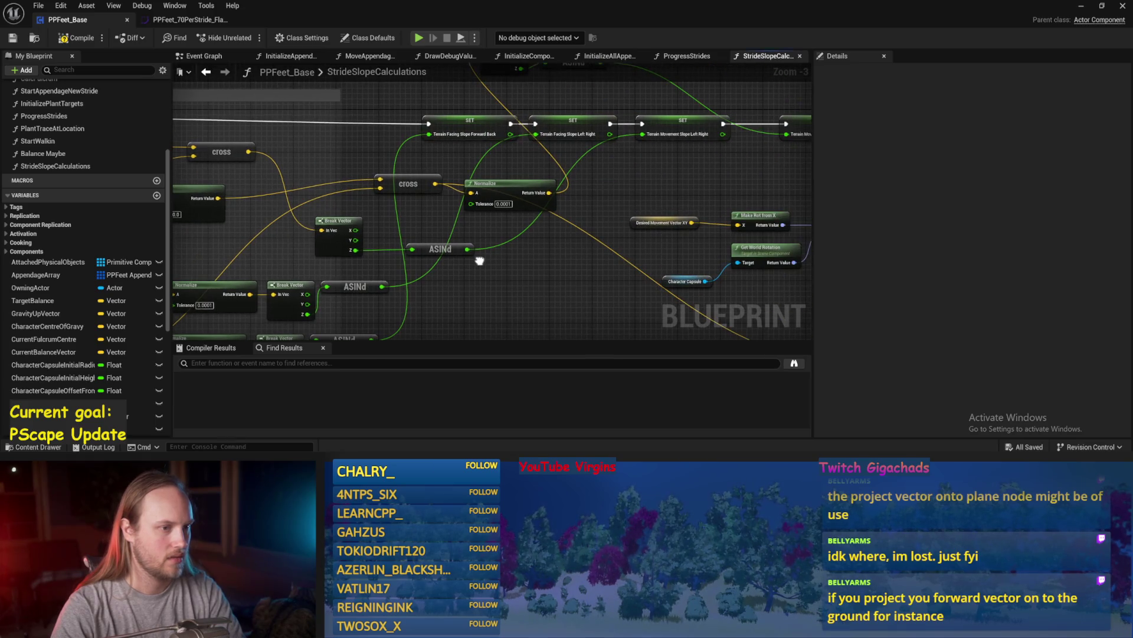
left_click_drag(316, 194, 482, 198)
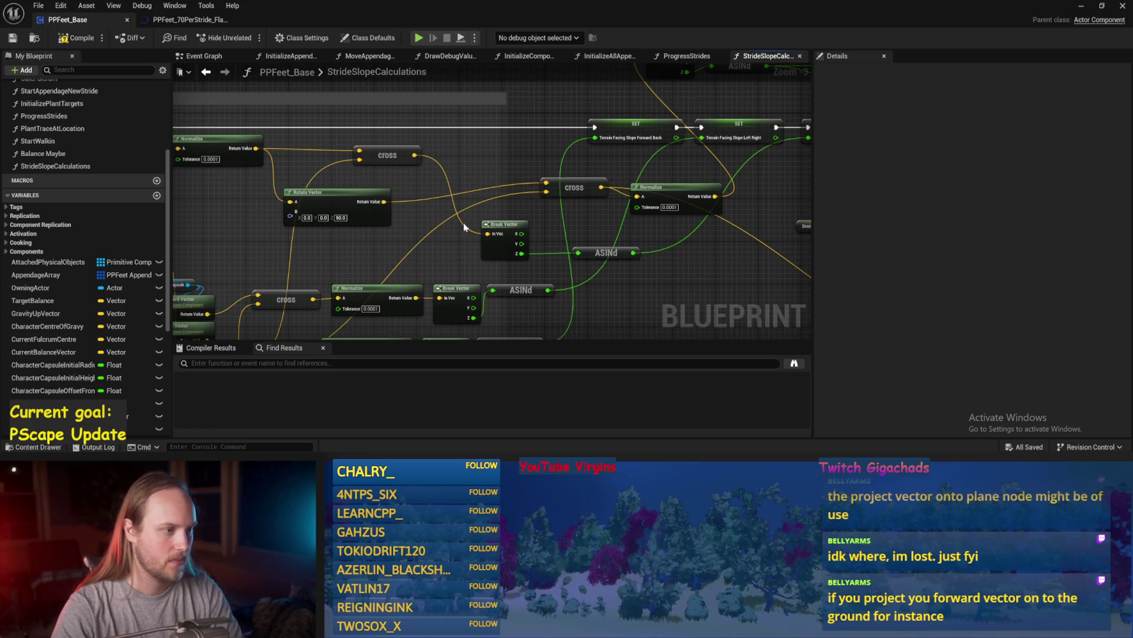
left_click(370, 288)
key("ctrl+c")
key("ctrl+v")
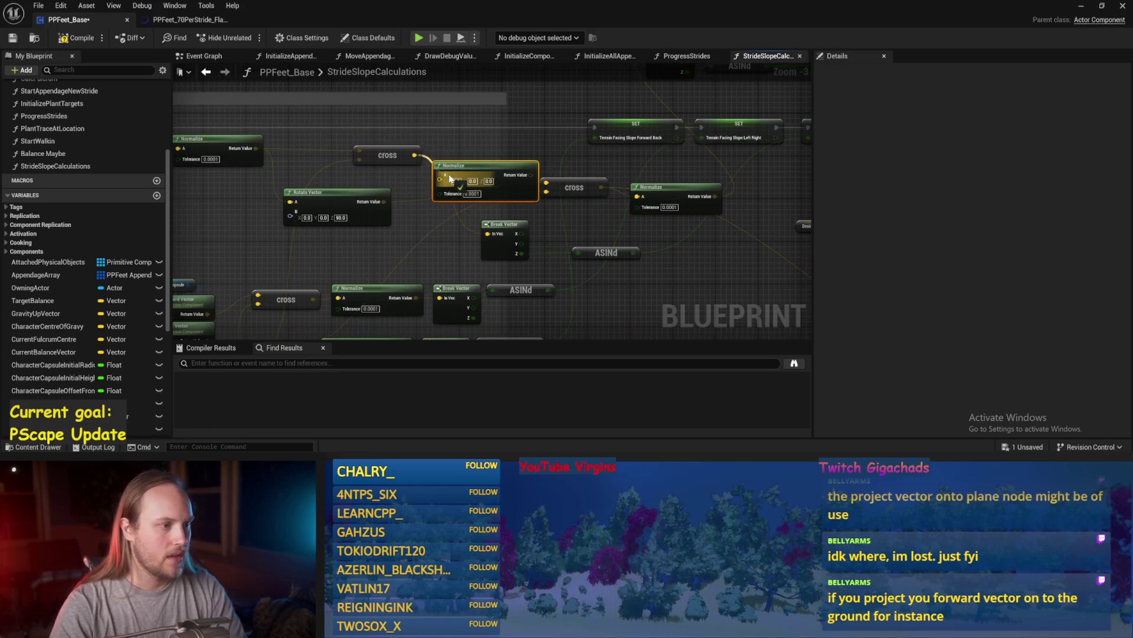
left_click_drag(517, 175, 546, 183)
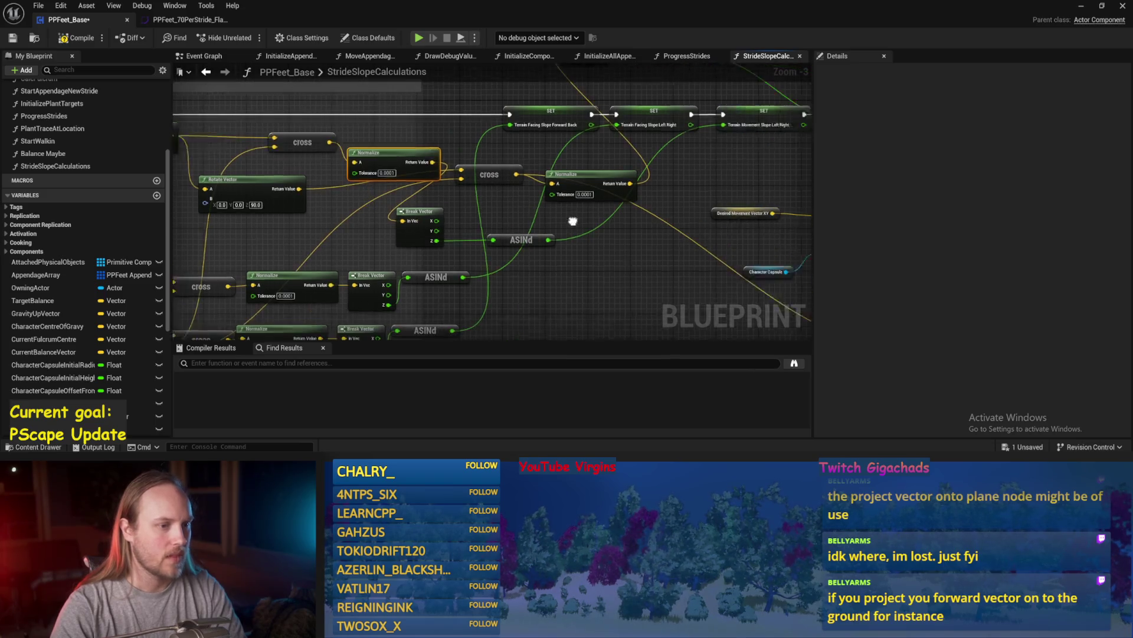
left_click_drag(324, 249, 387, 266)
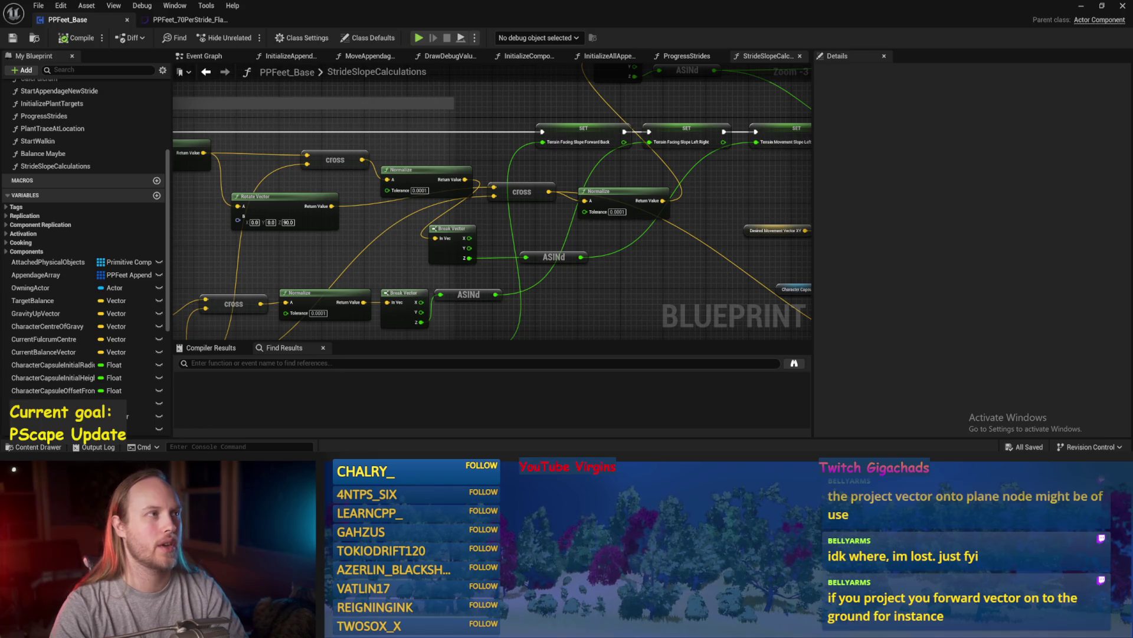
mouse_move(487, 201)
left_mouse_down()
mouse_move(445, 147)
mouse_move(472, 110)
left_mouse_up()
scroll(508, 207, "down", 1)
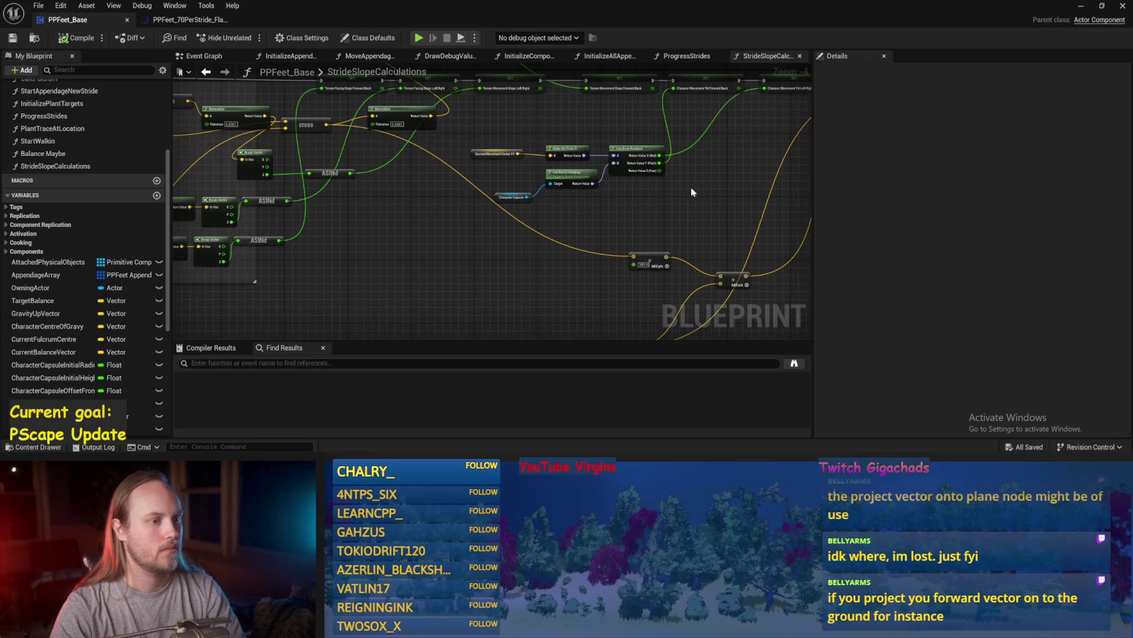
- Save all, return to the level editor, and start simulating
key("ctrl+s")
left_click(1081, 5)
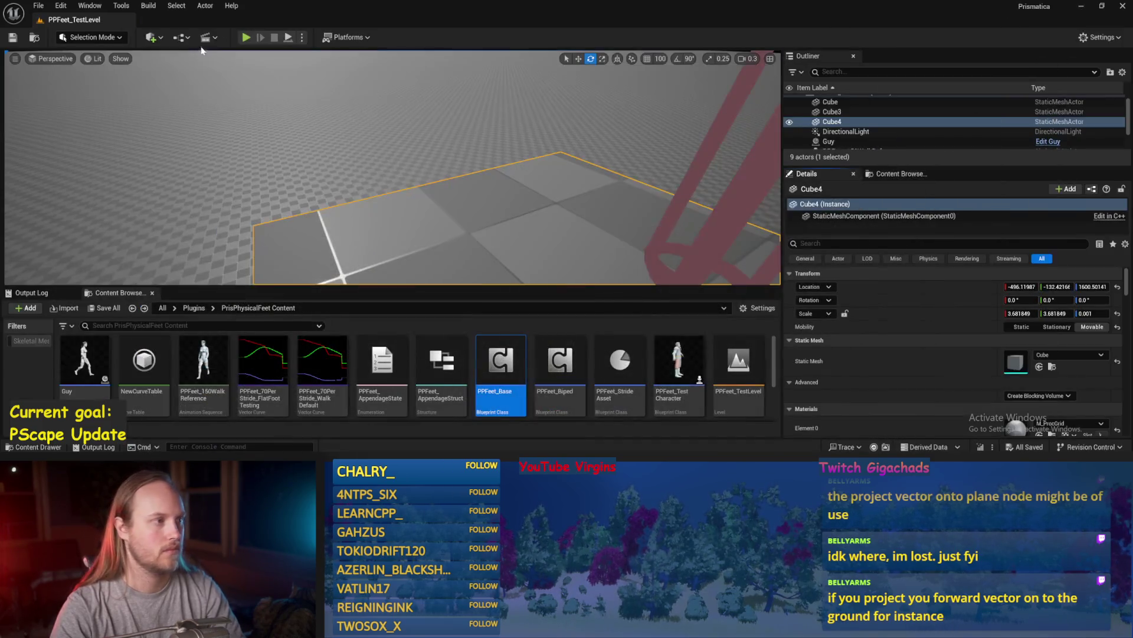
left_click(294, 38)
scroll(393, 169, "down", 4)
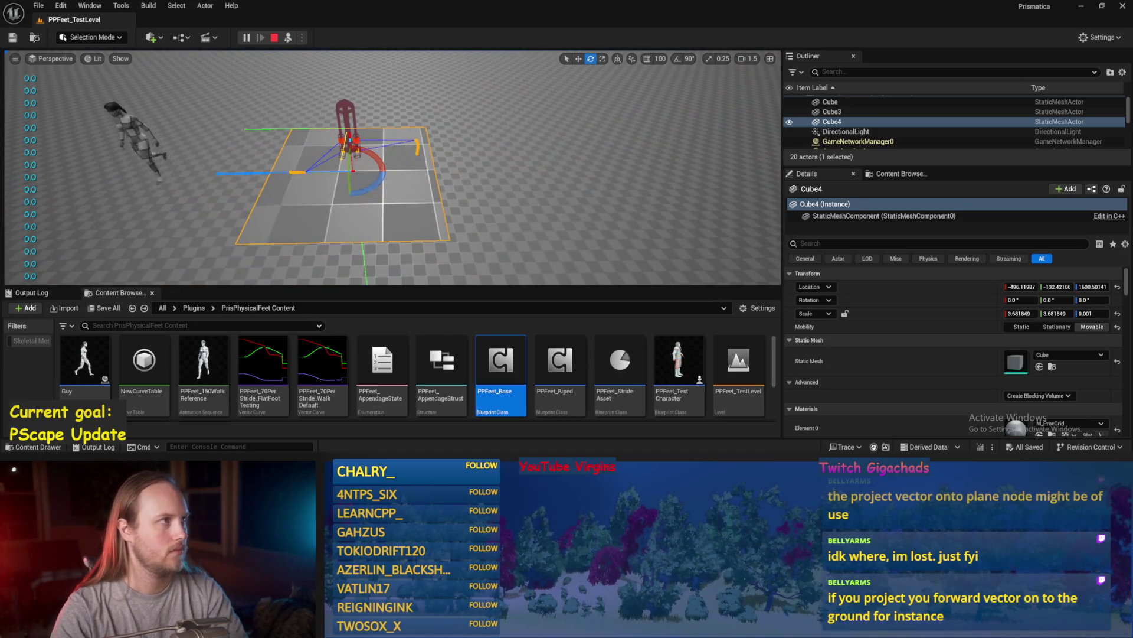
scroll(555, 227, "up", 3)
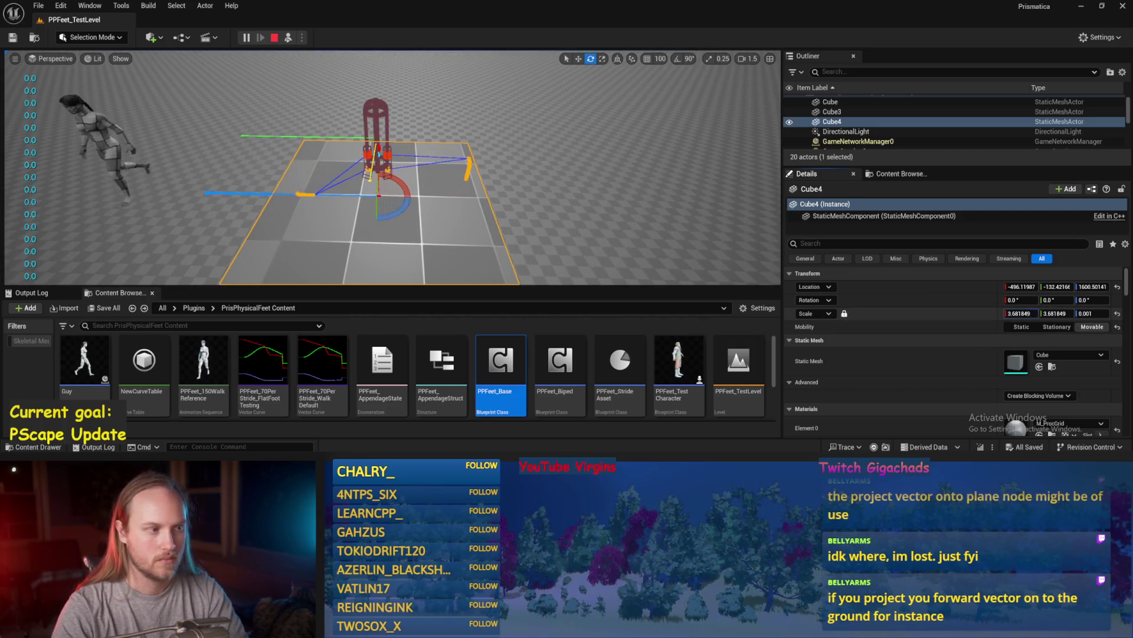
- Scale Cube4 to 6.6525 and tilt it to about 14°, 34.7°, 154°, then select the test player
mouse_move(1021, 314)
left_mouse_down()
mouse_move(1063, 314)
mouse_move(1007, 300)
left_mouse_up()
left_click_drag(402, 224, 386, 195)
mouse_move(450, 179)
left_mouse_down()
mouse_move(434, 177)
mouse_move(452, 186)
left_mouse_up()
left_click_drag(391, 205, 391, 205)
mouse_move(507, 141)
left_mouse_down()
mouse_move(467, 199)
mouse_move(466, 212)
mouse_move(501, 212)
mouse_move(466, 201)
left_mouse_up()
scroll(419, 190, "up", 3)
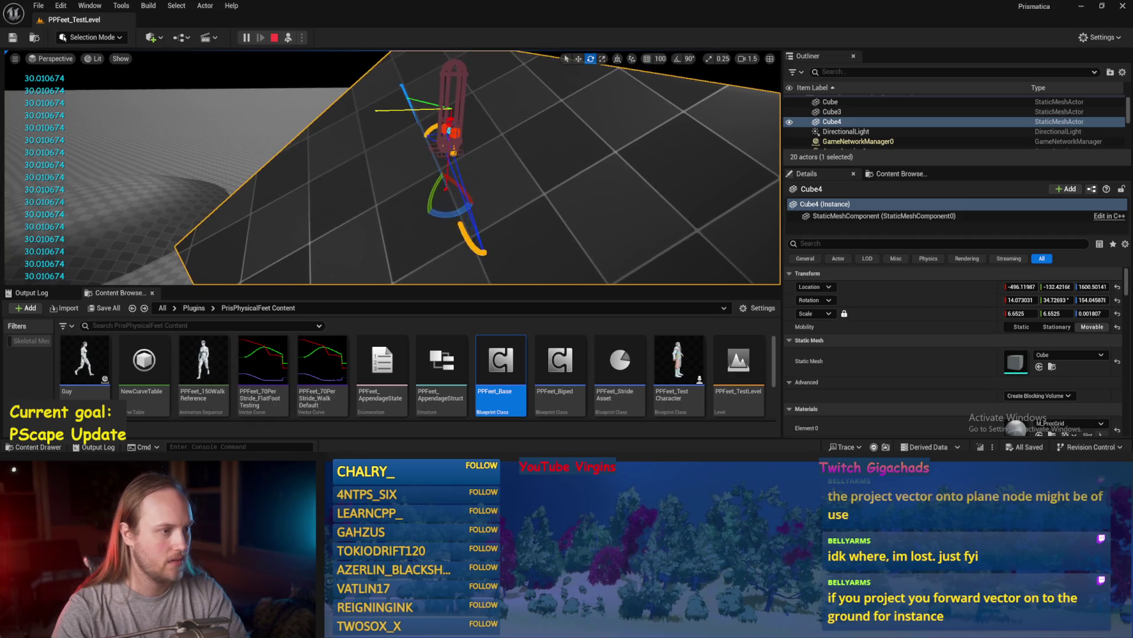
left_click(450, 116)
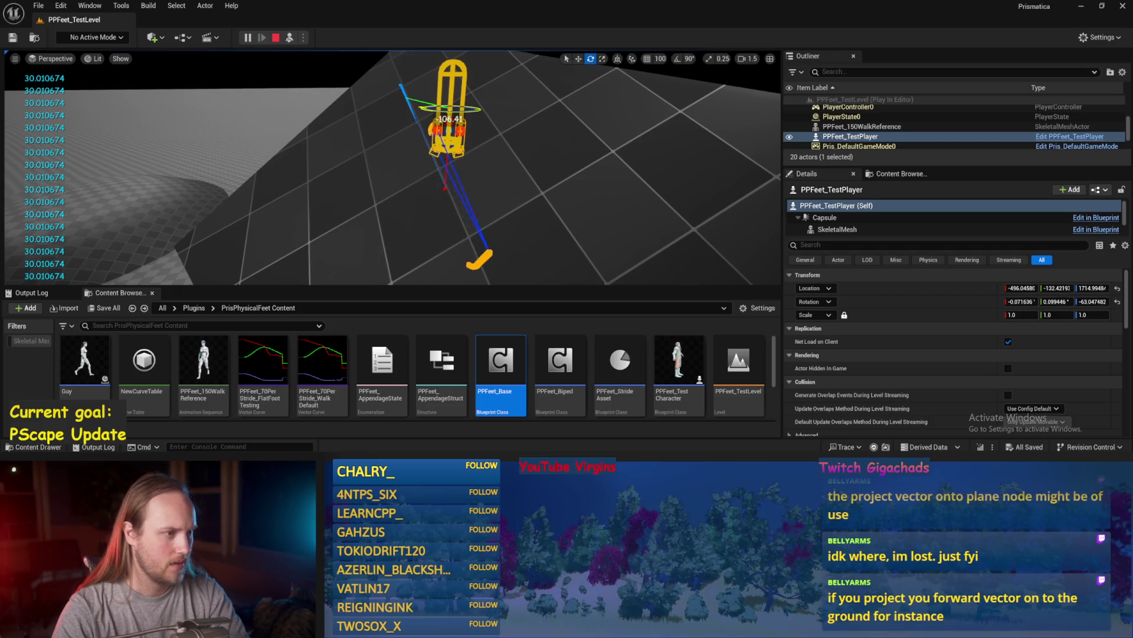
- Orbit around PPFeet_TestPlayer on the tilted Cube4 ramp to inspect its stride arc, then stop simulating
scroll(393, 168, "down", 2)
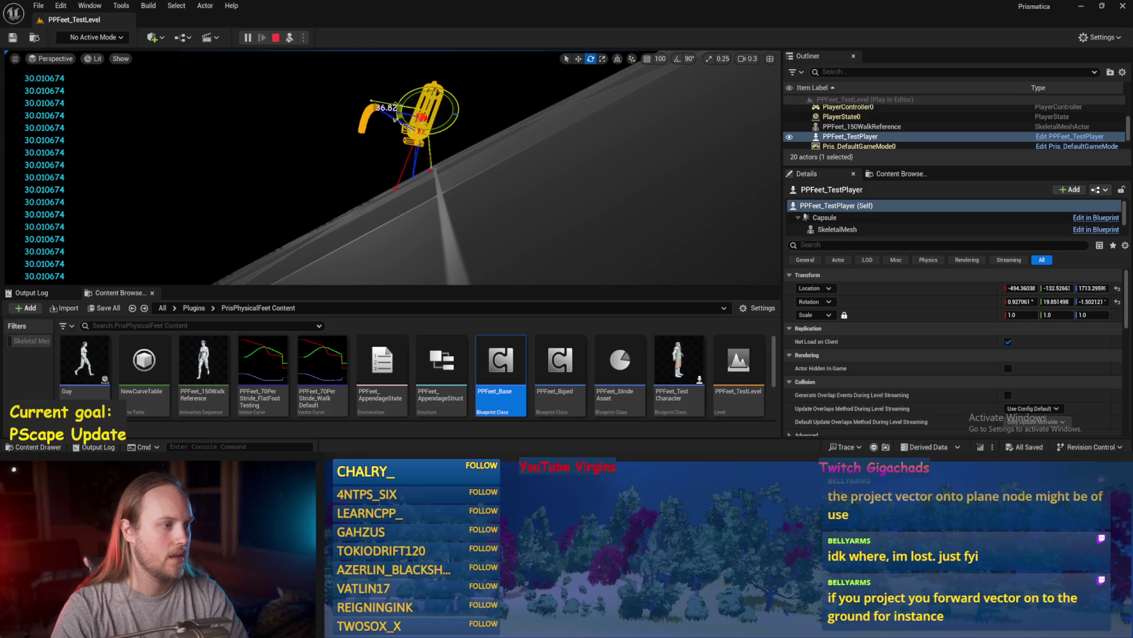
scroll(393, 168, "up", 2)
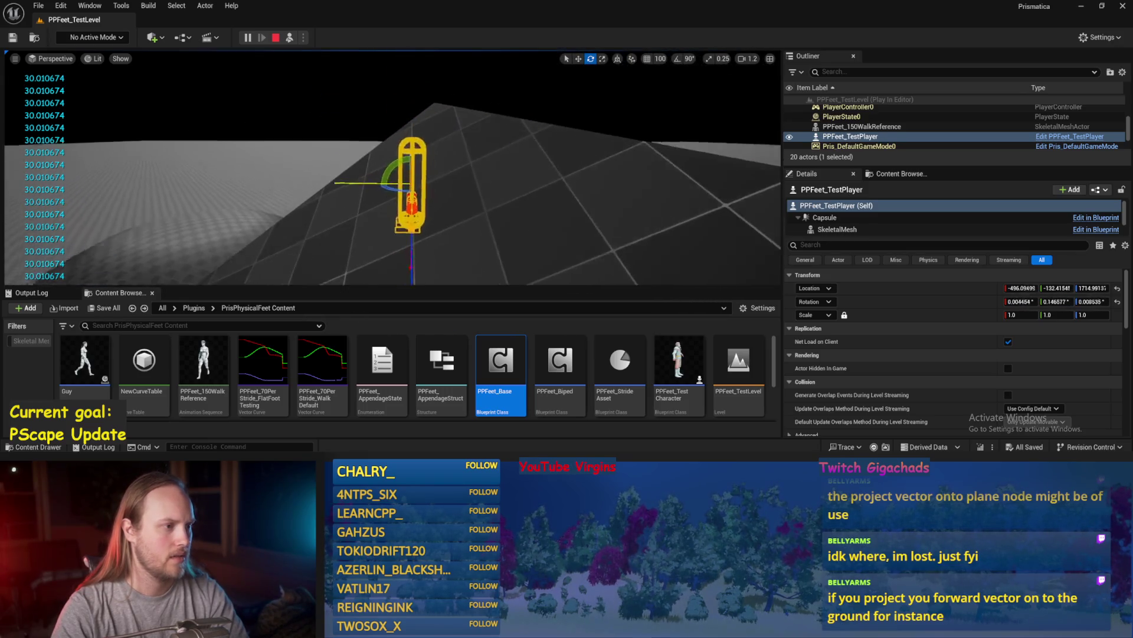
left_click_drag(392, 168, 449, 116)
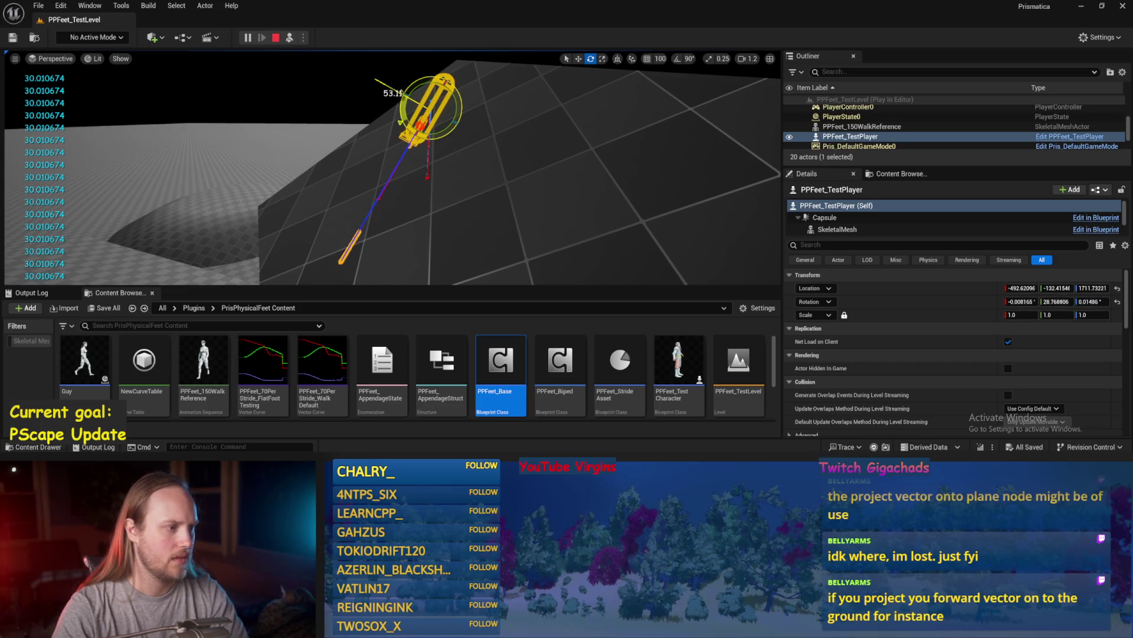
mouse_move(444, 134)
left_mouse_down()
mouse_move(366, 141)
mouse_move(348, 166)
left_mouse_up()
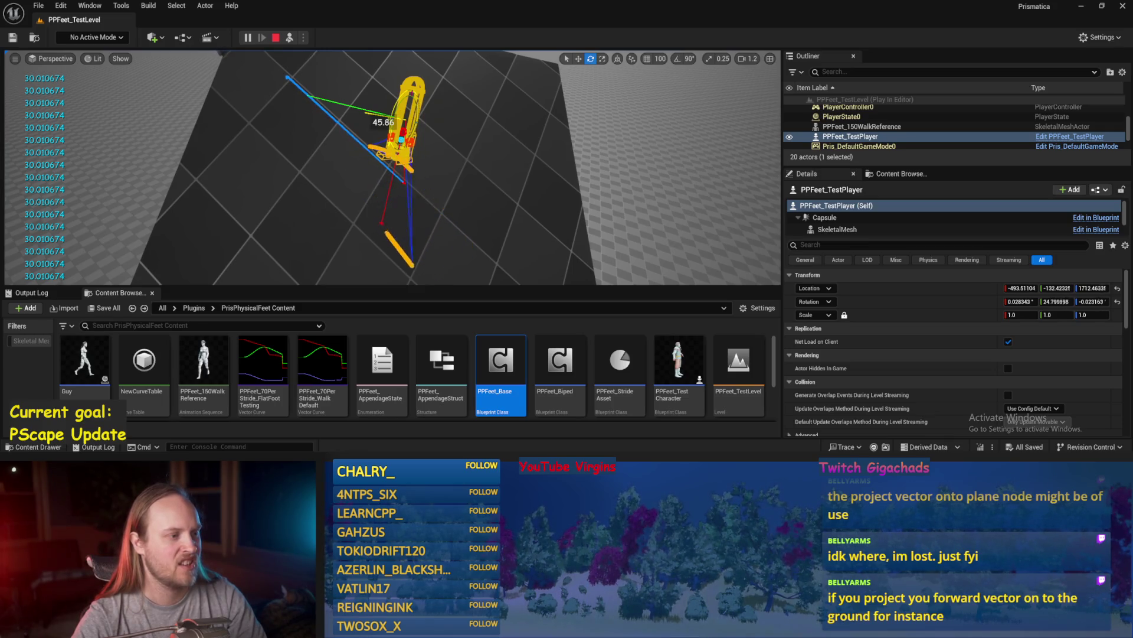
key("Escape")
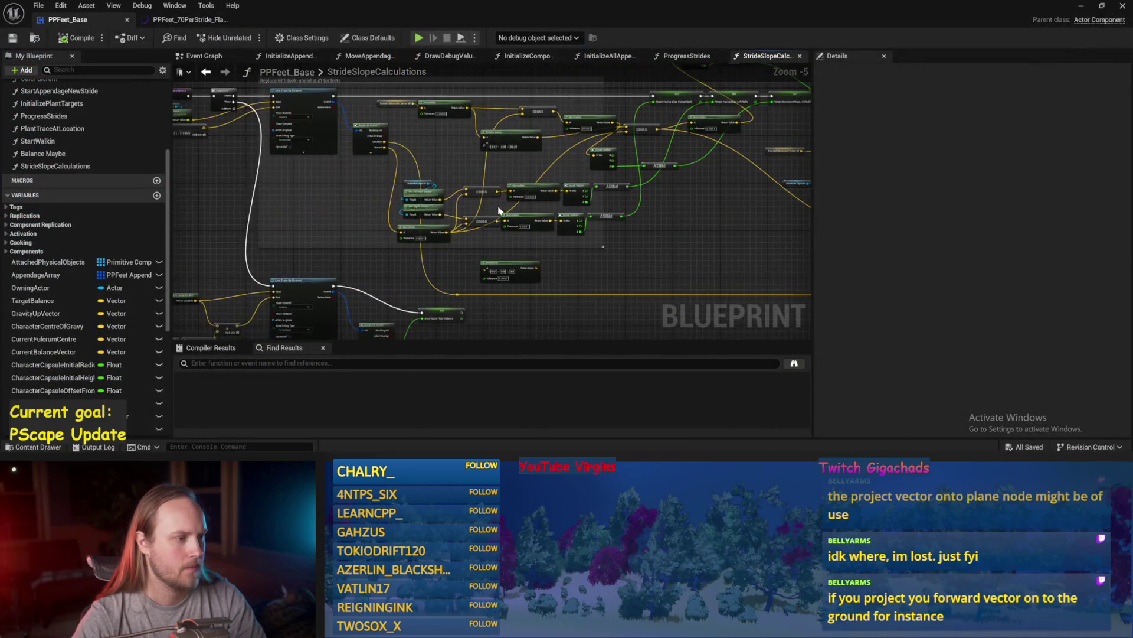
scroll(499, 211, "up", 2)
mouse_move(399, 124)
left_mouse_down()
mouse_move(341, 201)
mouse_move(389, 174)
left_mouse_up()
left_click(416, 136)
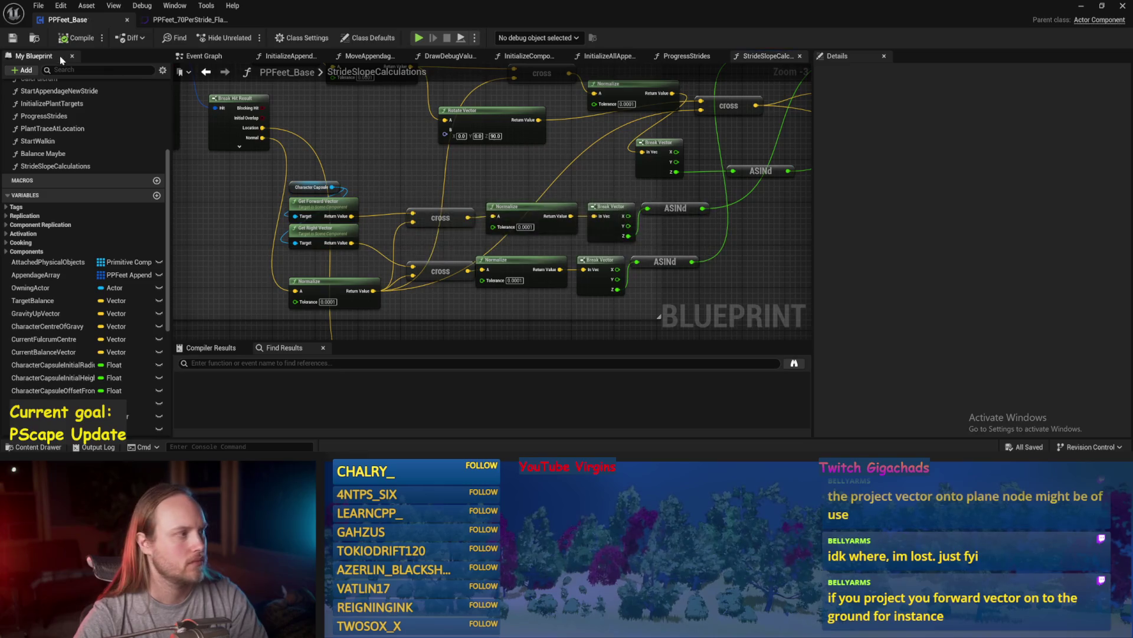
left_click(12, 37)
mouse_move(594, 239)
left_mouse_down()
mouse_move(573, 263)
mouse_move(421, 251)
mouse_move(484, 219)
left_mouse_up()
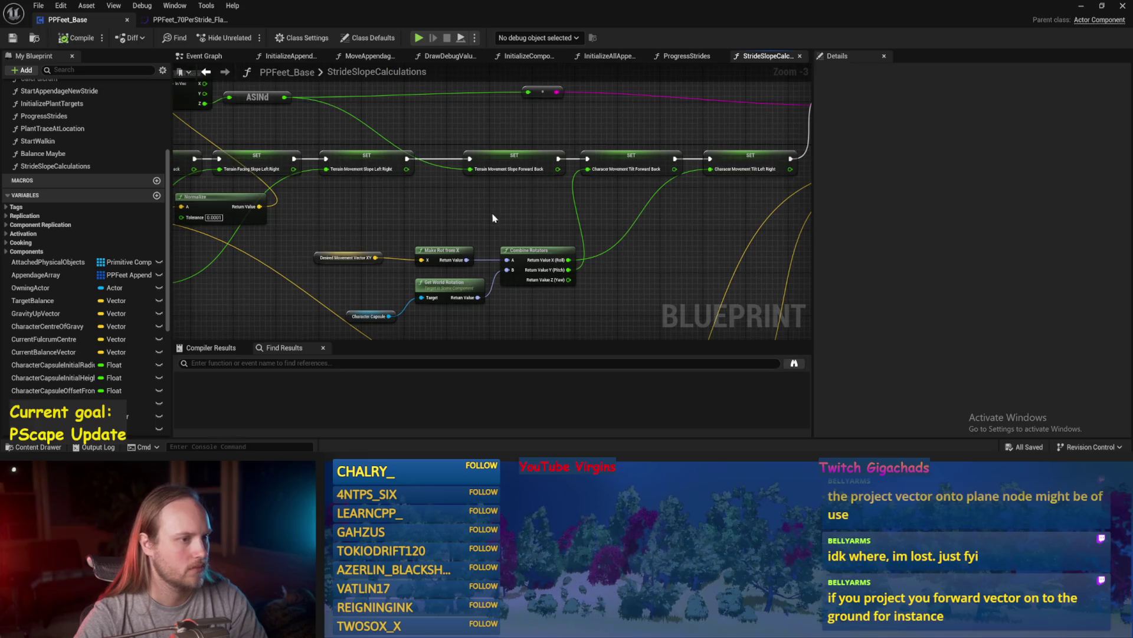
mouse_move(554, 220)
left_mouse_down()
mouse_move(523, 228)
mouse_move(455, 121)
left_mouse_up()
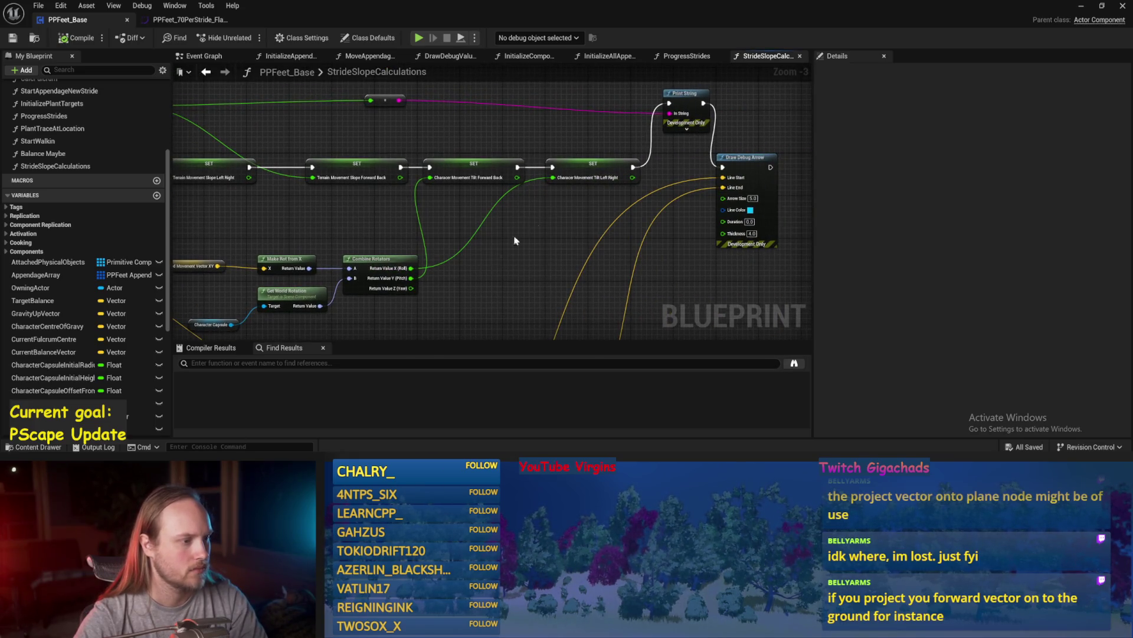
left_click_drag(532, 223, 599, 168)
left_click_drag(395, 313, 418, 294)
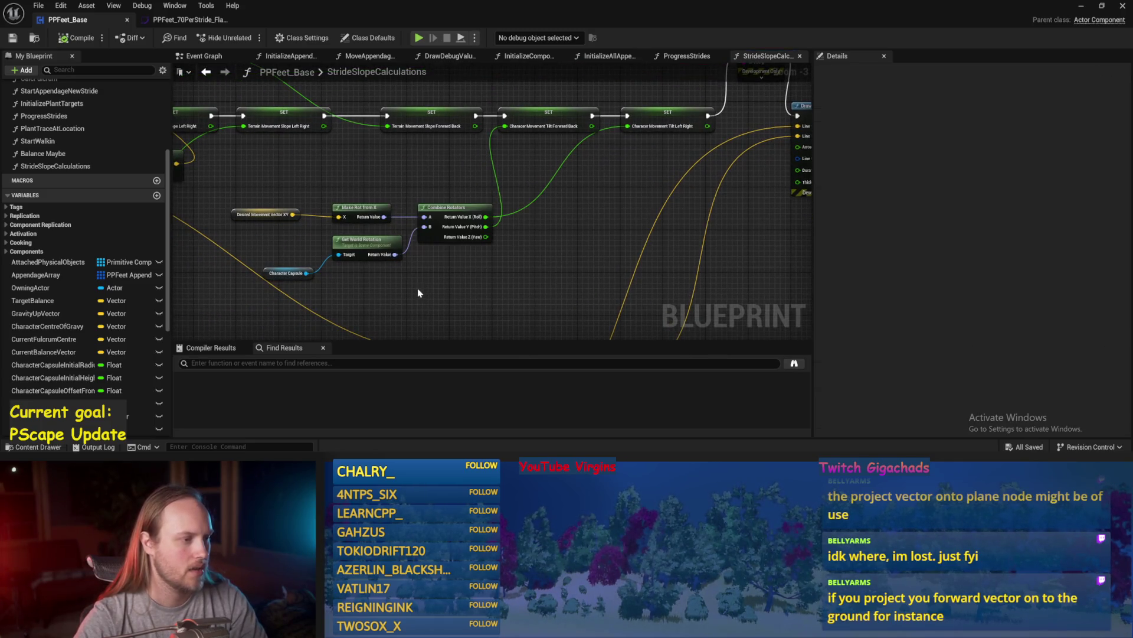
left_click_drag(536, 257, 531, 243)
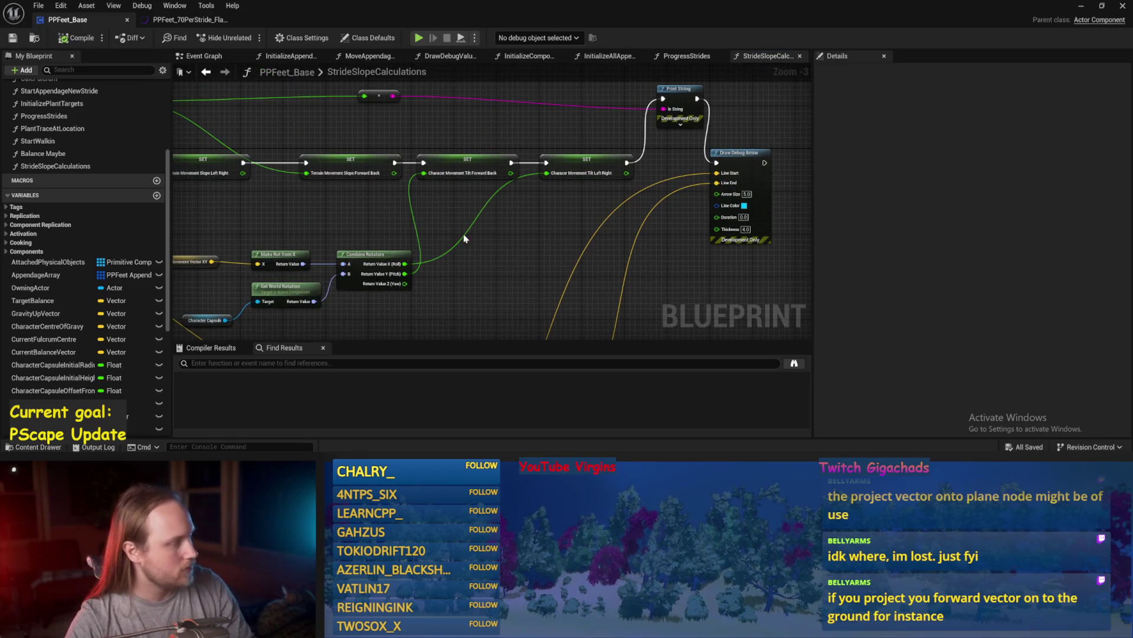
right_click(521, 237)
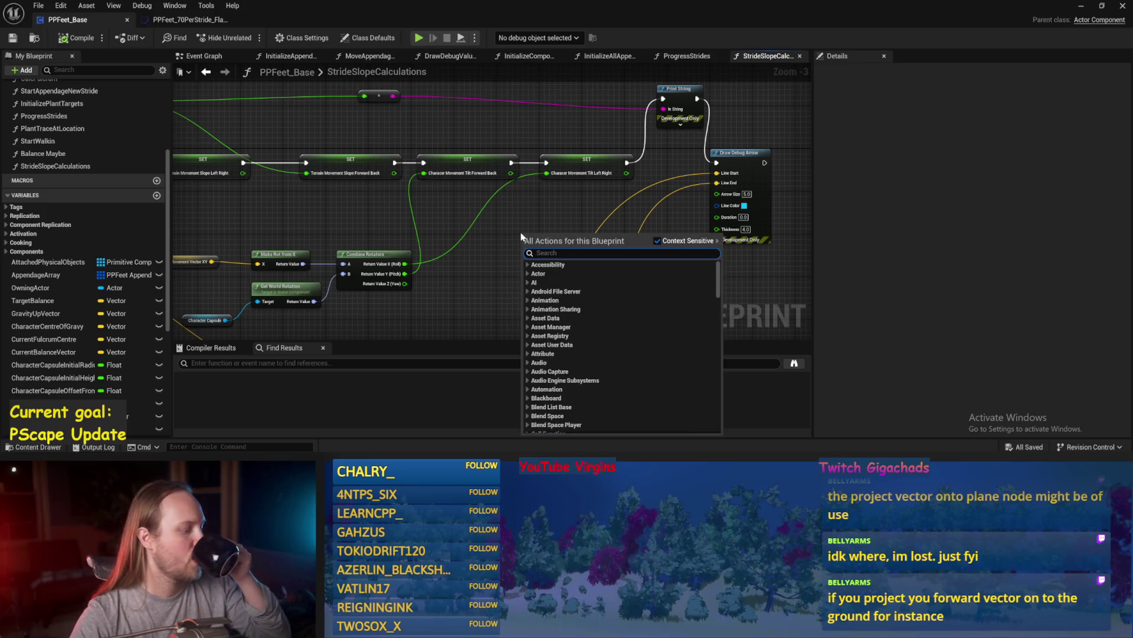
left_click_drag(504, 226, 495, 212)
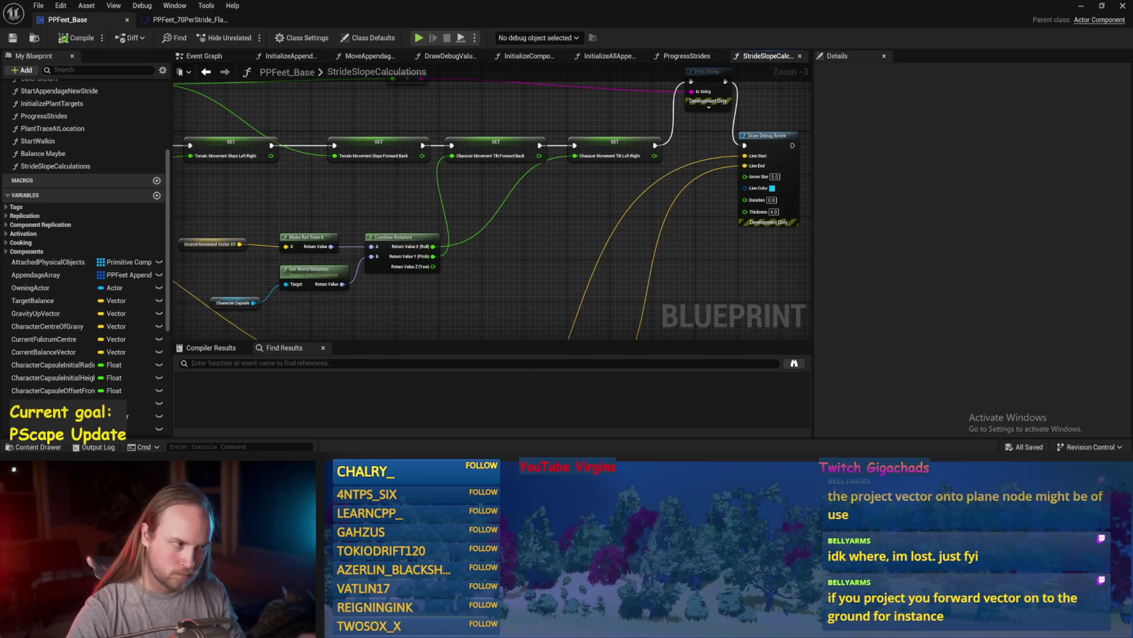
left_click_drag(259, 224, 340, 189)
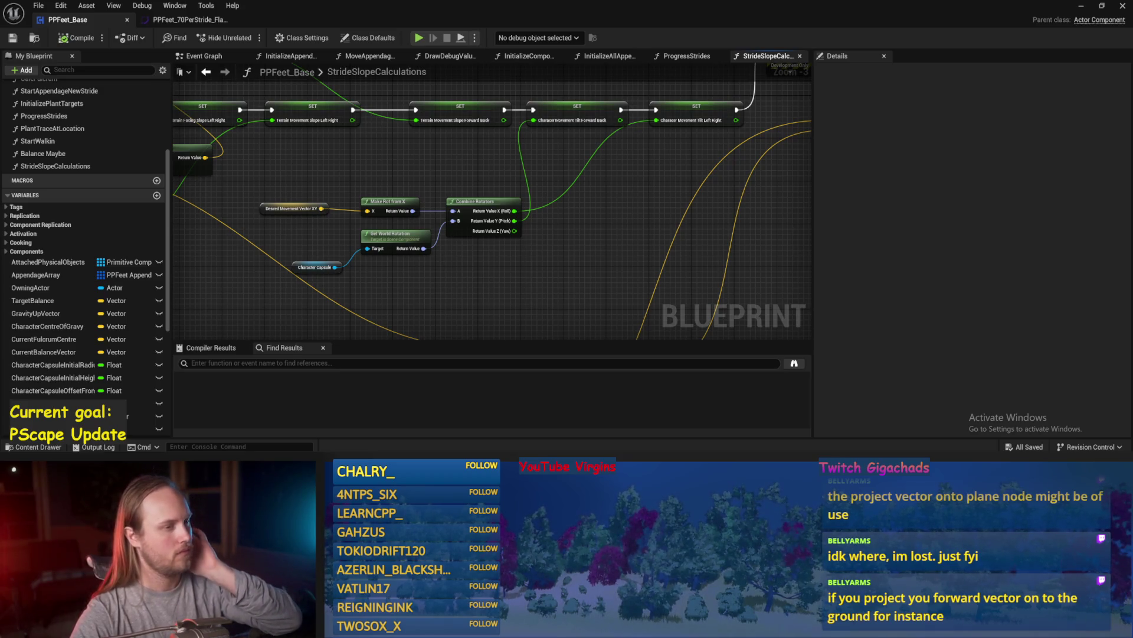
left_click_drag(664, 176, 614, 228)
left_click_drag(549, 212, 515, 235)
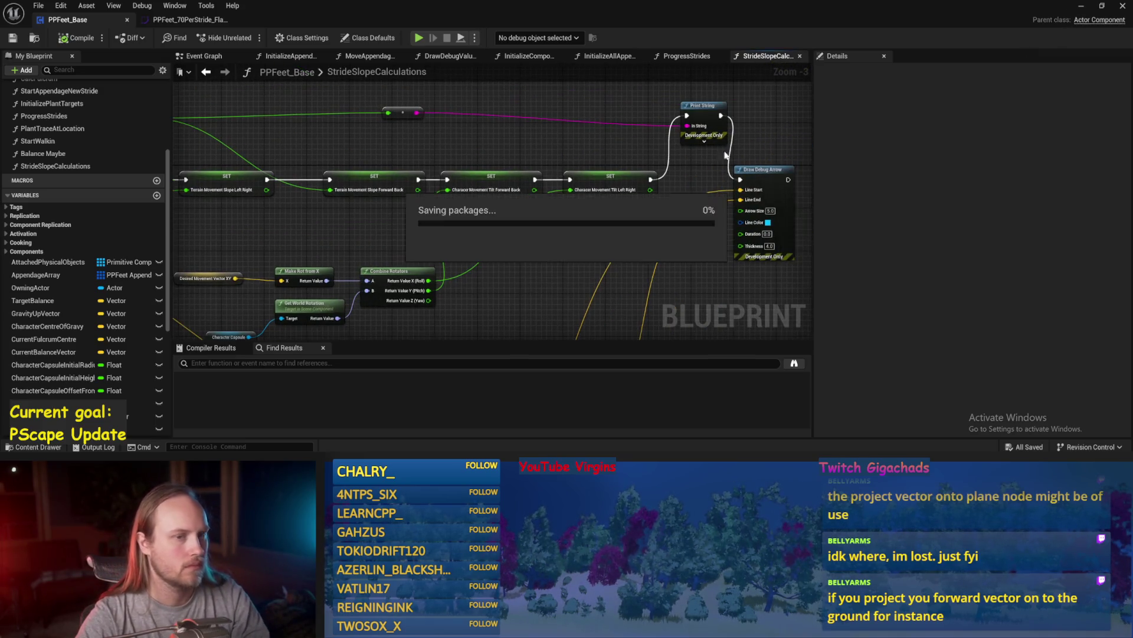
- Play PPFeet_TestLevel, rotate the test player about 57° and tilt Cube4
left_click(1081, 5)
left_click(288, 38)
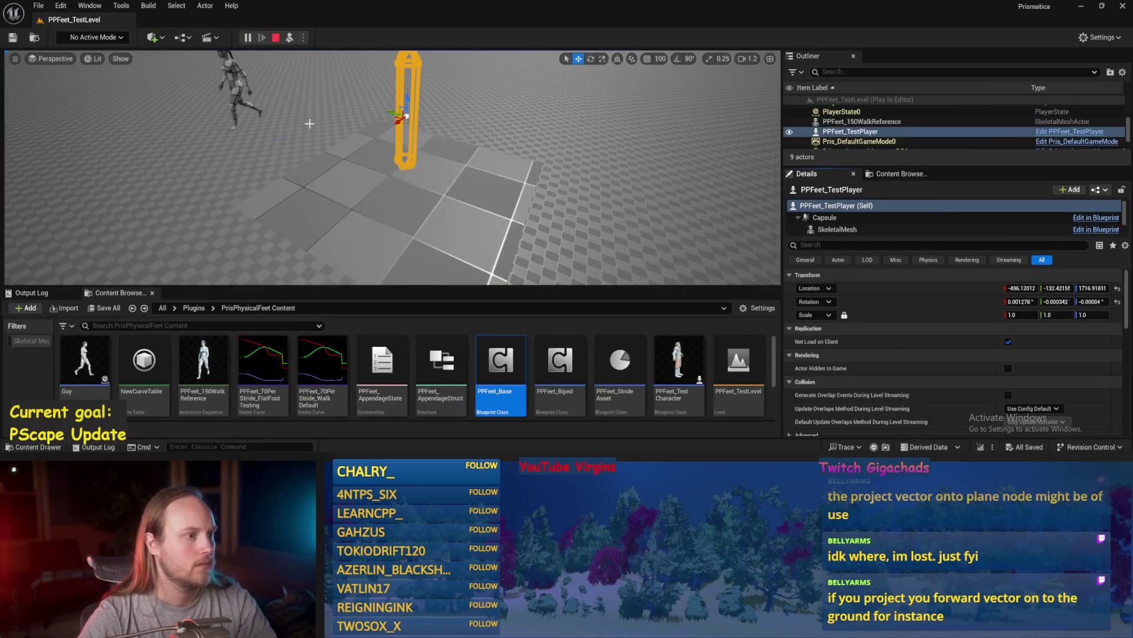
mouse_move(319, 112)
left_mouse_down()
mouse_move(290, 105)
mouse_move(298, 89)
mouse_move(289, 130)
left_mouse_up()
left_click(437, 230)
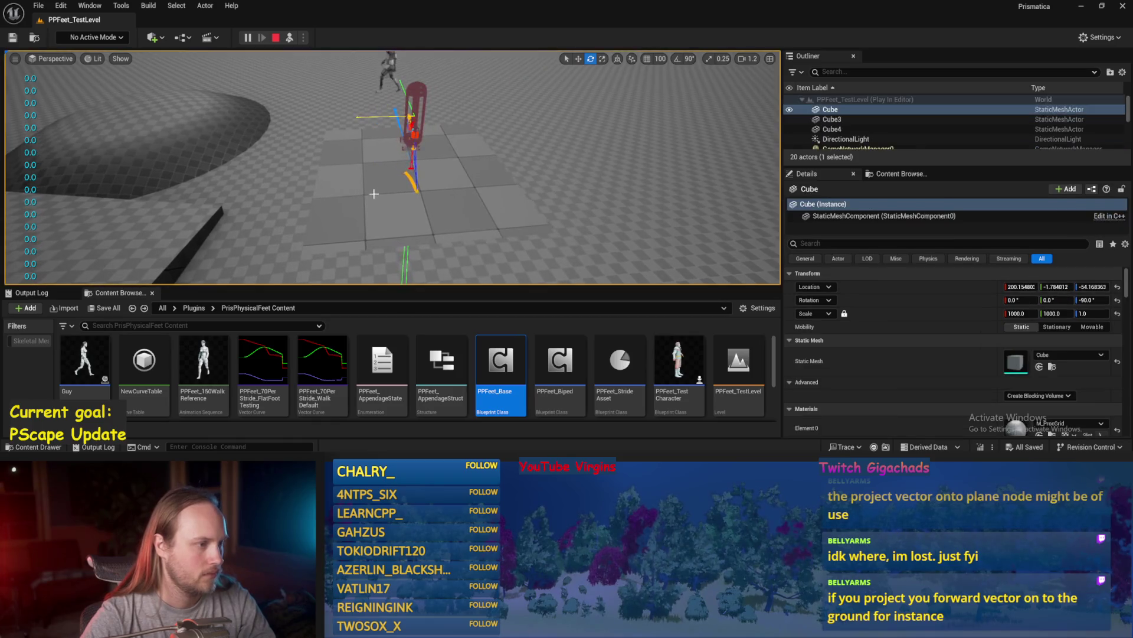
left_click_drag(425, 207, 396, 185)
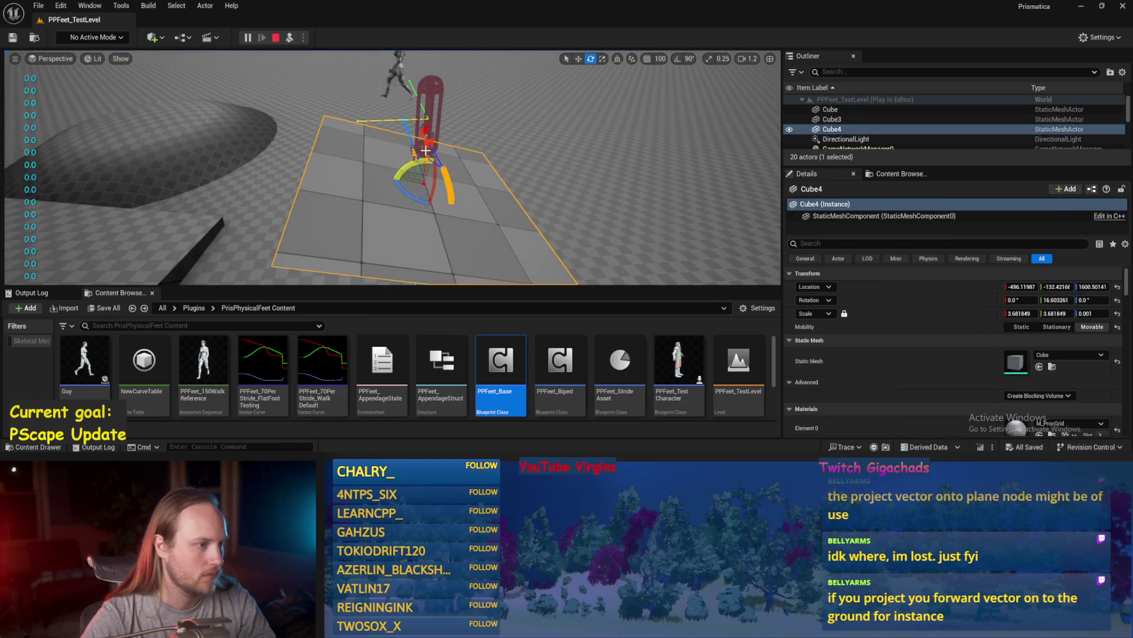
- Tilt Cube4 to -34.14° about X while watching the test player's stride trails
left_click(429, 106)
key("f")
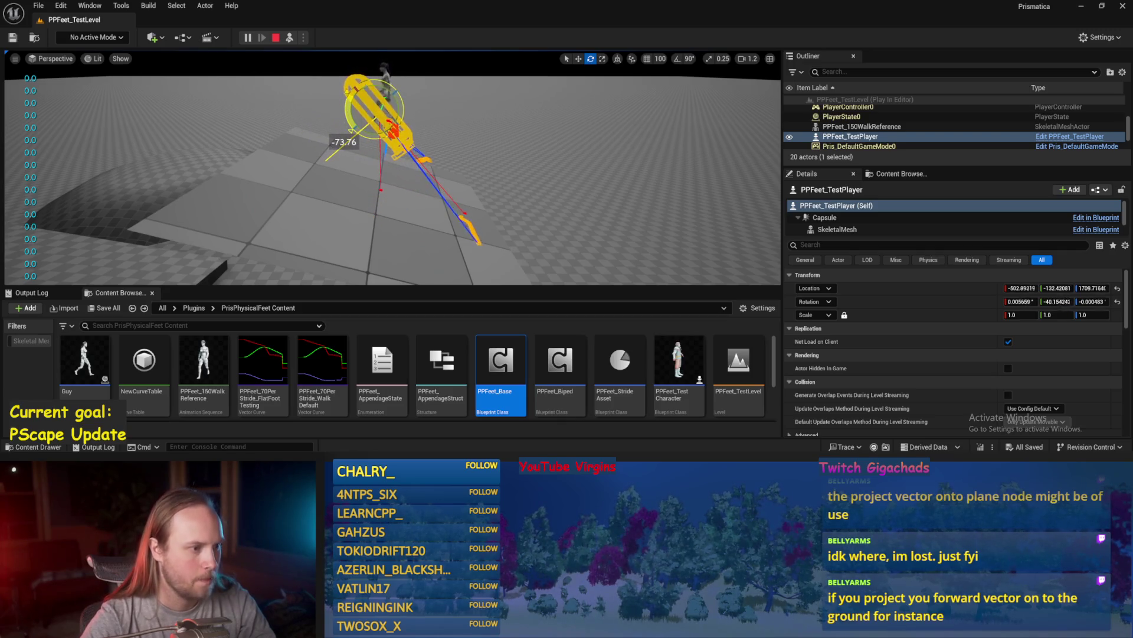
left_click(396, 195)
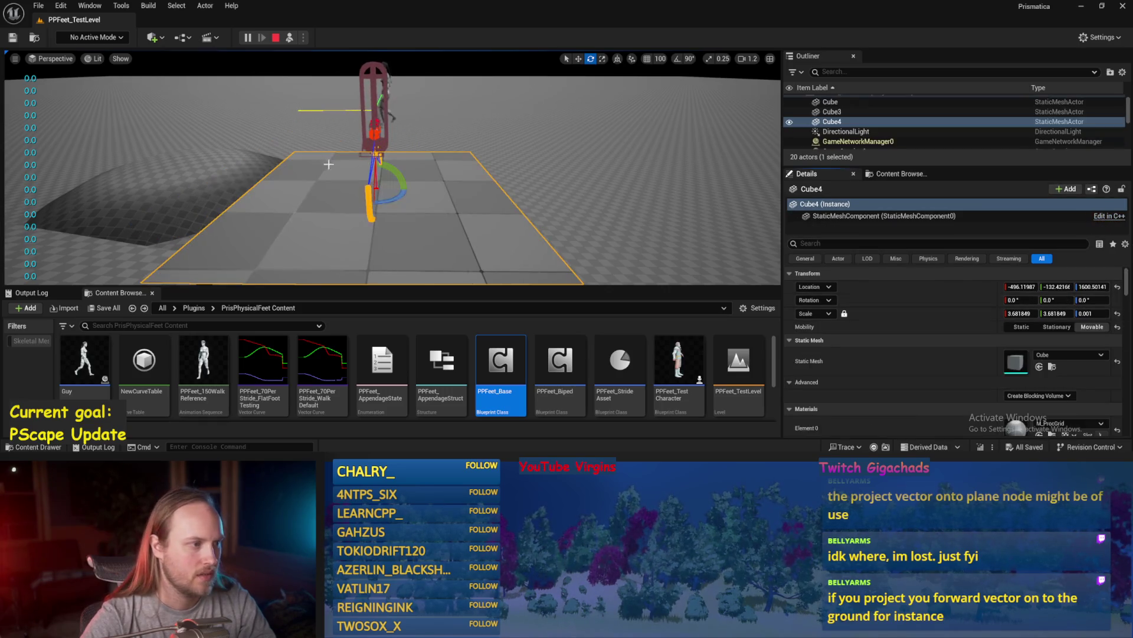
left_click_drag(379, 180, 385, 204)
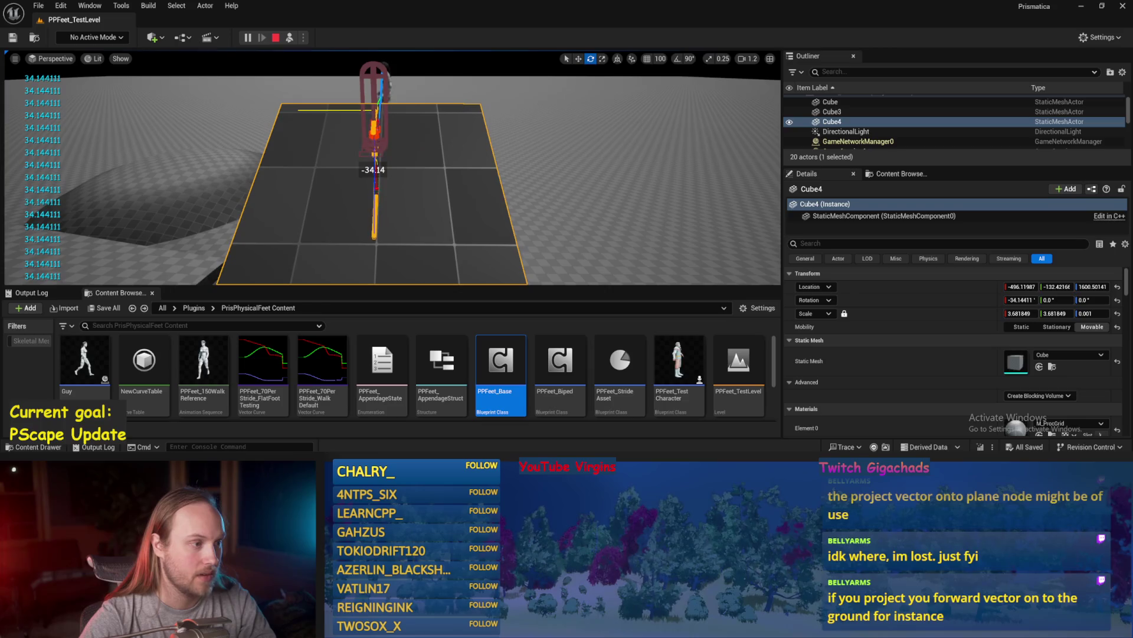
key("F8")
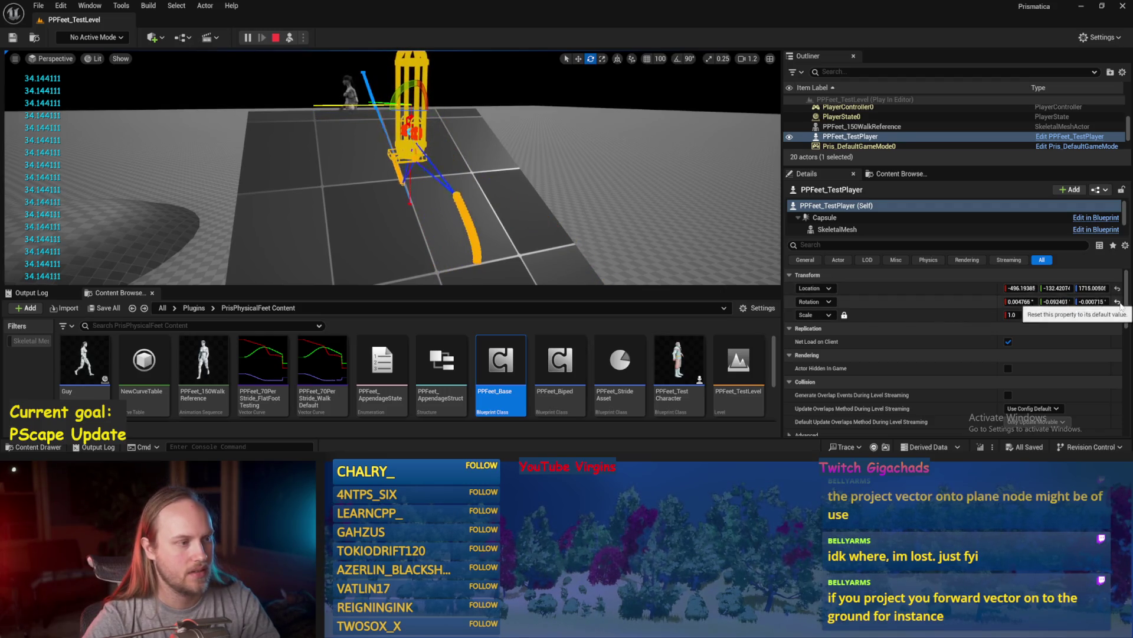
- Tilt Cube4 about 43° and the test player about 38°, then reselect Cube4 with the move tool
left_click(506, 155)
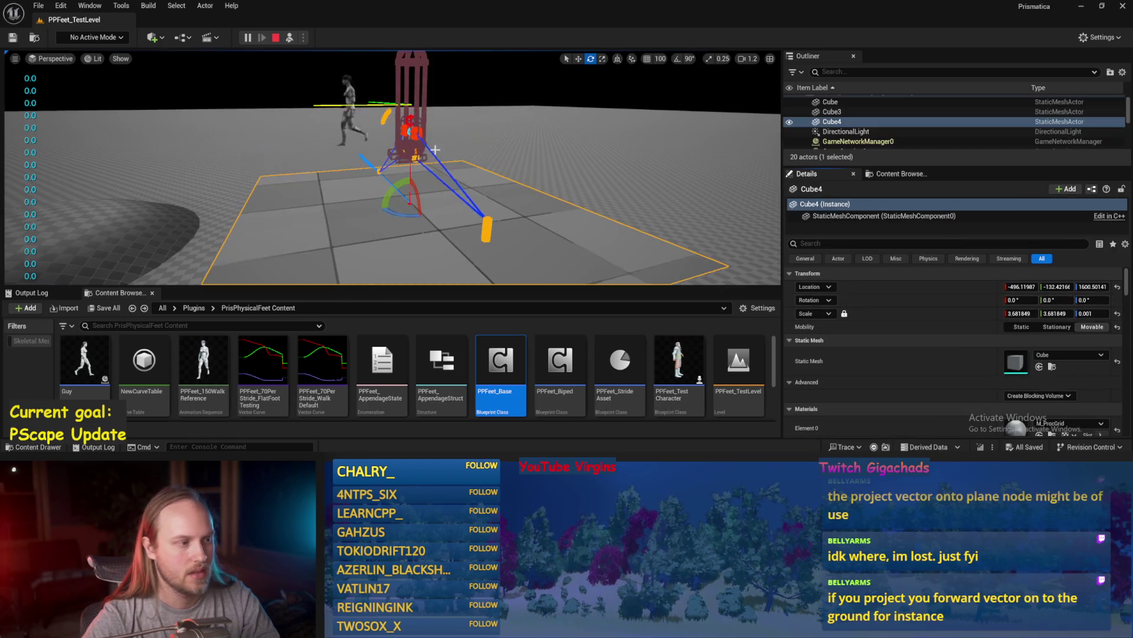
left_click_drag(387, 203, 397, 177)
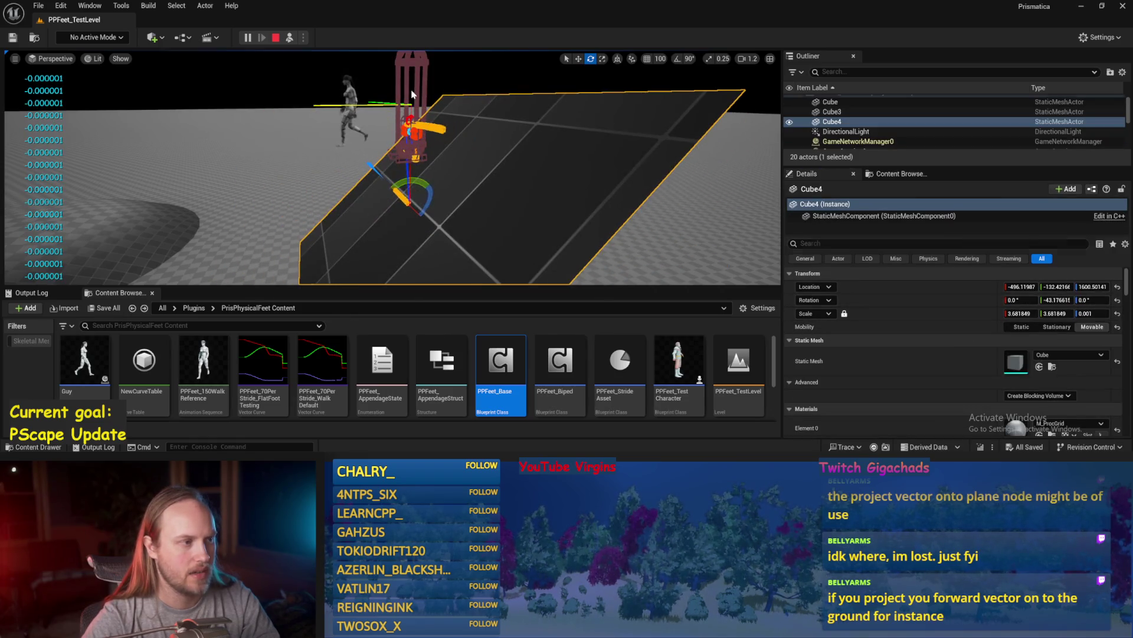
left_click(410, 121)
key("f")
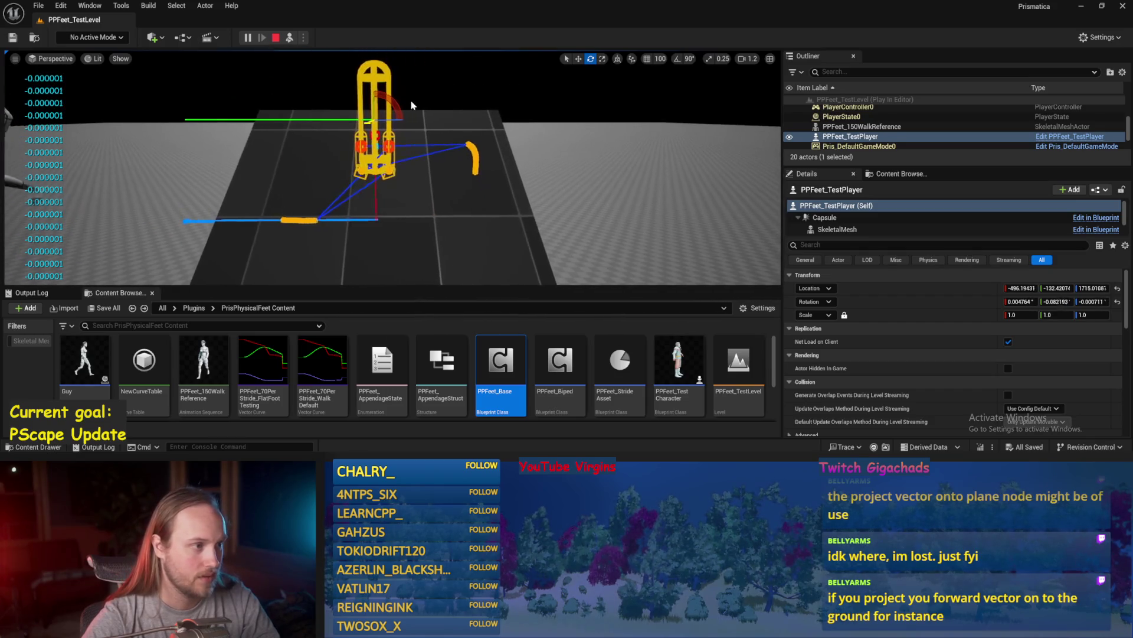
left_click_drag(412, 105, 418, 130)
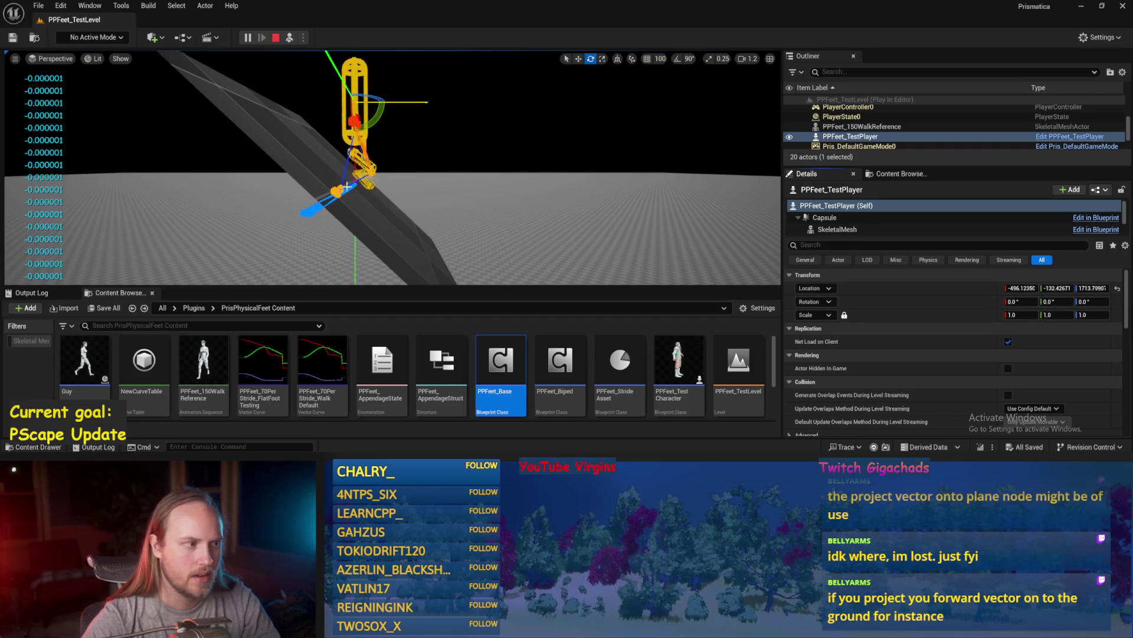
key("w")
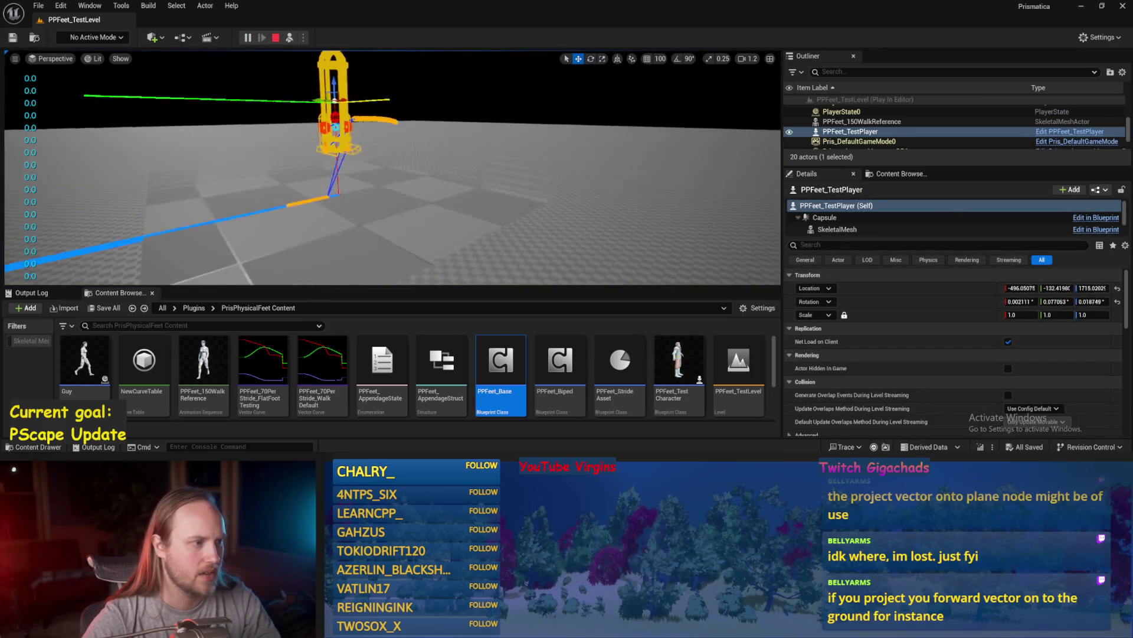
left_click(413, 248)
left_click_drag(444, 139, 297, 160)
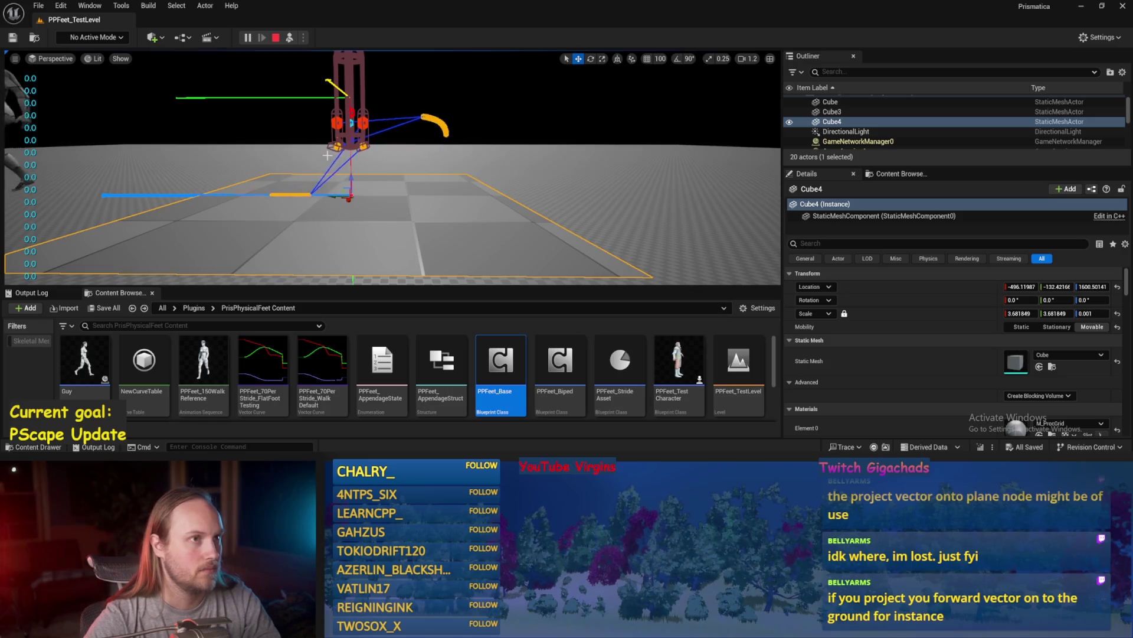
- Tilt Cube4 to -28.71° and rotate the test player capsule further
left_click_drag(374, 212, 408, 215)
key("e")
mouse_move(414, 174)
left_mouse_down()
mouse_move(418, 214)
mouse_move(448, 180)
mouse_move(484, 183)
left_mouse_up()
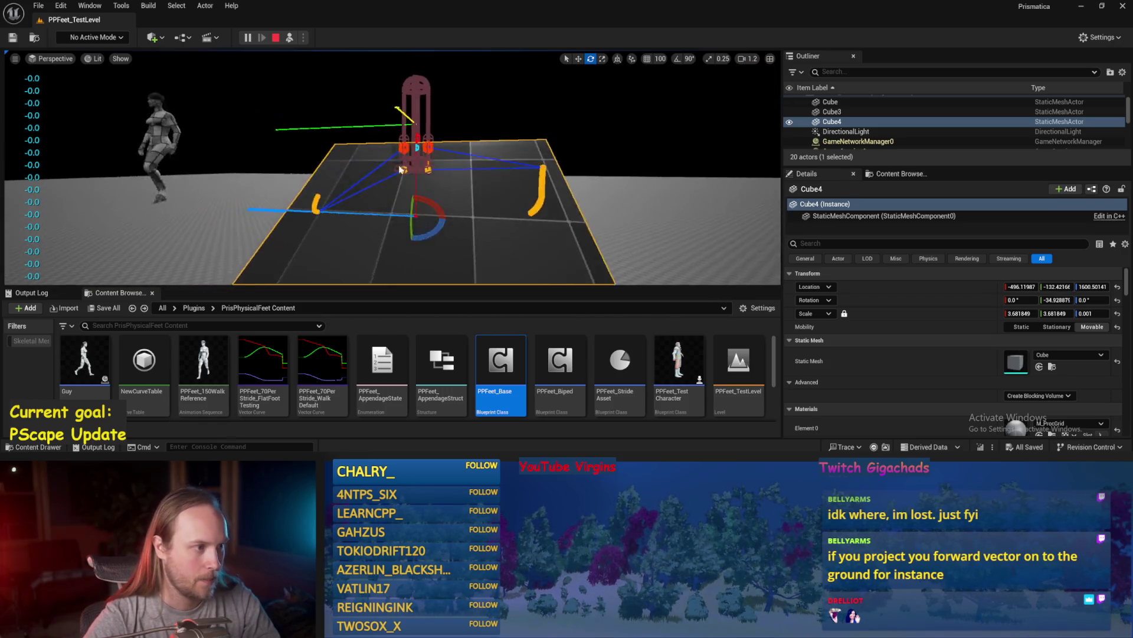
left_click(422, 136)
left_click_drag(448, 100, 461, 144)
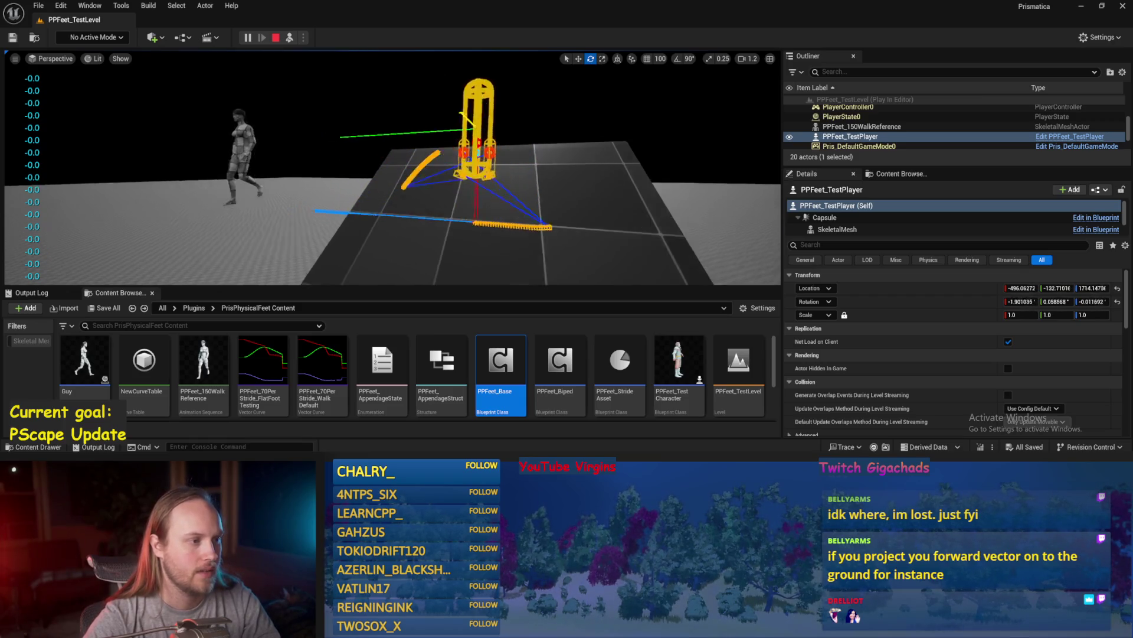
key("f")
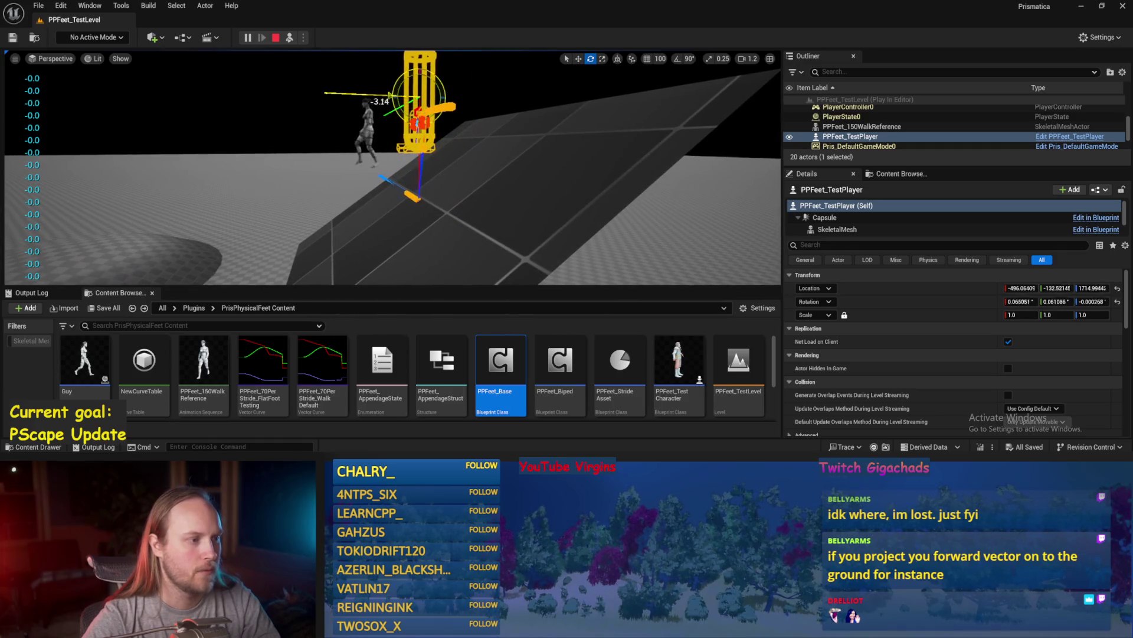
left_click_drag(461, 144, 462, 147)
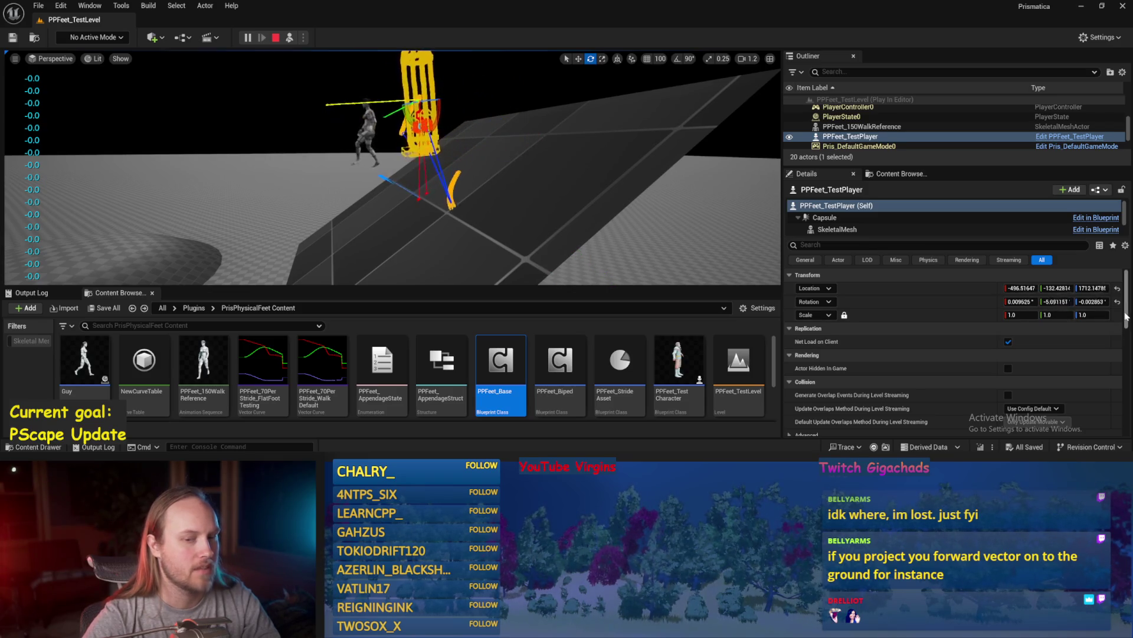
- Reset Cube4 flat, tilt it to -27.89°, tilt the test player about -35°, and stop playing
key("ctrl+z")
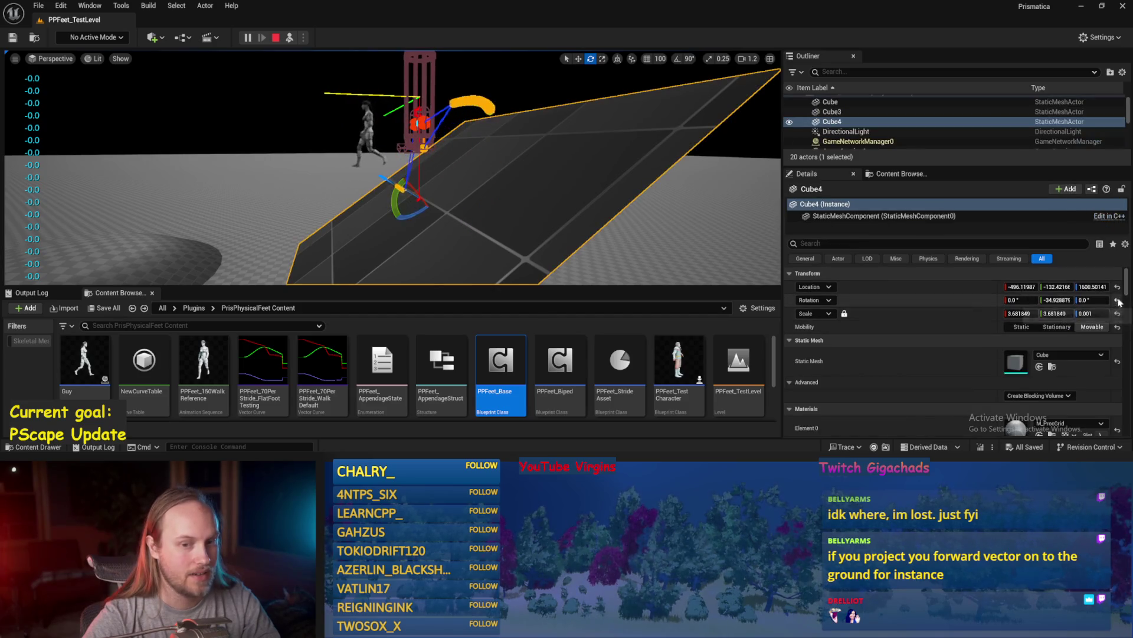
left_click(1117, 300)
mouse_move(424, 191)
left_mouse_down()
mouse_move(412, 180)
mouse_move(425, 194)
mouse_move(342, 197)
left_mouse_up()
left_click(406, 136)
mouse_move(390, 138)
left_mouse_down()
mouse_move(410, 124)
mouse_move(392, 125)
mouse_move(396, 137)
left_mouse_up()
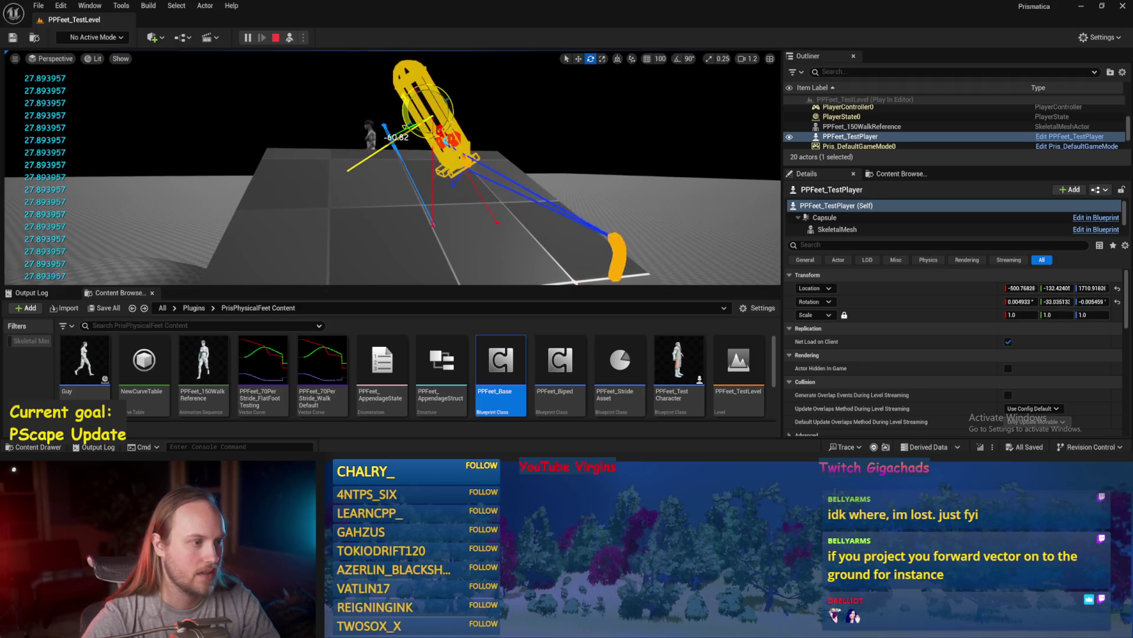
left_click_drag(397, 137, 411, 129)
key("Escape")
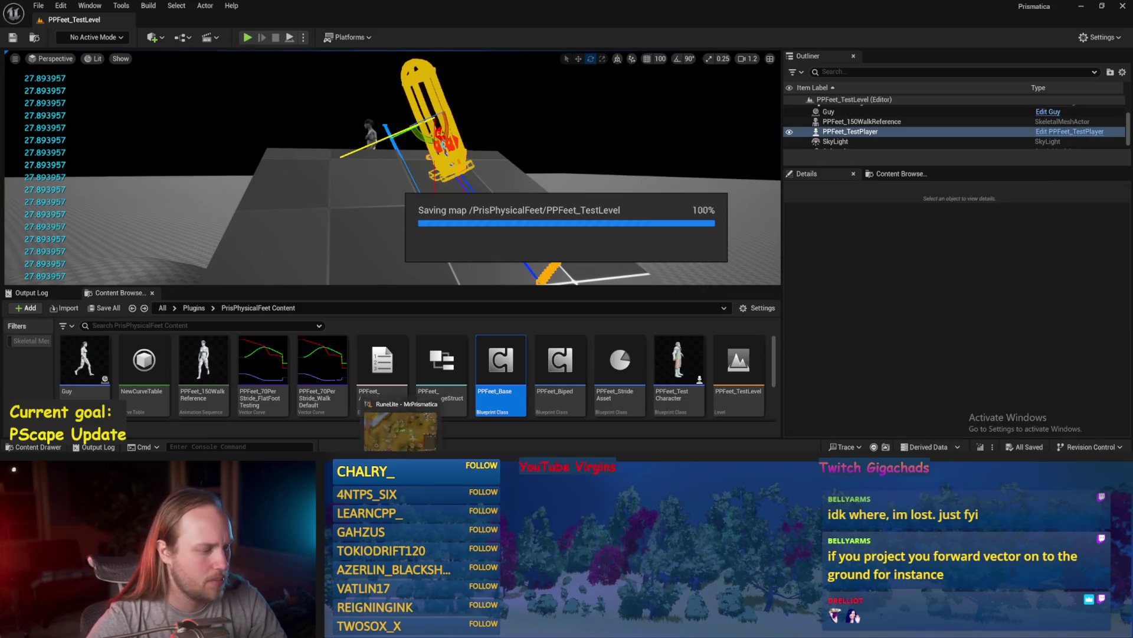
- Open PPFeet_Base's ProgressStrides graph and pan to the Rotate Vector area
double_click(501, 360)
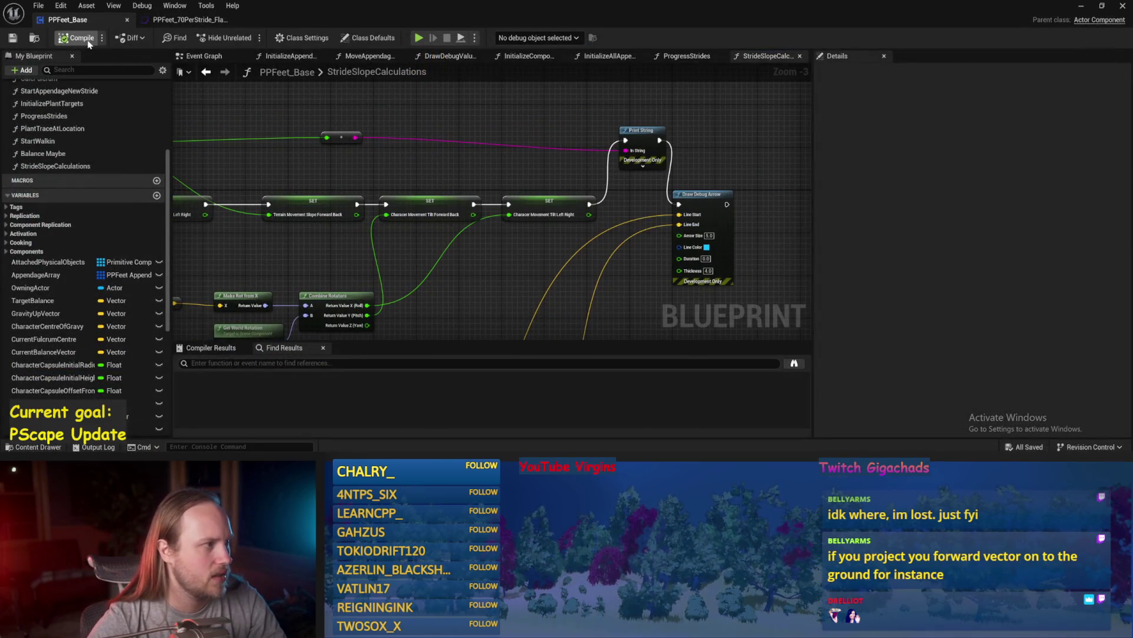
scroll(476, 134, "down", 2)
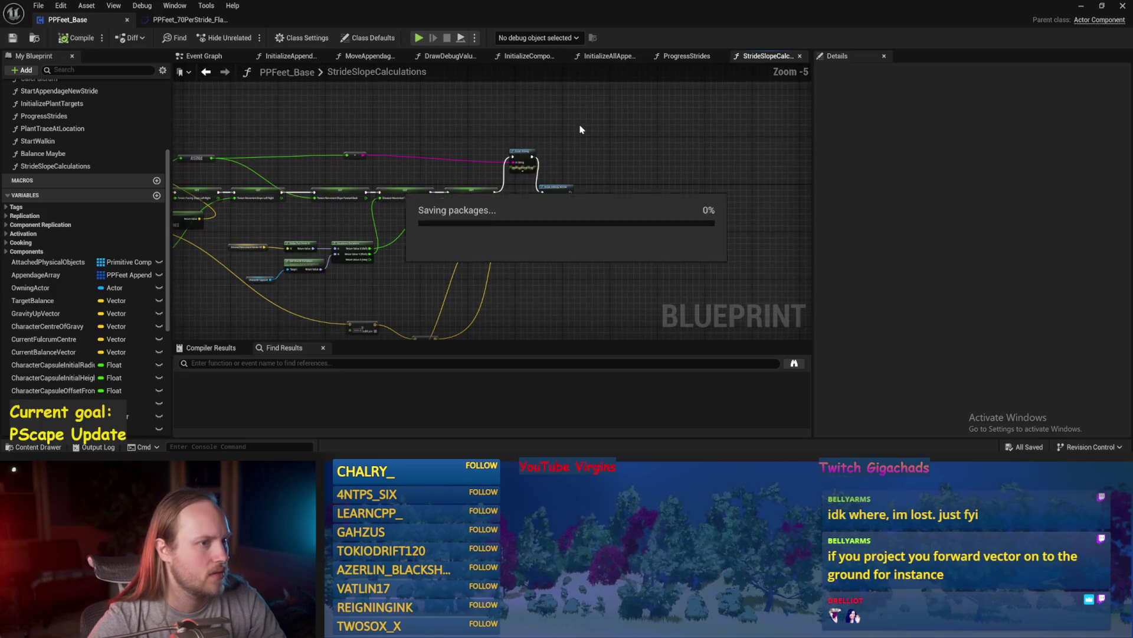
left_click(691, 62)
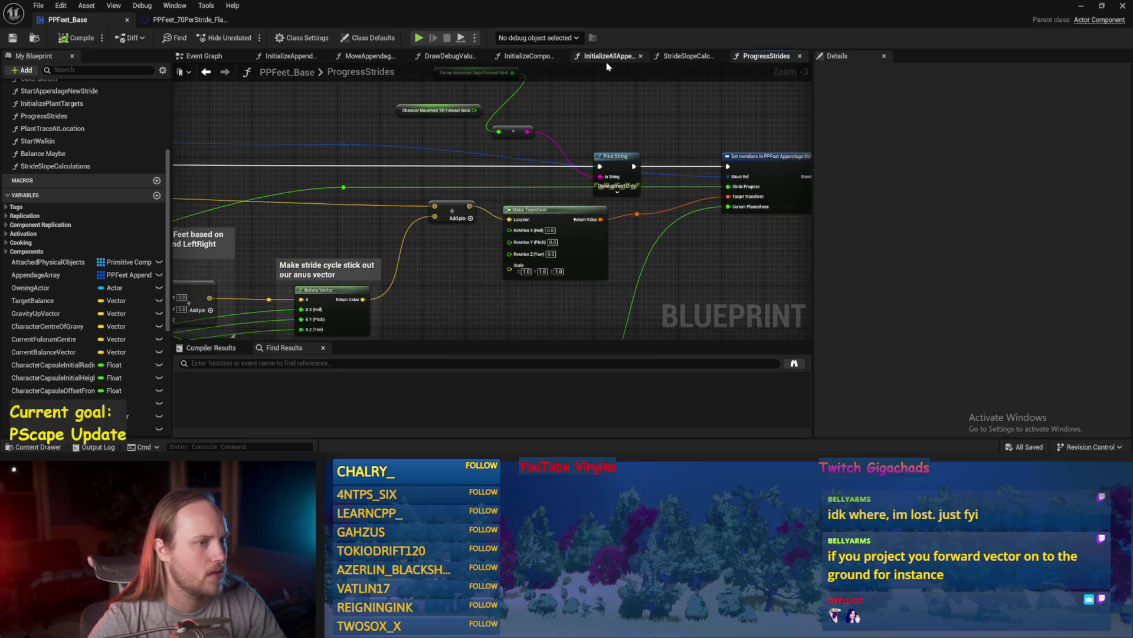
mouse_move(433, 192)
left_mouse_down()
mouse_move(505, 144)
mouse_move(404, 90)
mouse_move(389, 202)
left_mouse_up()
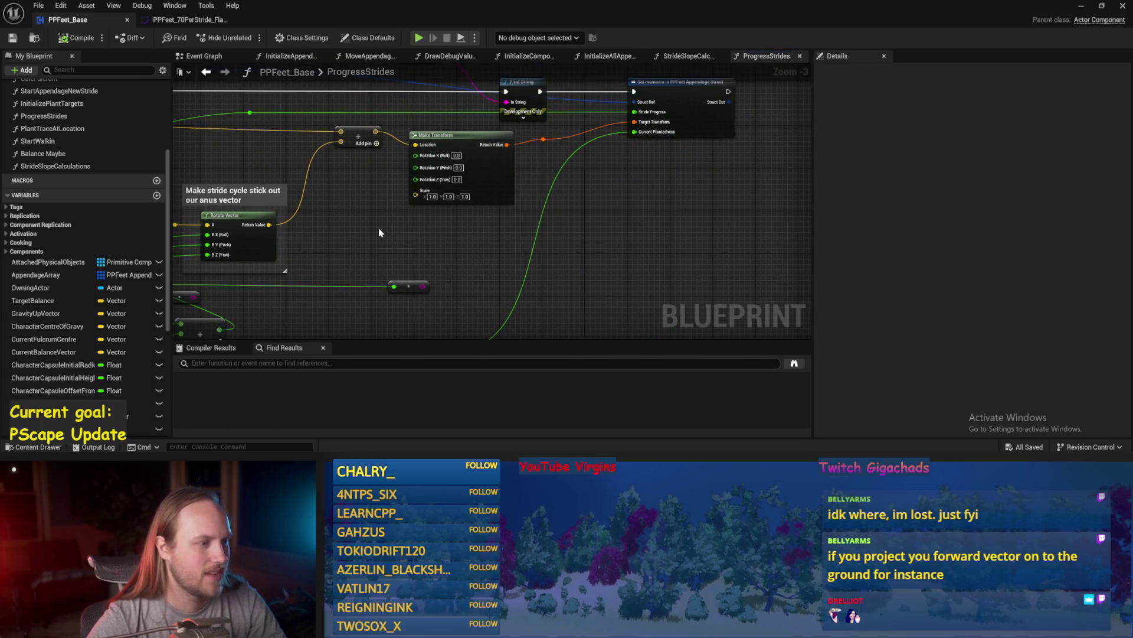
mouse_move(428, 248)
left_mouse_down()
mouse_move(506, 218)
mouse_move(577, 218)
left_mouse_up()
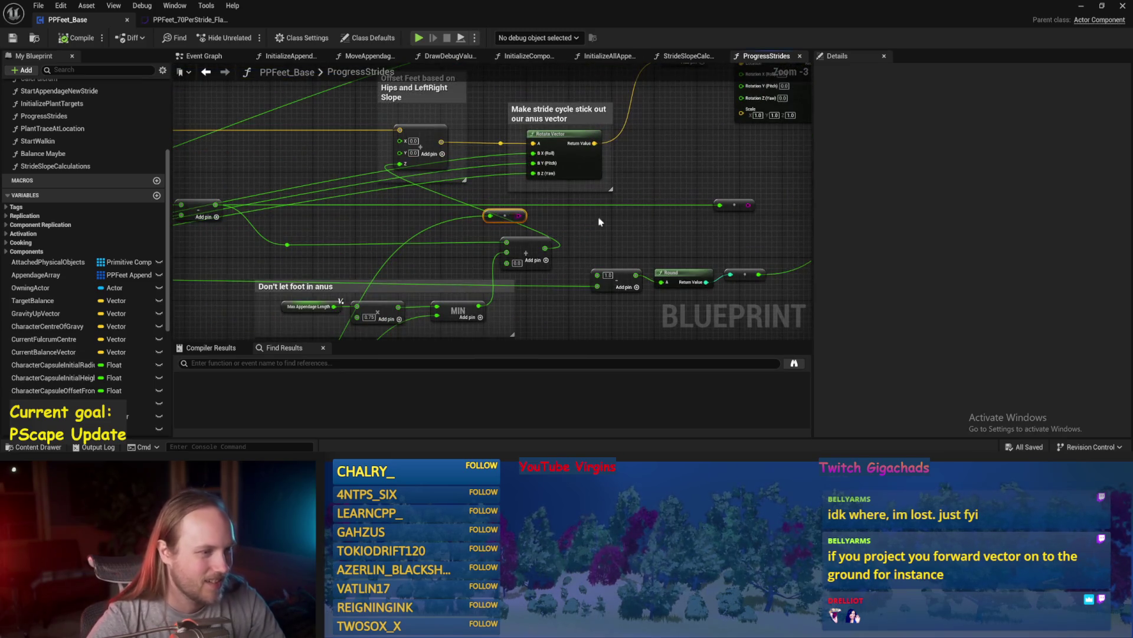
left_click_drag(744, 182, 463, 230)
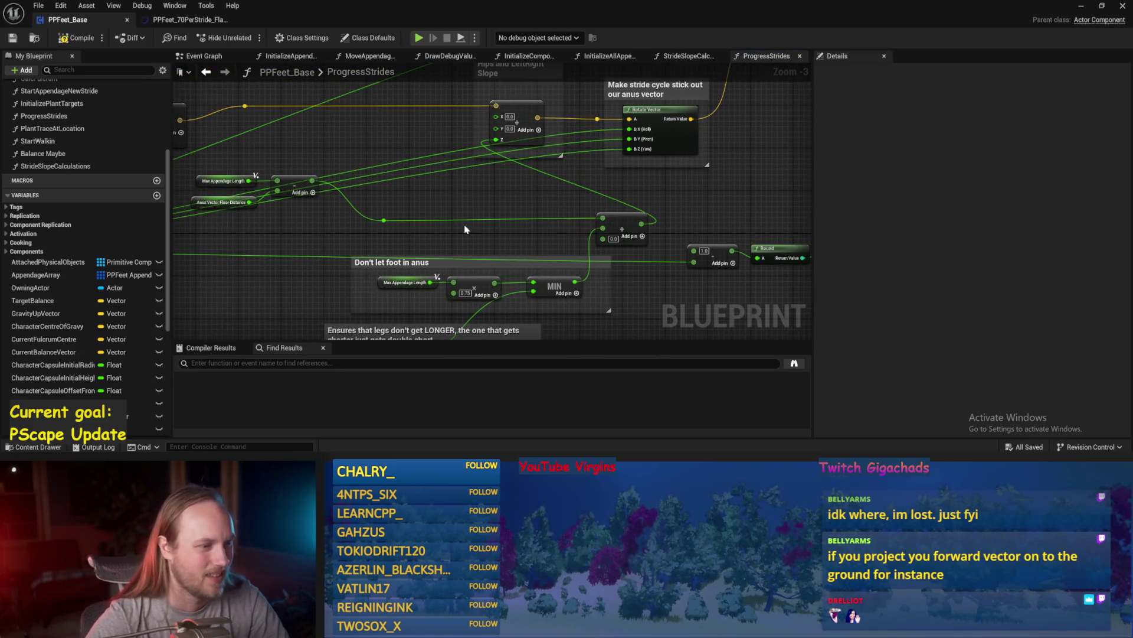
- Move the Max Appendage Length and Anus Vector Floor Distance subtraction nodes down-right and save
left_click_drag(505, 194, 625, 193)
left_click_drag(437, 158, 331, 209)
left_click_drag(427, 196, 454, 233)
left_click_drag(553, 201, 419, 158)
left_click(12, 39)
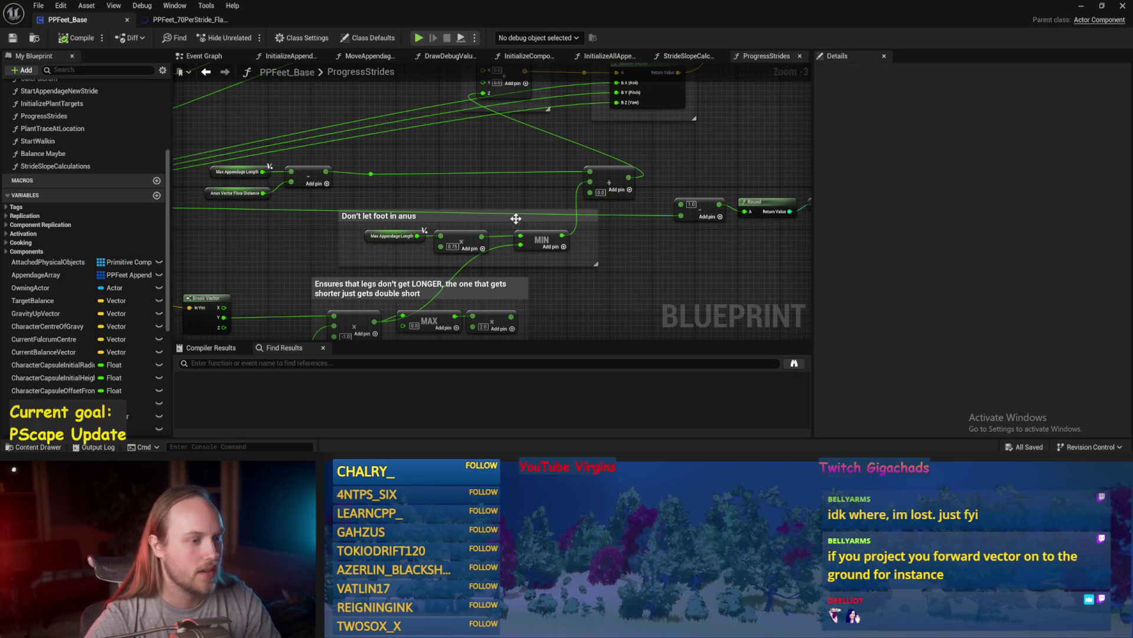
mouse_move(468, 188)
left_mouse_down()
mouse_move(268, 245)
mouse_move(272, 223)
mouse_move(439, 207)
mouse_move(533, 166)
left_mouse_up()
- Save PPFeet_Base, then shift the 'Make stride cycle stick out our anus vector' group right and down
left_click(532, 171)
key("ctrl+s")
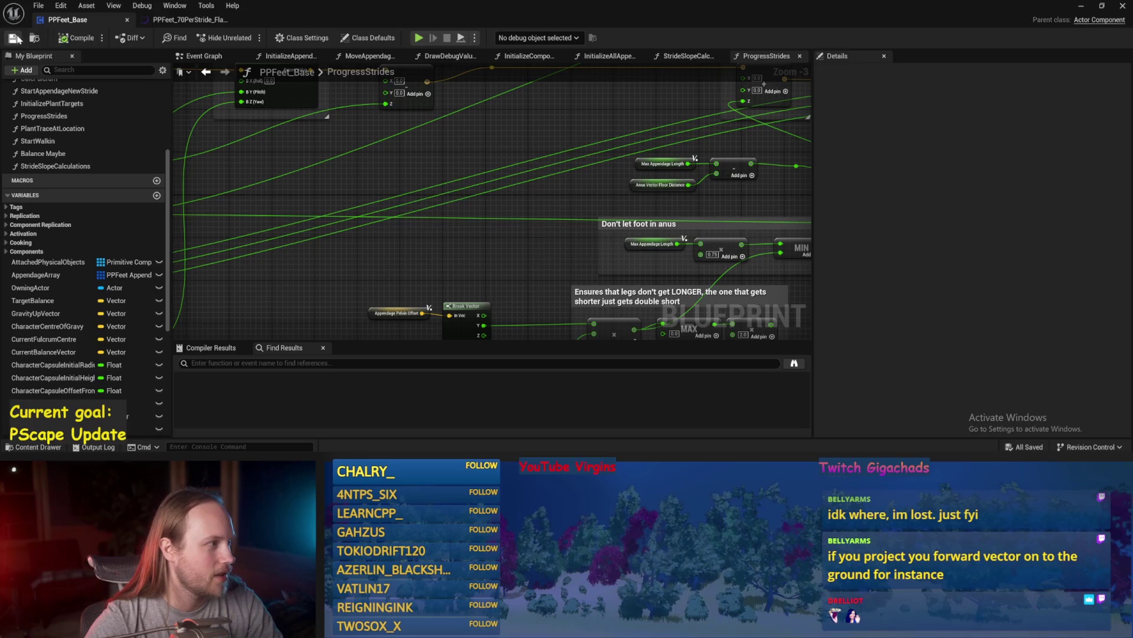
left_click_drag(446, 128, 477, 195)
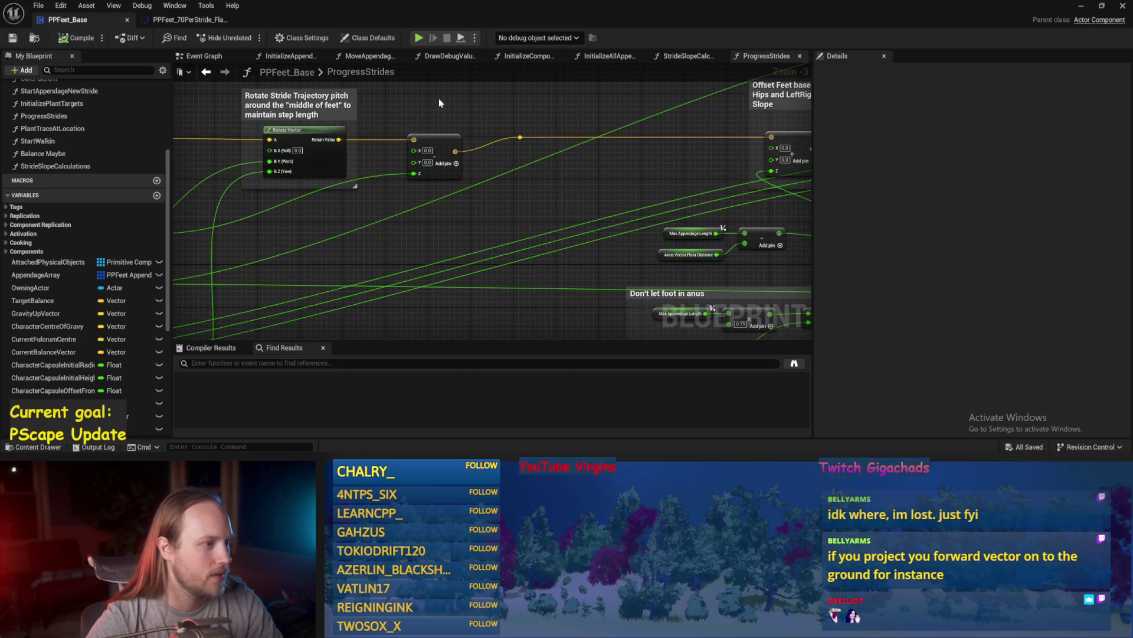
left_click_drag(438, 105, 312, 202)
left_click_drag(482, 165, 248, 147)
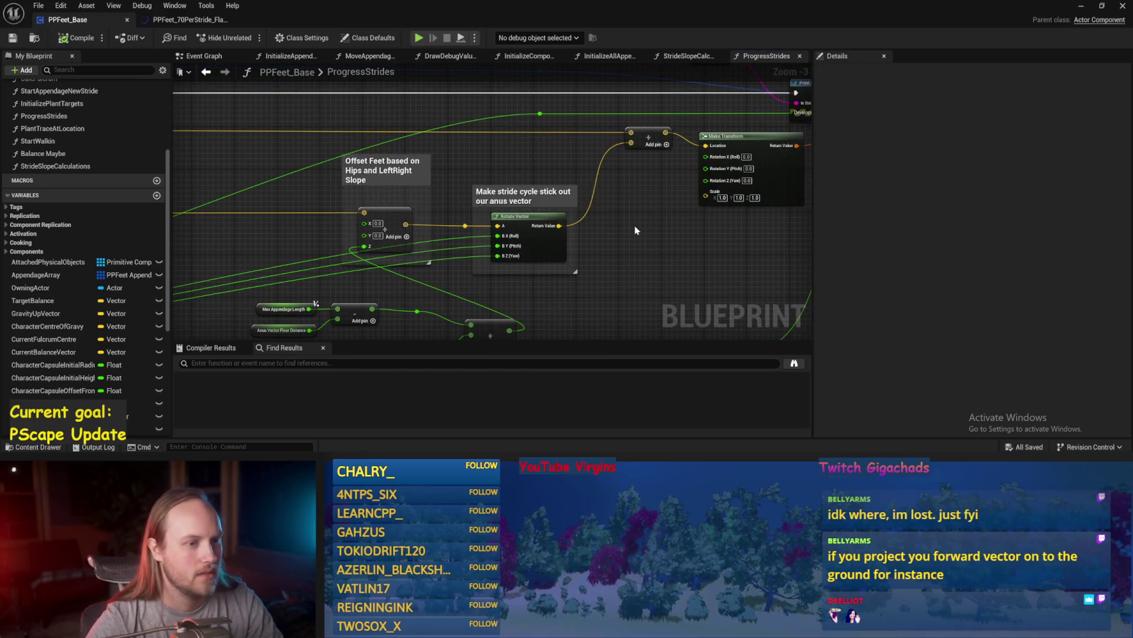
left_click_drag(635, 226, 503, 181)
left_click_drag(648, 183, 582, 286)
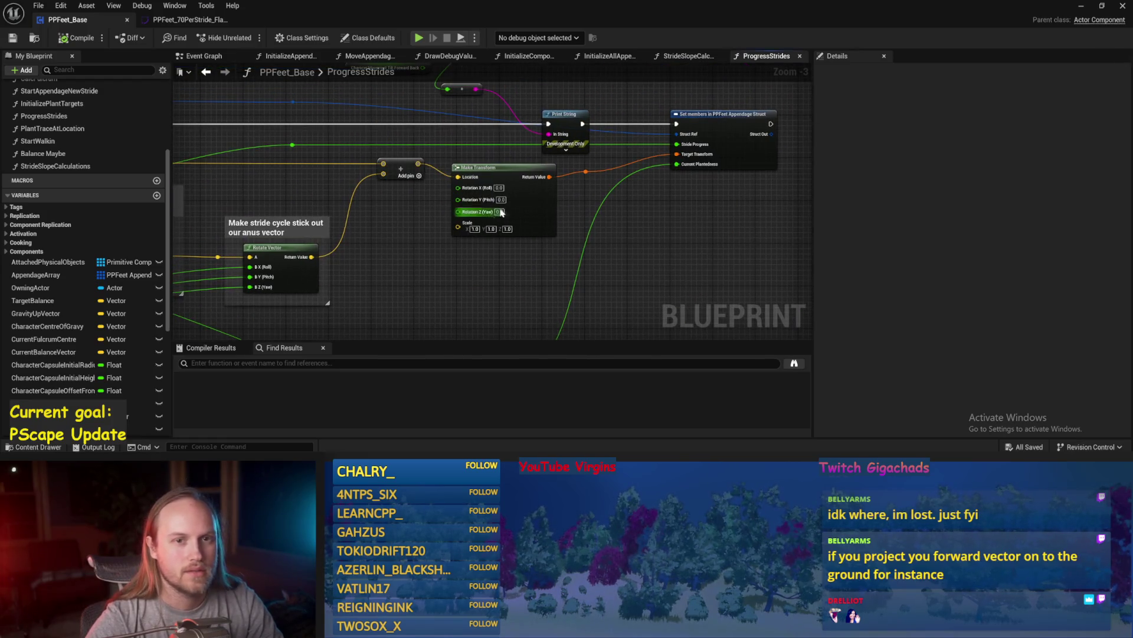
scroll(492, 213, "down", 1)
mouse_move(531, 206)
left_mouse_down()
mouse_move(594, 202)
mouse_move(569, 202)
mouse_move(608, 176)
mouse_move(443, 207)
left_mouse_up()
left_click_drag(552, 157, 450, 191)
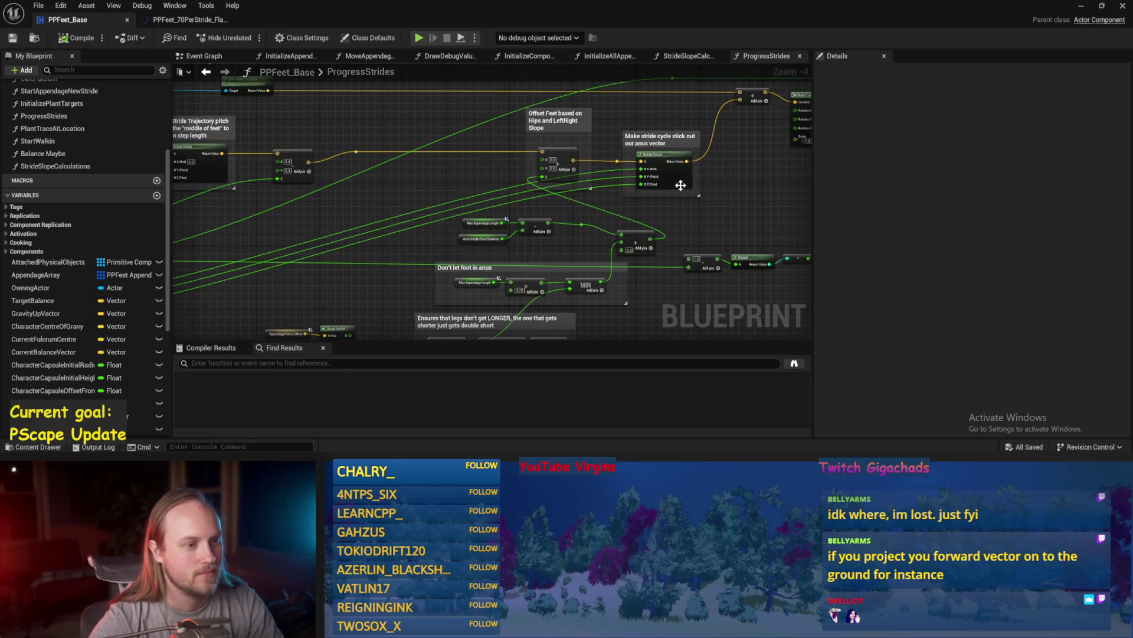
mouse_move(655, 139)
left_mouse_down()
mouse_move(658, 157)
mouse_move(702, 159)
left_mouse_up()
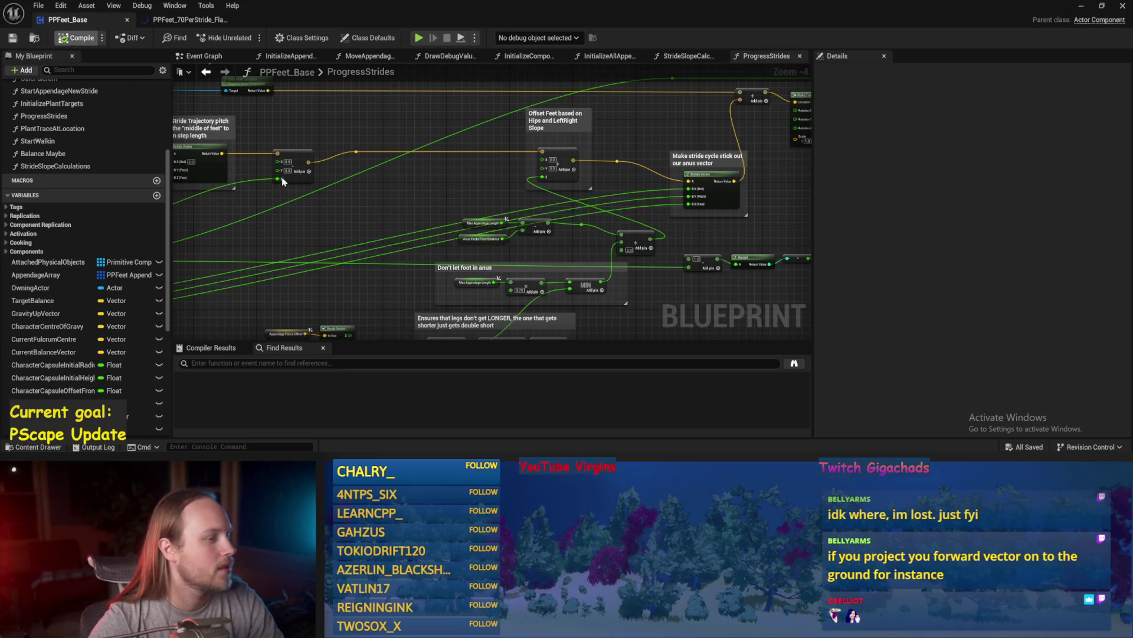
- Check the Reference Appendage Length variable in the Rotate Stride Trajectory group and save again
left_click_drag(340, 220, 571, 240)
scroll(442, 215, "up", 1)
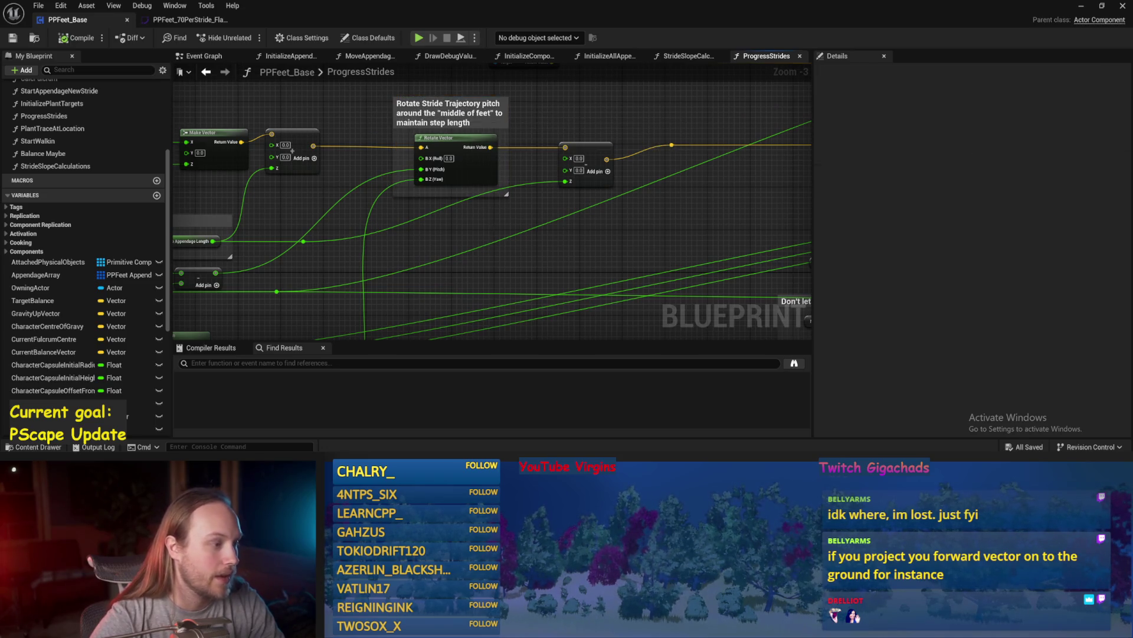
left_click_drag(493, 245, 625, 206)
left_click_drag(415, 183, 452, 178)
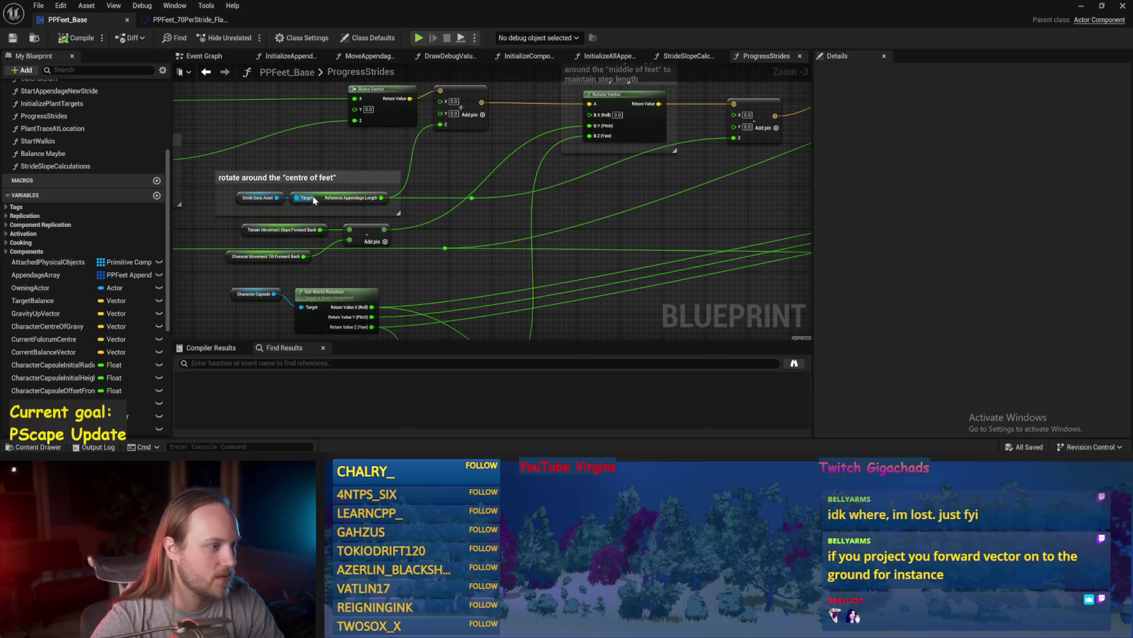
left_click(343, 200)
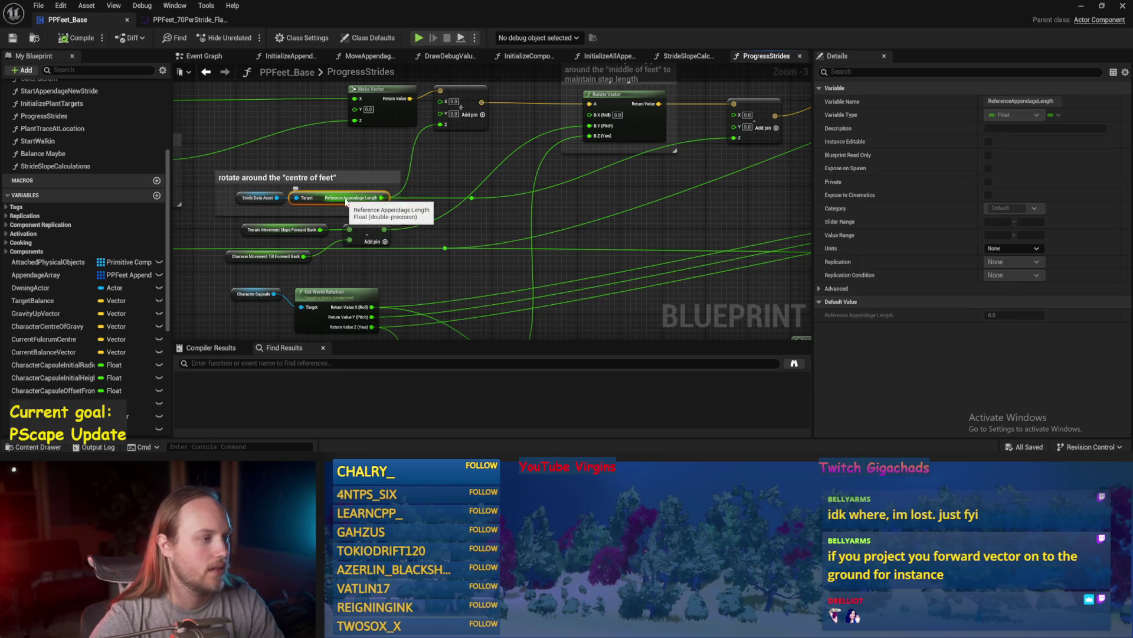
left_click(789, 140)
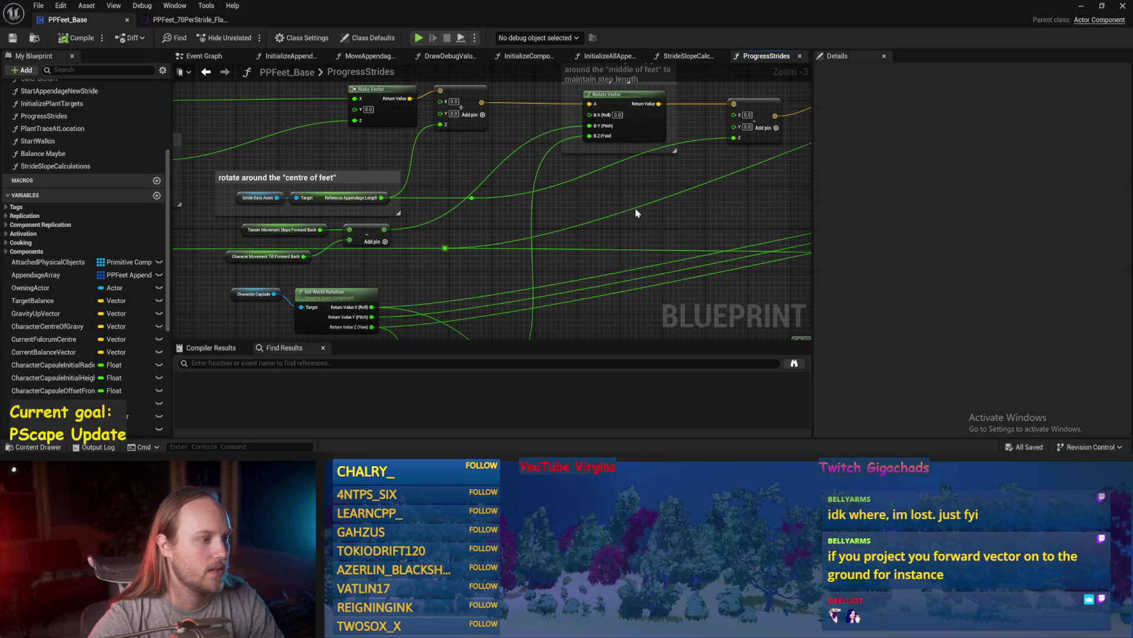
key("ctrl+s")
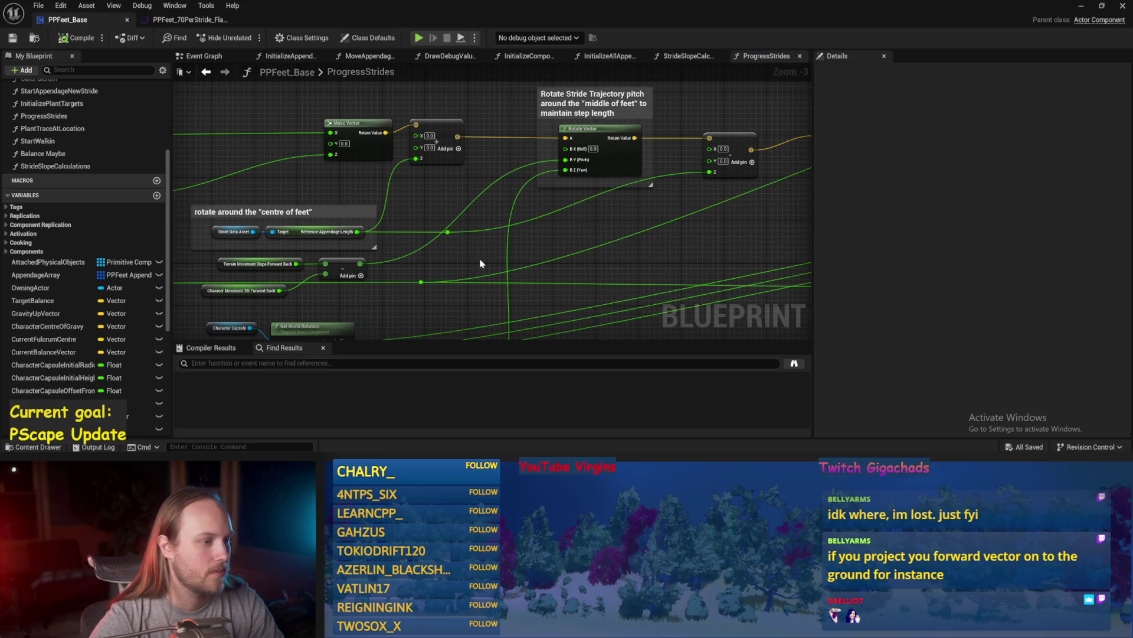
left_click_drag(481, 264, 486, 139)
left_click_drag(555, 259, 585, 196)
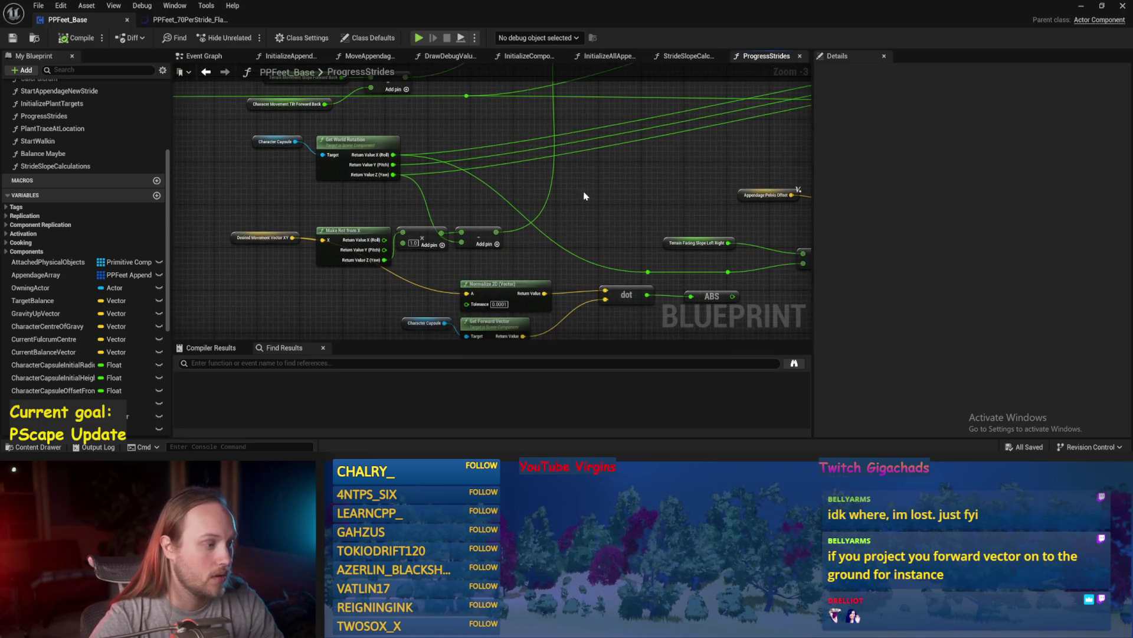
- Delete the Normalize 2D, Get Forward Vector, dot and ABS nodes plus the Get World Rotation group, then save
mouse_move(492, 217)
left_mouse_down()
mouse_move(214, 254)
mouse_move(262, 230)
mouse_move(270, 207)
left_mouse_up()
left_click(259, 264)
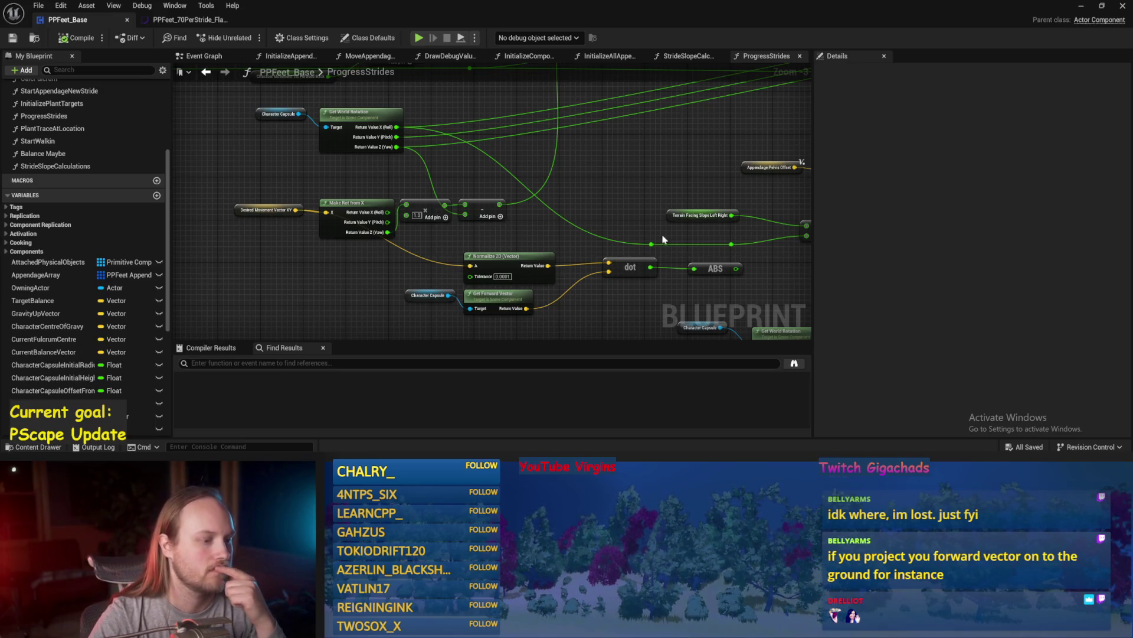
left_click_drag(655, 235, 292, 269)
key("Delete")
left_click_drag(693, 264, 563, 295)
key("Delete")
scroll(494, 235, "down", 2)
scroll(300, 190, "up", 2)
key("ctrl+s")
- Shift the MAX and 2.0 multiply nodes under the leg-length comment to the right and save
mouse_move(279, 210)
left_mouse_down()
mouse_move(315, 198)
mouse_move(457, 230)
left_mouse_up()
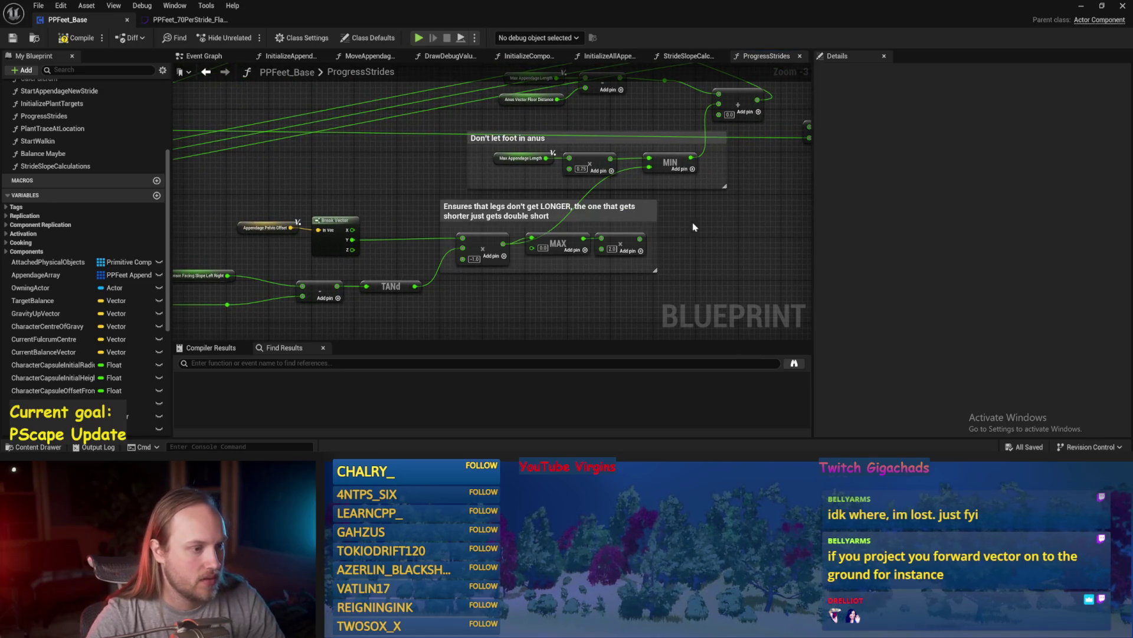
mouse_move(667, 248)
left_mouse_down()
mouse_move(717, 253)
mouse_move(604, 301)
left_mouse_up()
left_click(679, 269)
left_click(437, 223)
mouse_move(413, 331)
left_mouse_down()
mouse_move(526, 269)
mouse_move(539, 286)
mouse_move(519, 284)
left_mouse_up()
left_click_drag(630, 230, 684, 231)
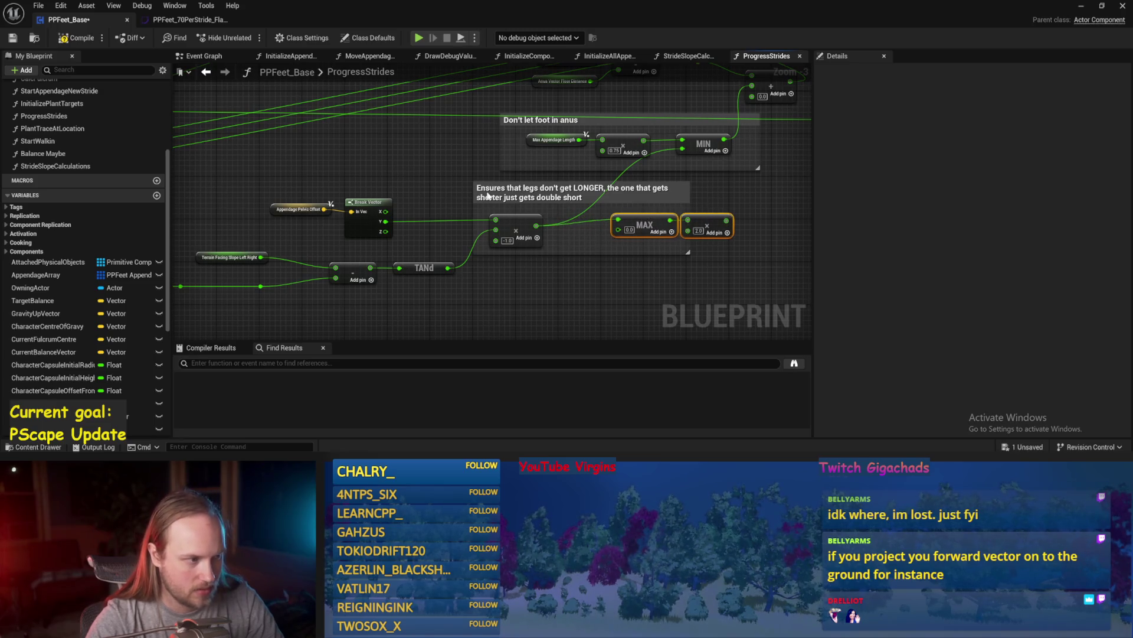
left_click_drag(301, 183, 419, 228)
left_click(416, 253)
mouse_move(539, 264)
left_mouse_down()
mouse_move(515, 193)
mouse_move(468, 207)
left_mouse_up()
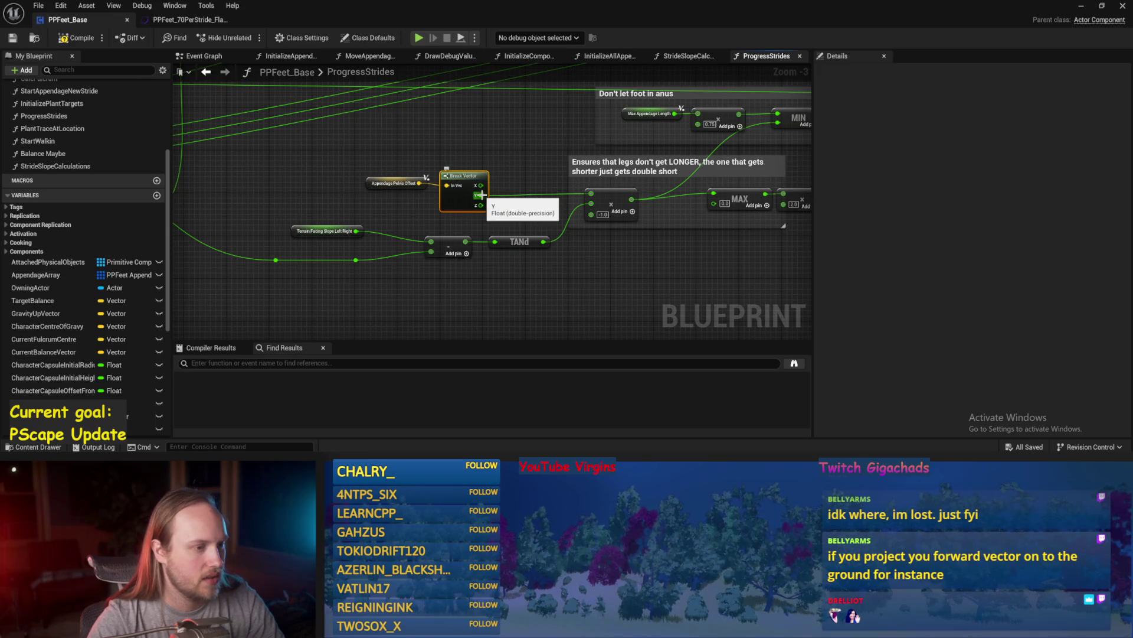
key("ctrl+s")
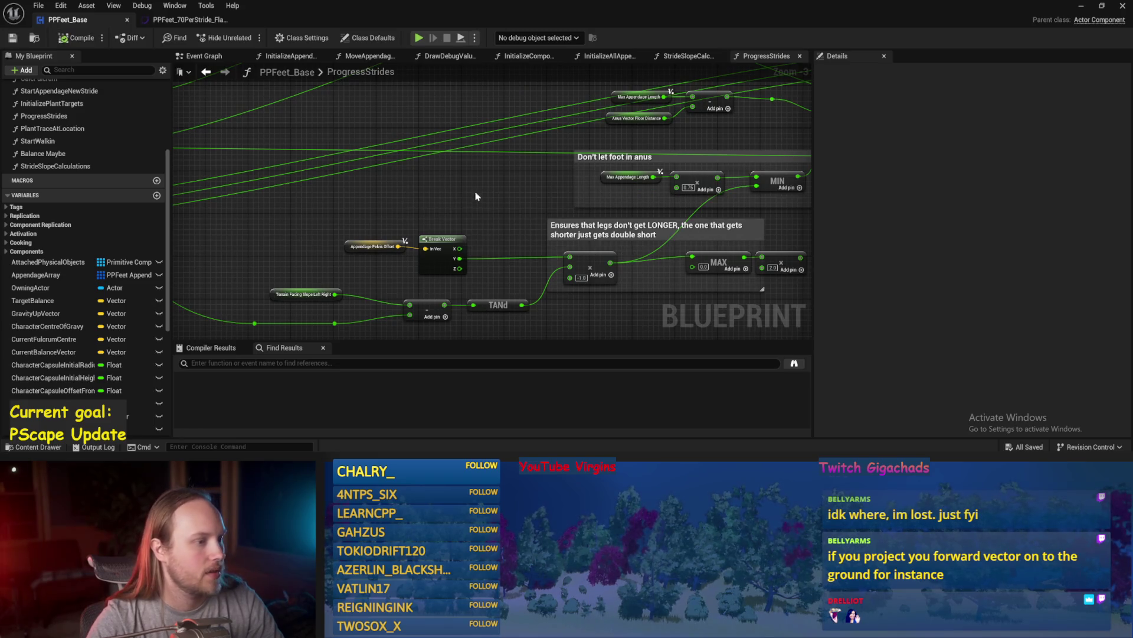
- Move the Terrain Slope, Tilt and subtract nodes beside the Rotate Vector node
key("ctrl+s")
mouse_move(593, 184)
left_mouse_down()
mouse_move(543, 193)
mouse_move(559, 309)
left_mouse_up()
scroll(511, 259, "down", 1)
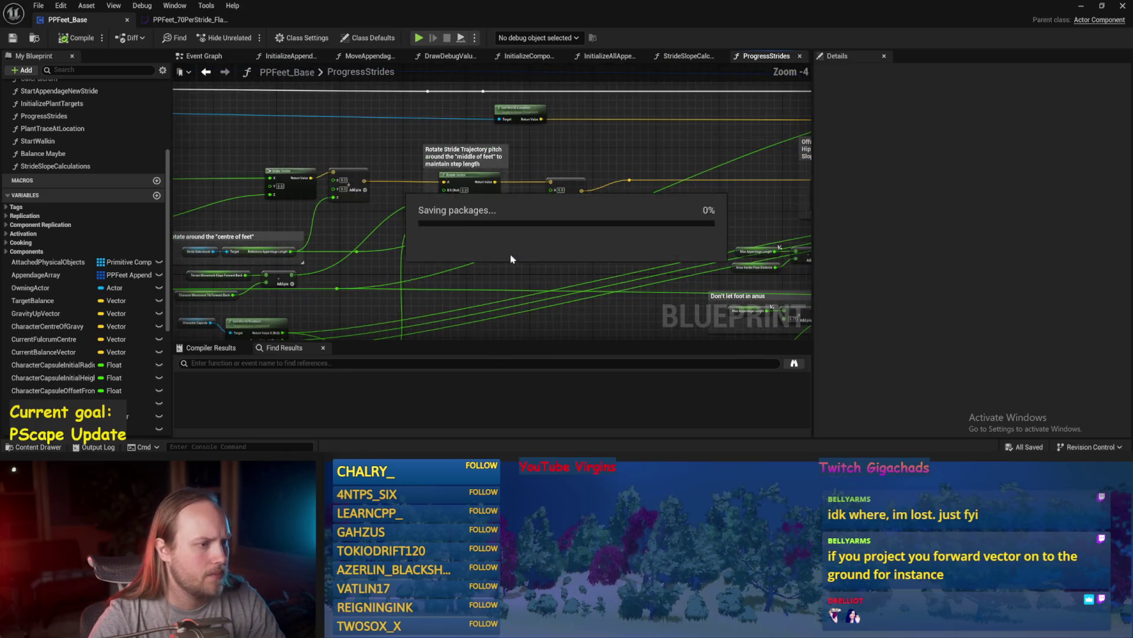
scroll(638, 230, "up", 1)
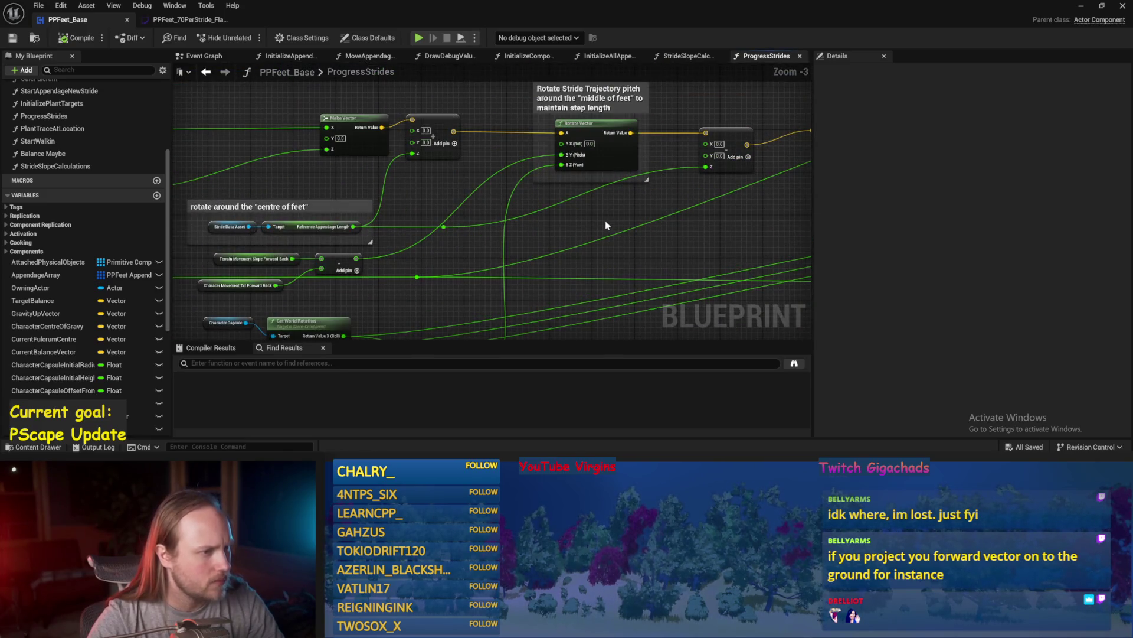
scroll(504, 211, "up", 1)
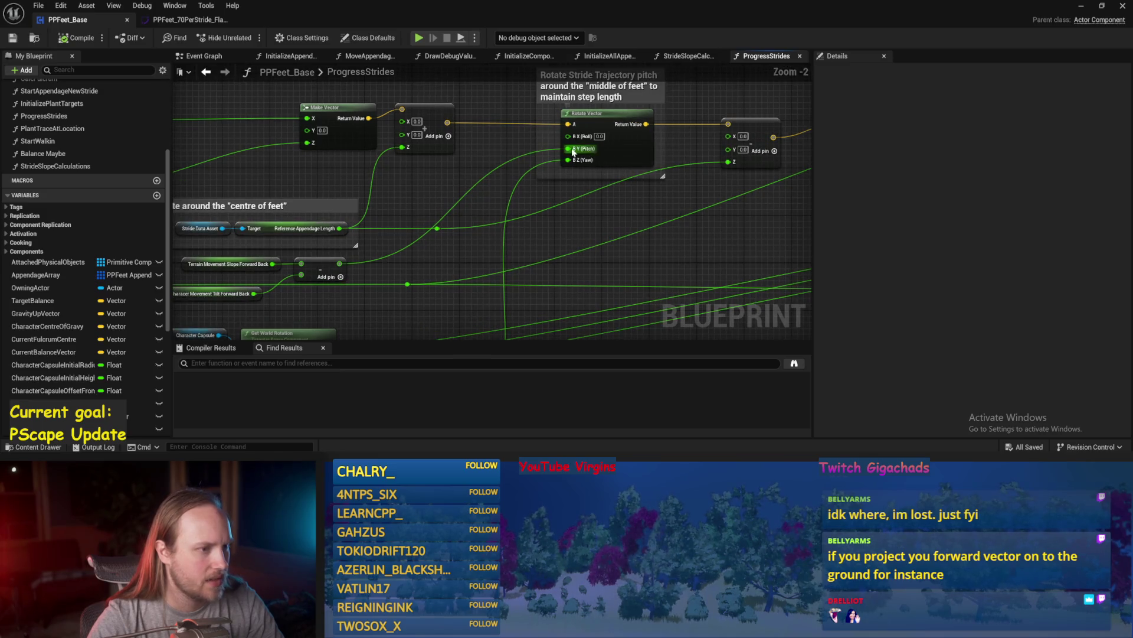
mouse_move(360, 264)
left_mouse_down()
mouse_move(446, 236)
mouse_move(295, 269)
left_mouse_up()
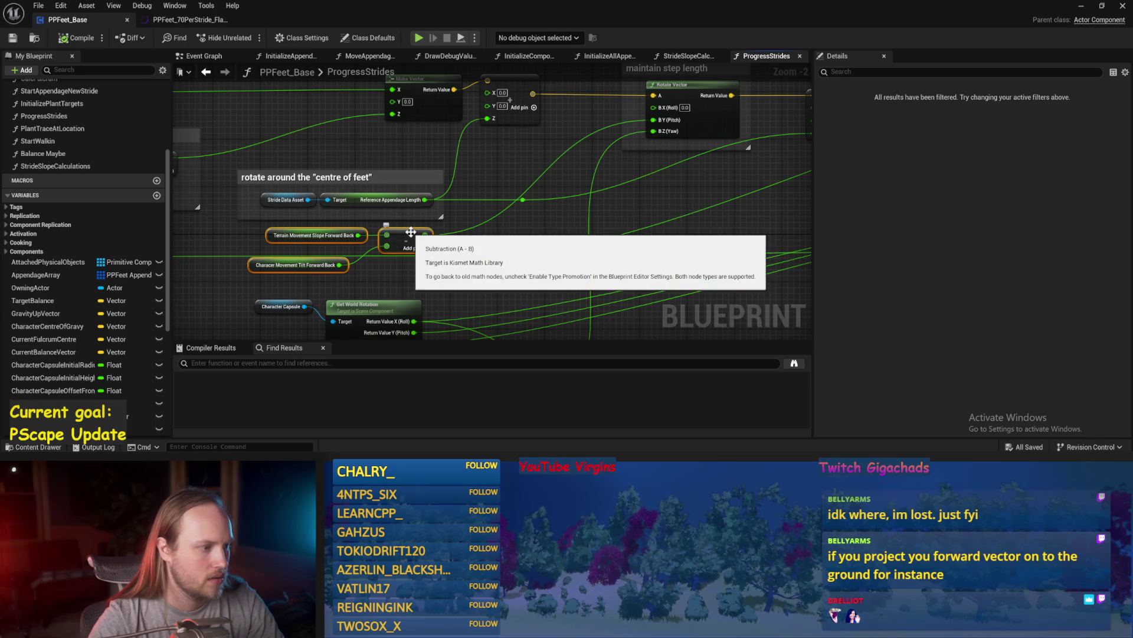
mouse_move(409, 238)
left_mouse_down()
mouse_move(654, 131)
mouse_move(546, 148)
mouse_move(558, 148)
left_mouse_up()
- Tuck the Tilt Forward Back variable under Terrain Movement Slope, save, and resume PPFeet_TestLevel
scroll(549, 153, "up", 1)
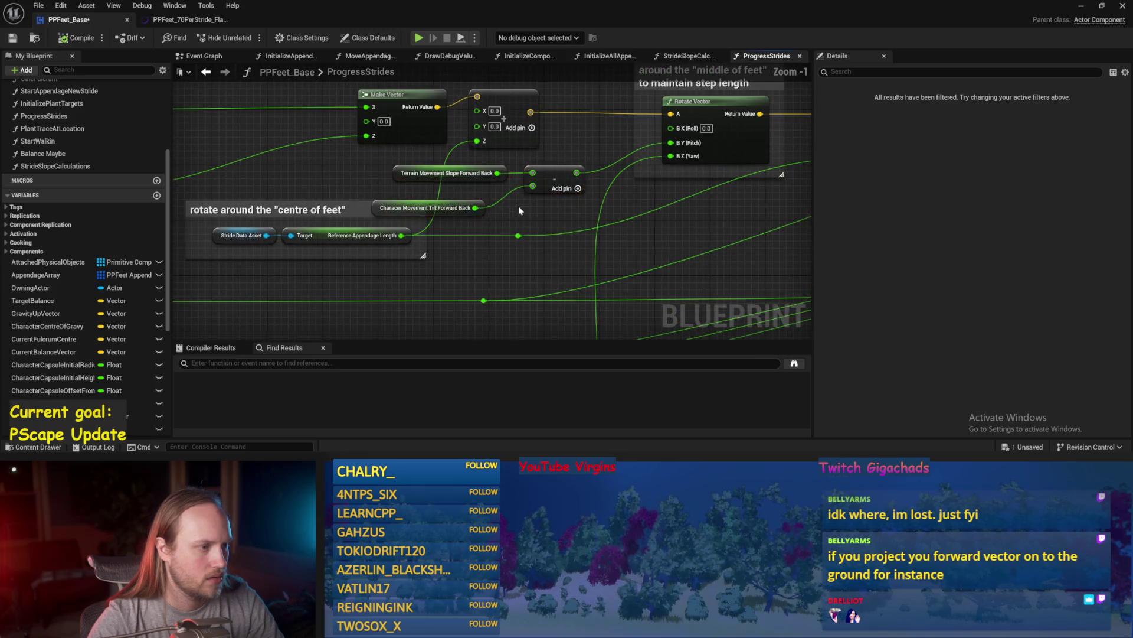
left_click(458, 209)
left_click_drag(458, 210, 480, 197)
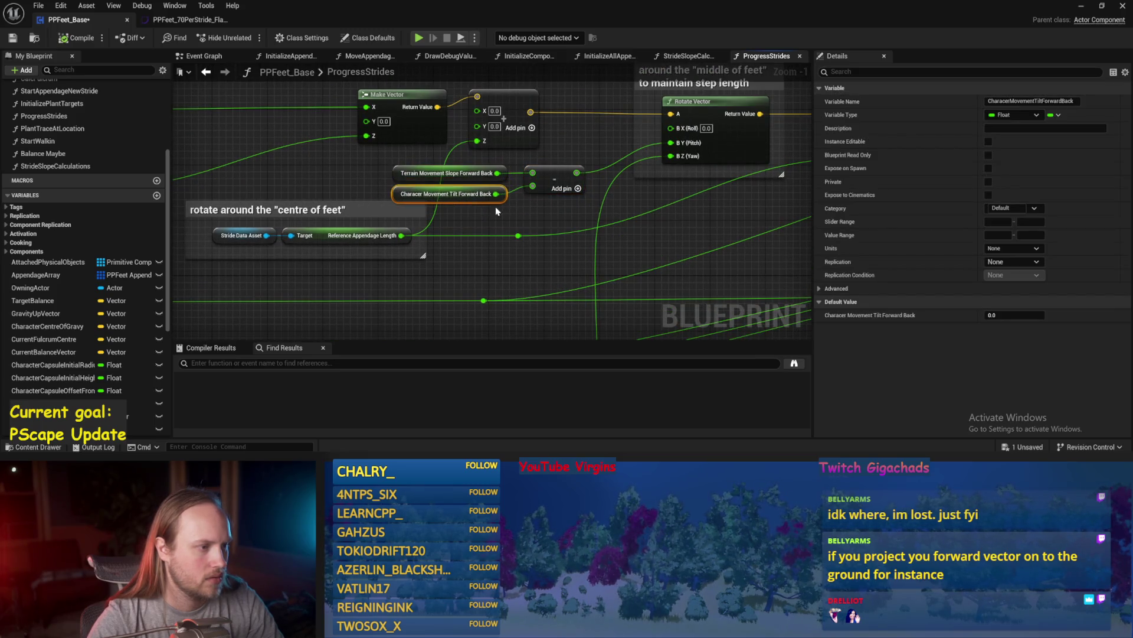
left_click(445, 223)
scroll(445, 223, "down", 2)
key("ctrl+s")
left_click_drag(614, 220, 545, 244)
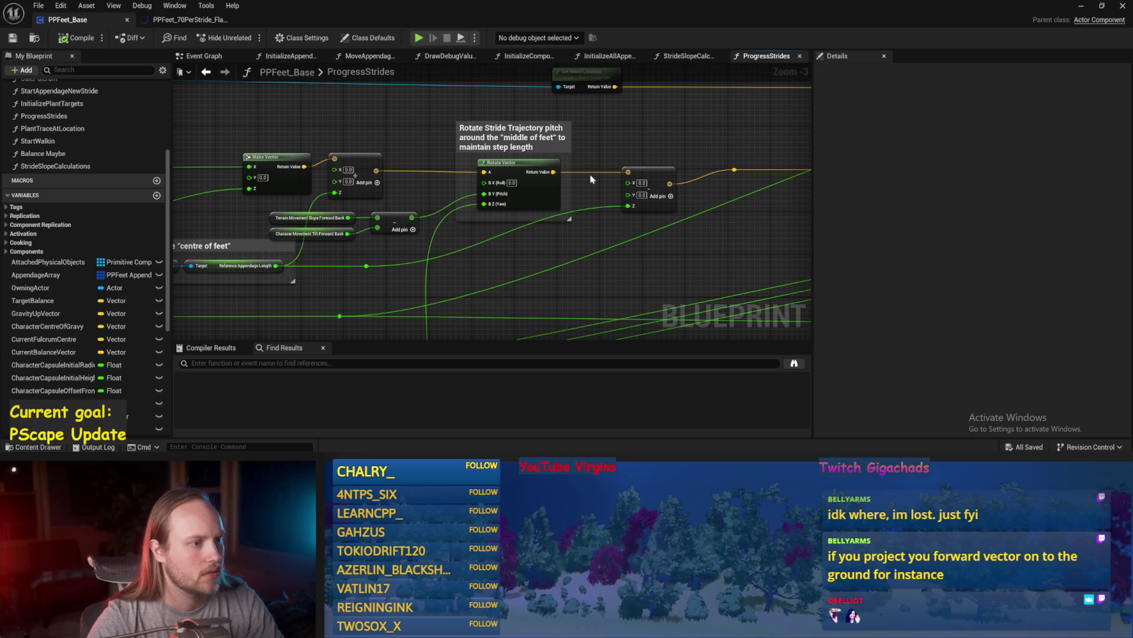
left_click_drag(637, 147, 615, 151)
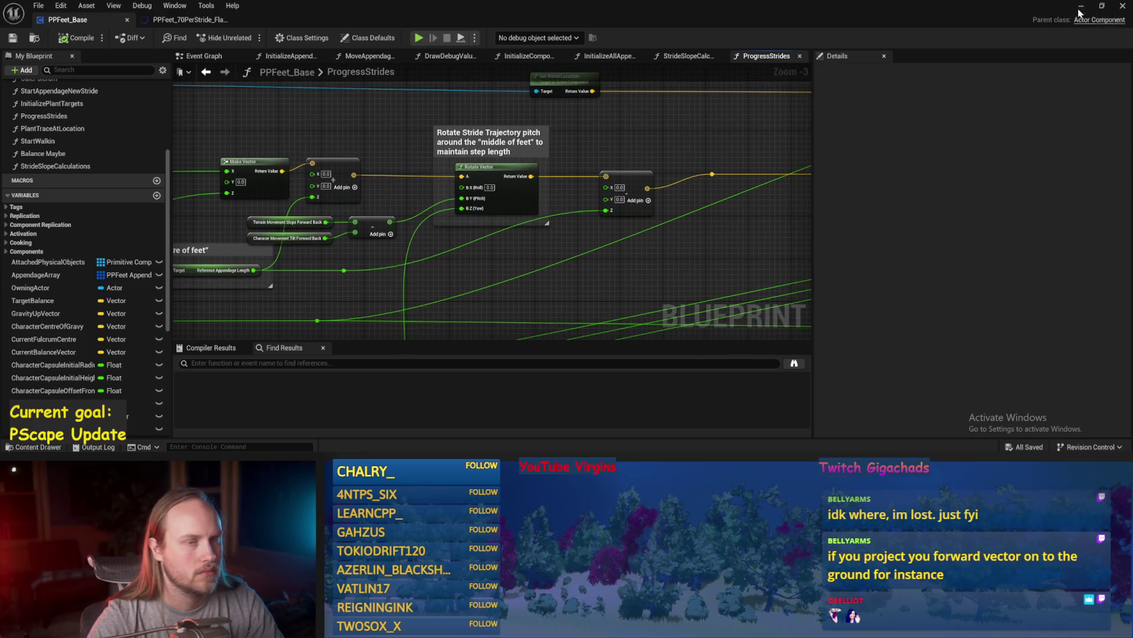
left_click(1081, 8)
left_click(289, 37)
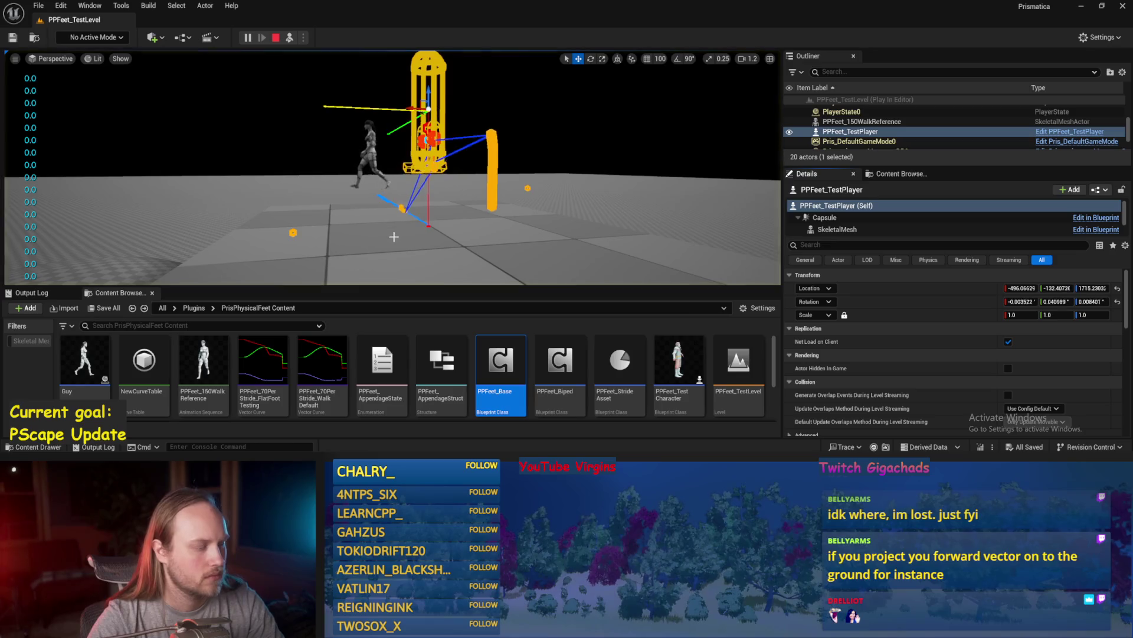
- Stop play, reopen and save PPFeet_Base, and bring up the Event Graph's SET node
key("Escape")
double_click(500, 360)
key("ctrl+s")
mouse_move(460, 254)
left_mouse_down()
mouse_move(547, 182)
mouse_move(262, 53)
left_mouse_up()
scroll(547, 182, "down", 1)
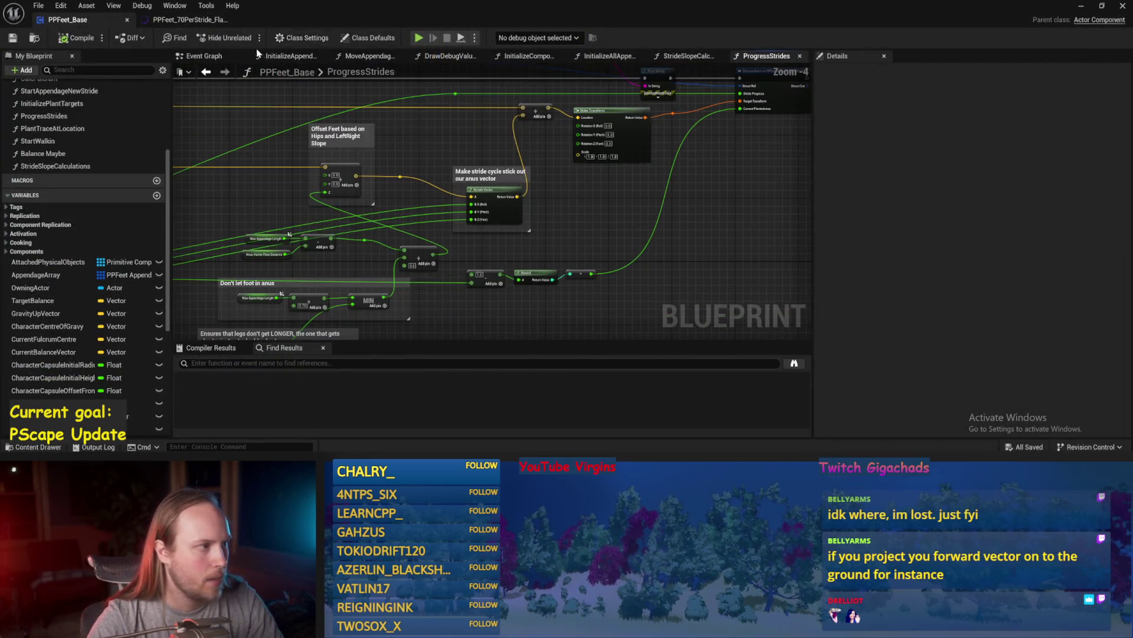
left_click(199, 58)
scroll(531, 243, "up", 5)
left_click_drag(529, 238, 416, 205)
- Set Desired Movement Vector XY to X 1.0, Y 0.0, compile and save, then replay the level
left_click(474, 206)
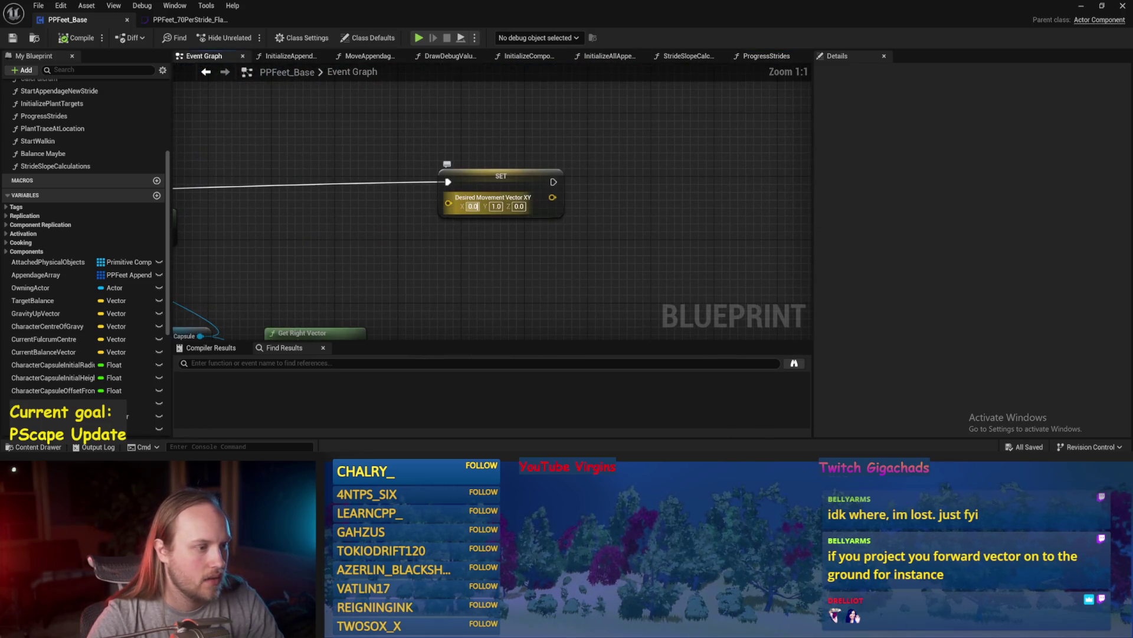
type("0.01")
type("101")
key("Tab")
type("0")
left_click(12, 38)
left_click_drag(774, 100, 660, 136)
left_click(1082, 7)
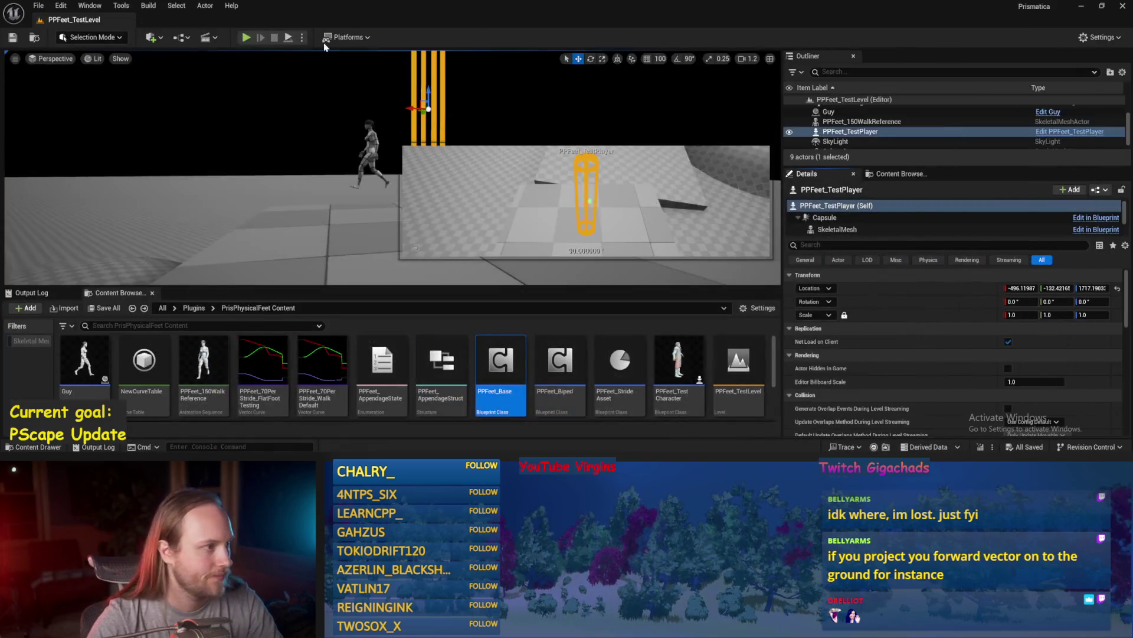
left_click(288, 39)
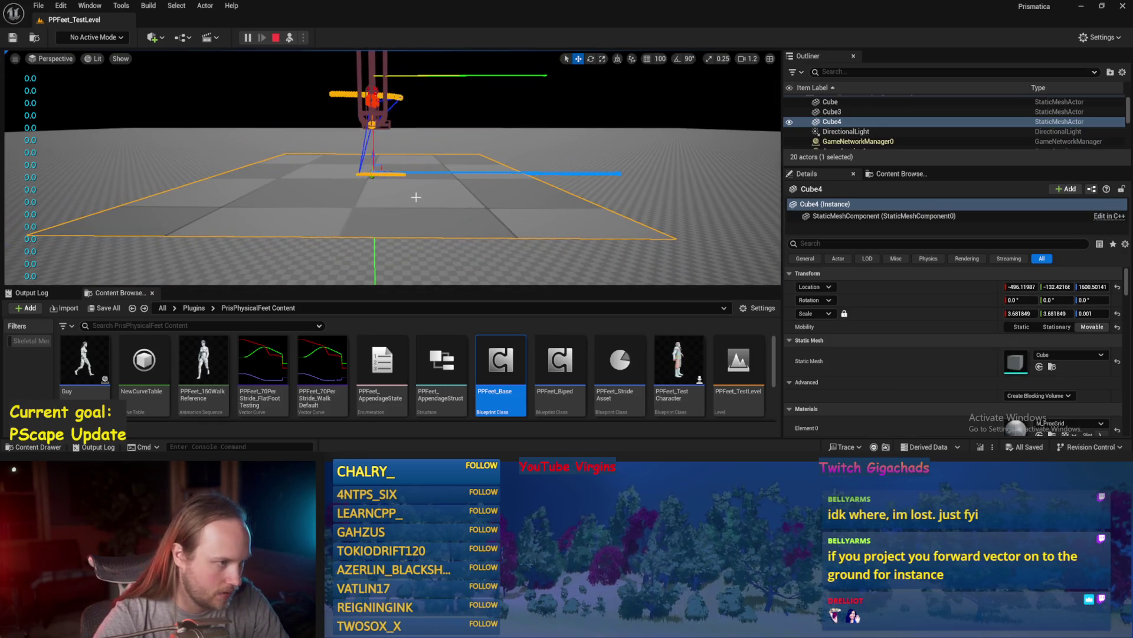
key("e")
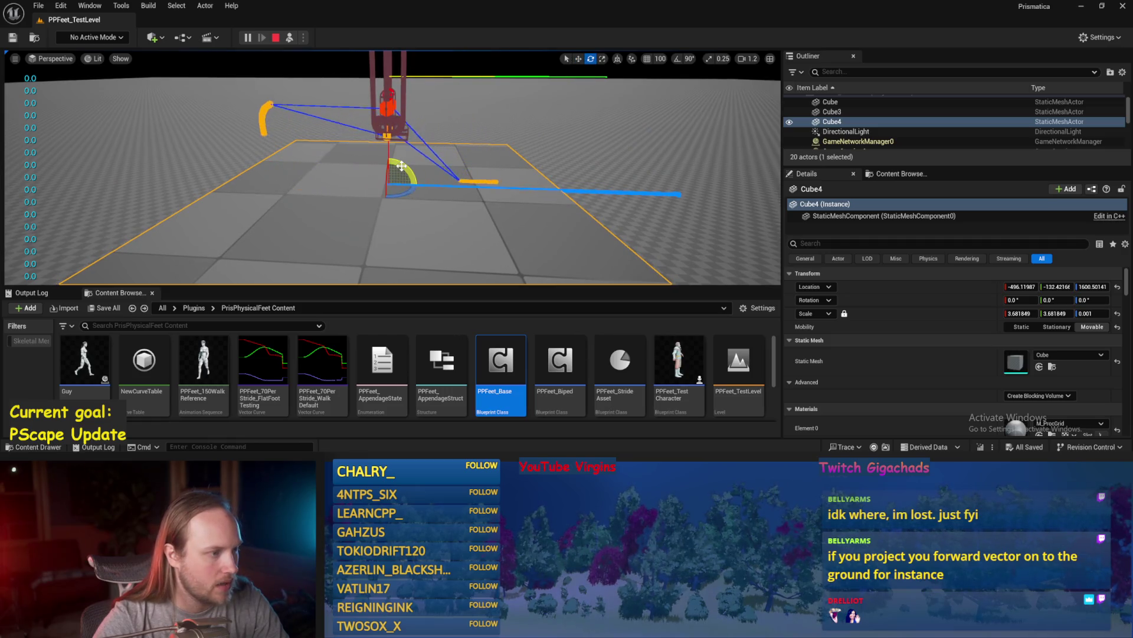
mouse_move(402, 166)
left_mouse_down()
mouse_move(384, 195)
mouse_move(385, 175)
mouse_move(354, 177)
left_mouse_up()
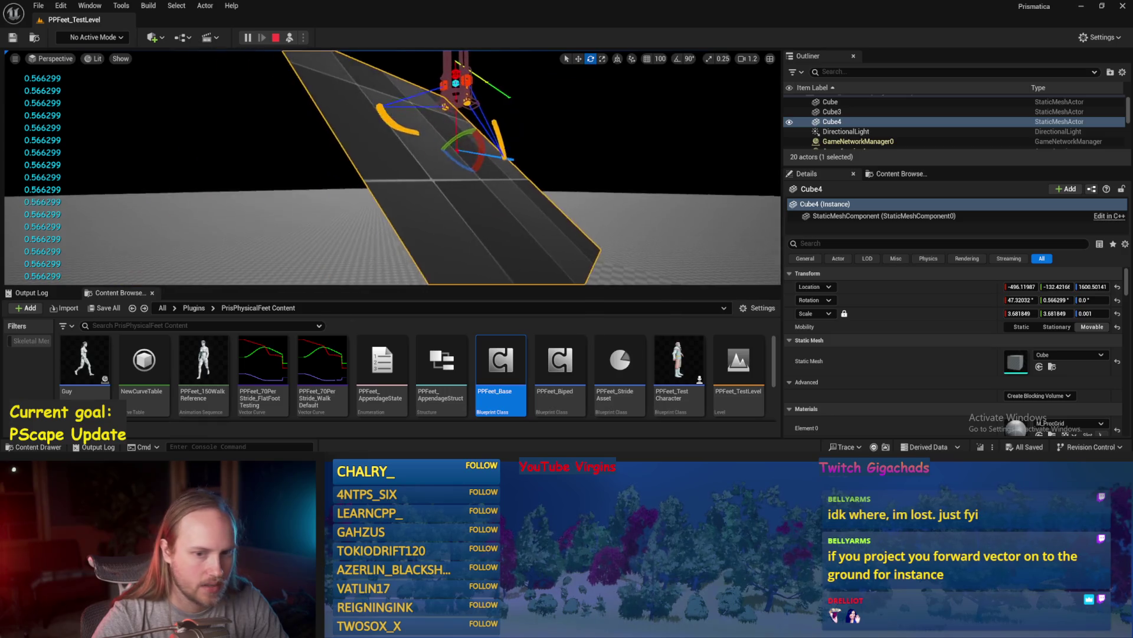
left_click(1063, 299)
type("0")
key("Return")
left_click(1020, 299)
type("45")
key("Return")
mouse_move(488, 179)
left_mouse_down()
mouse_move(407, 179)
mouse_move(427, 199)
mouse_move(425, 251)
left_mouse_up()
mouse_move(425, 202)
left_mouse_down()
mouse_move(410, 206)
mouse_move(425, 202)
mouse_move(419, 152)
mouse_move(362, 70)
left_mouse_up()
left_click(361, 71)
key("f")
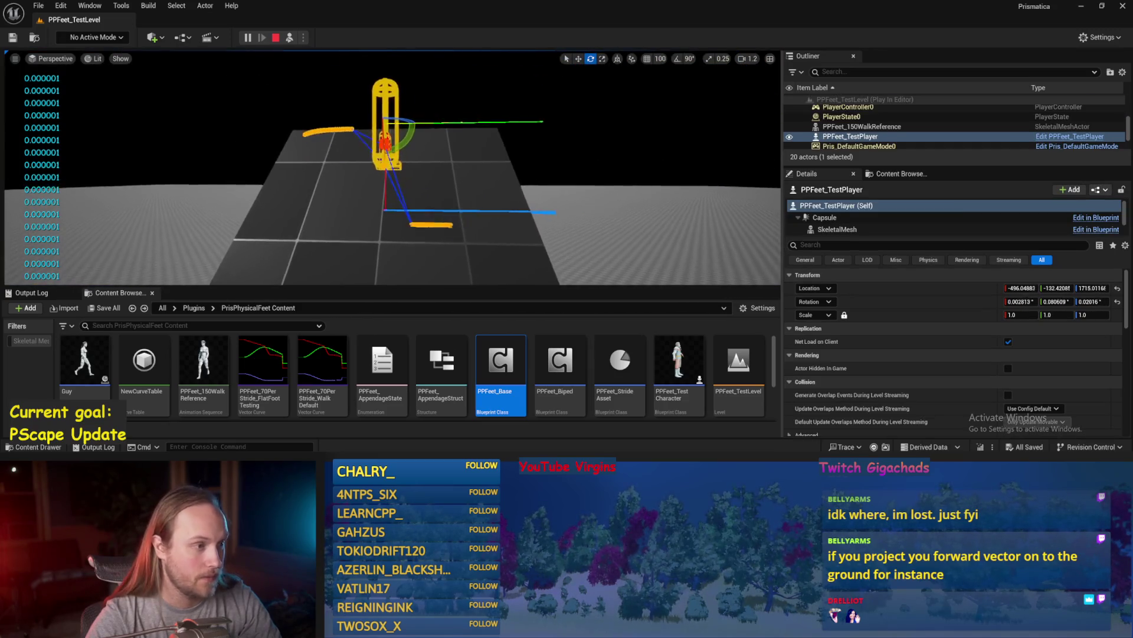
mouse_move(395, 112)
left_mouse_down()
mouse_move(446, 152)
mouse_move(430, 174)
left_mouse_up()
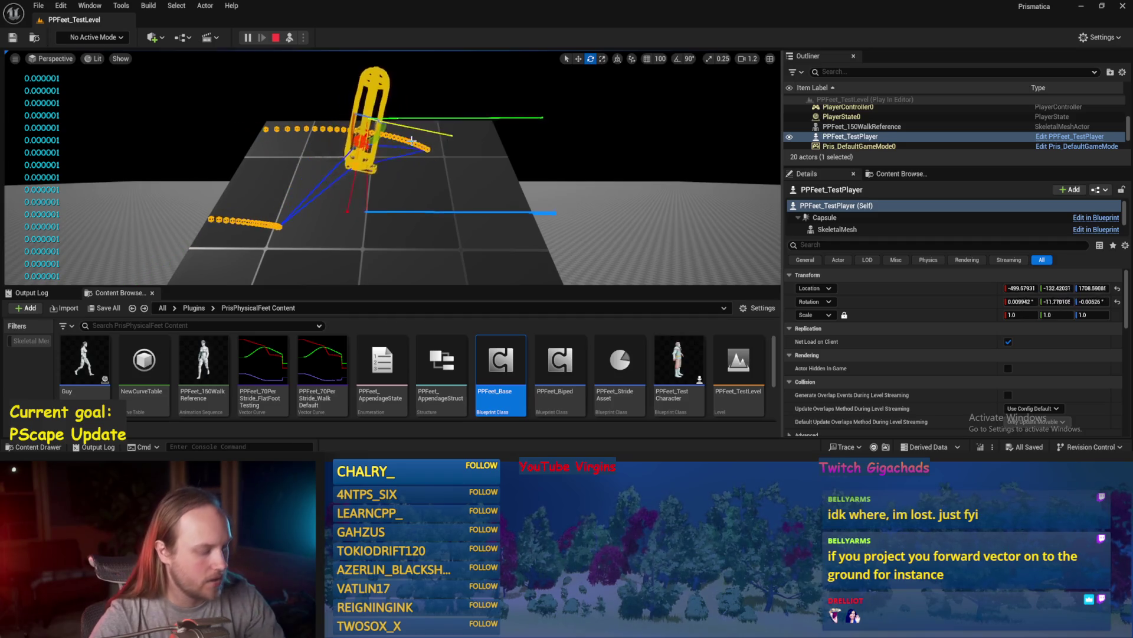
key("Escape")
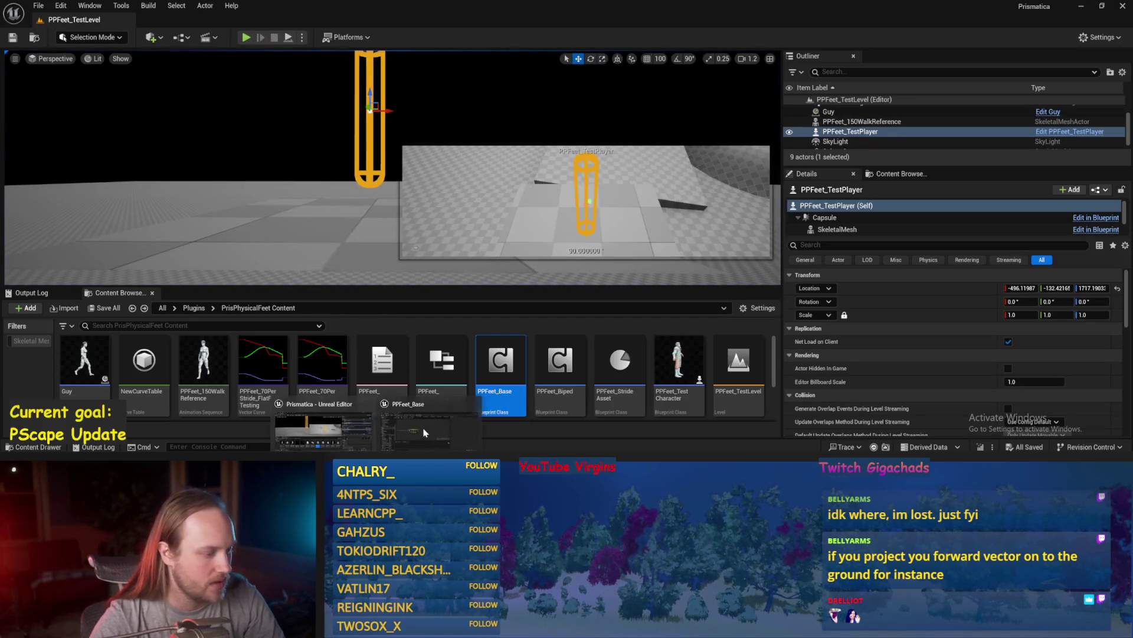
- Open the PPFeet_Base Blueprint, compile and save it, and survey the upper node cluster
double_click(501, 361)
key("ctrl+s")
left_click(77, 39)
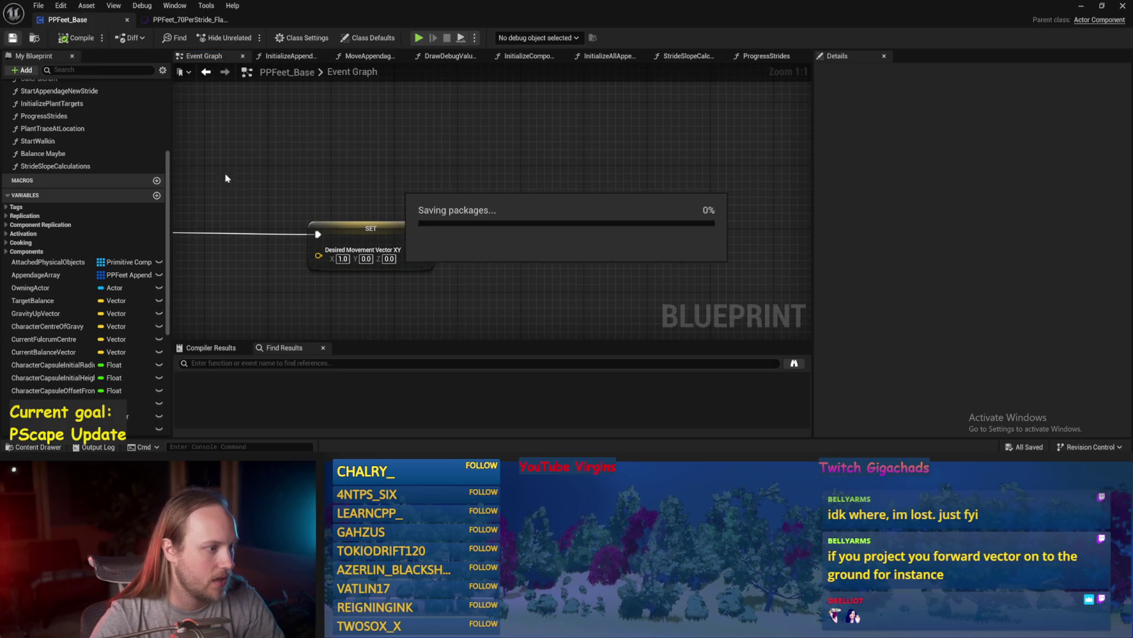
scroll(444, 189, "down", 3)
left_click_drag(346, 183, 600, 172)
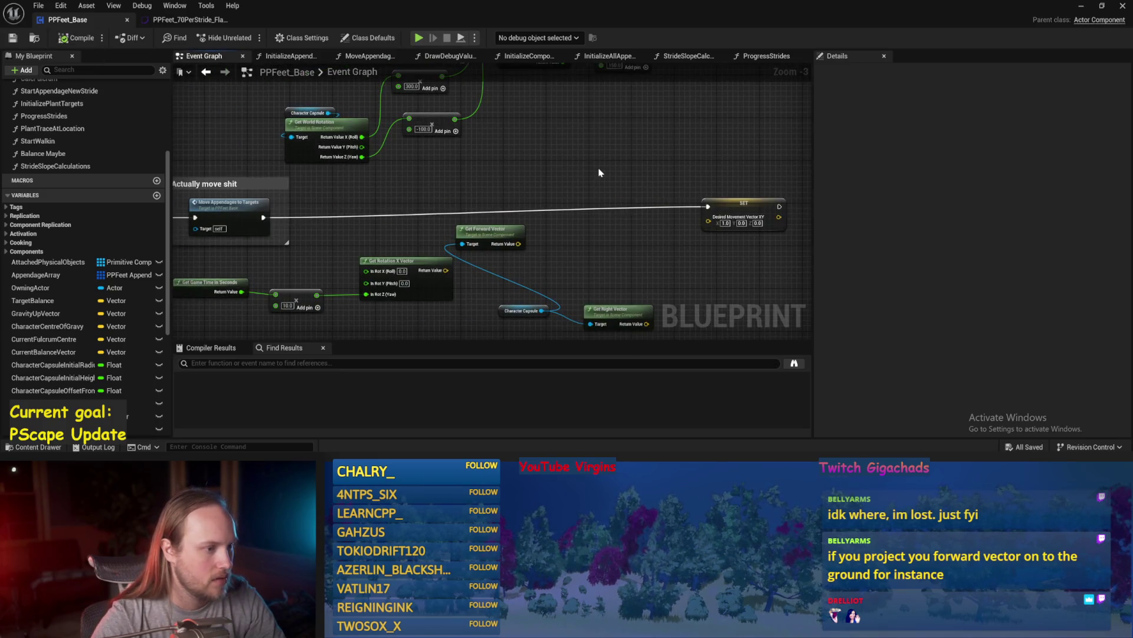
scroll(667, 236, "down", 1)
scroll(667, 235, "down", 1)
mouse_move(667, 236)
left_mouse_down()
mouse_move(381, 161)
mouse_move(579, 210)
left_mouse_up()
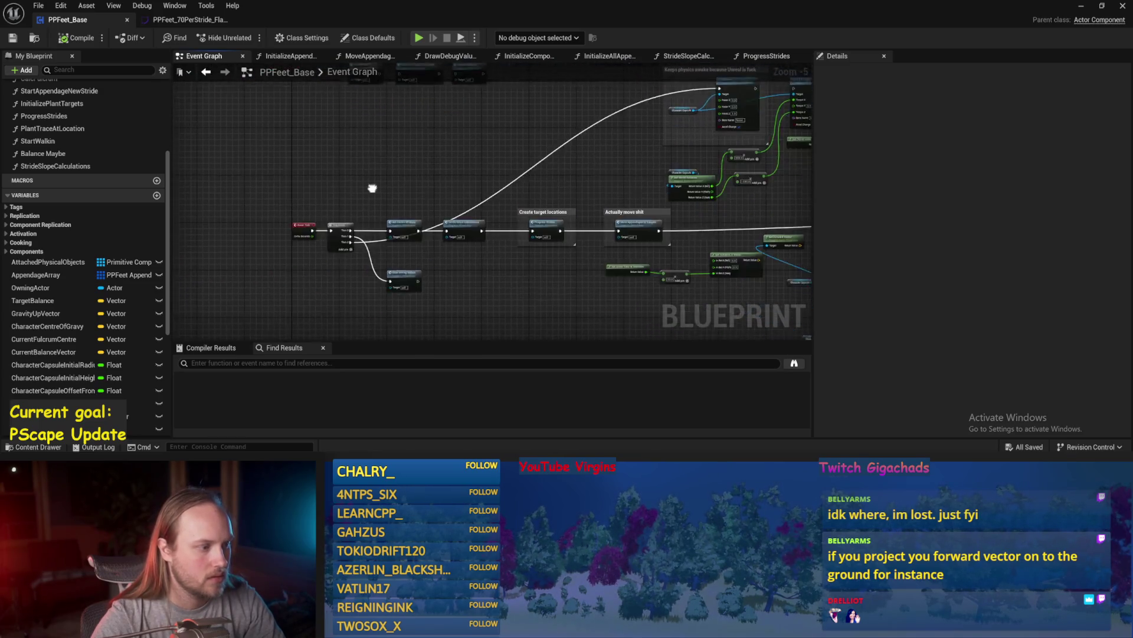
scroll(377, 187, "up", 1)
- In StrideSlopeCalculations, rearrange the cross, Normalize and Rotate Vector nodes
double_click(587, 203)
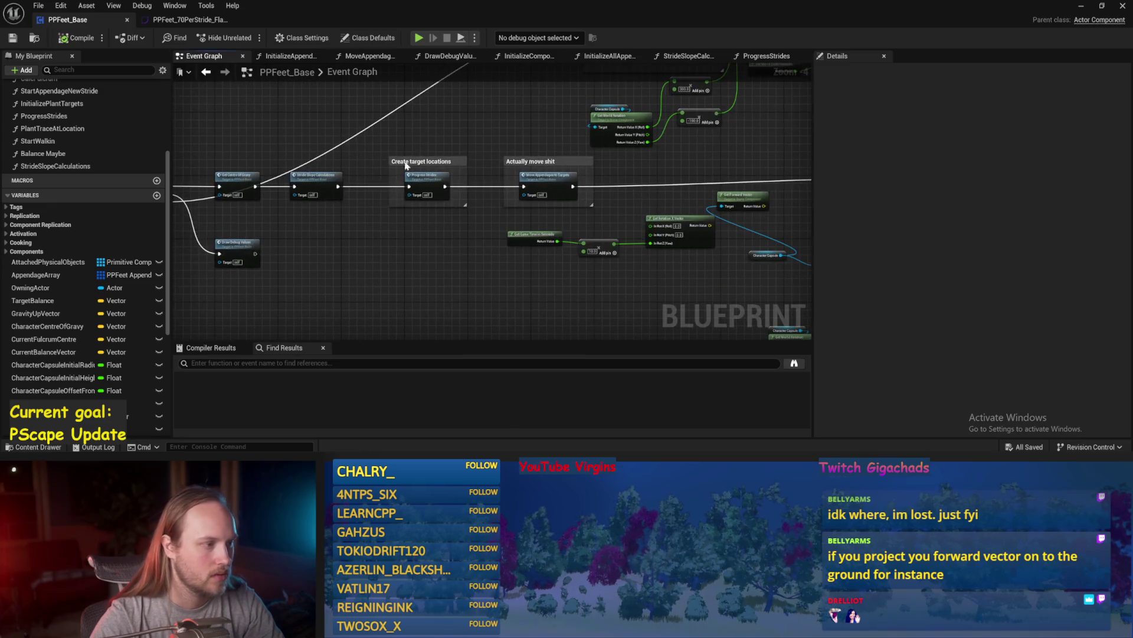
left_click_drag(362, 247, 630, 230)
scroll(561, 188, "up", 1)
left_click_drag(560, 188, 564, 211)
left_click_drag(523, 179, 527, 158)
left_click_drag(399, 197, 437, 197)
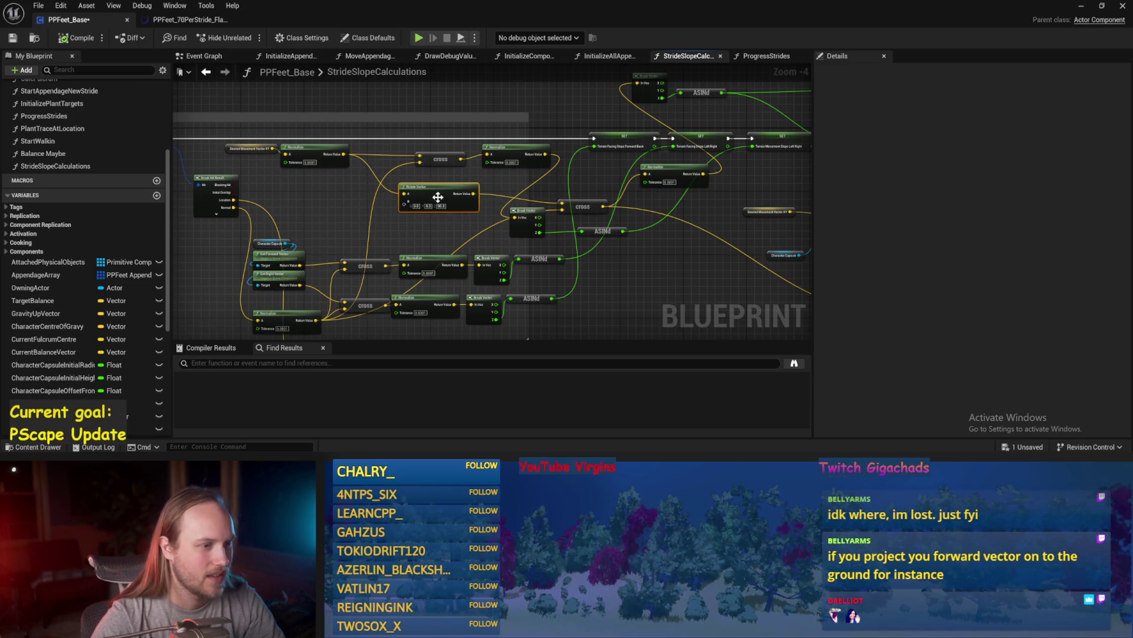
- Save, delete the debug reroute and Print String nodes, then restore the Print String
mouse_move(594, 207)
left_mouse_down()
mouse_move(539, 177)
mouse_move(519, 222)
mouse_move(625, 218)
mouse_move(647, 160)
mouse_move(590, 195)
mouse_move(671, 148)
mouse_move(731, 182)
mouse_move(737, 289)
left_mouse_up()
key("ctrl+s")
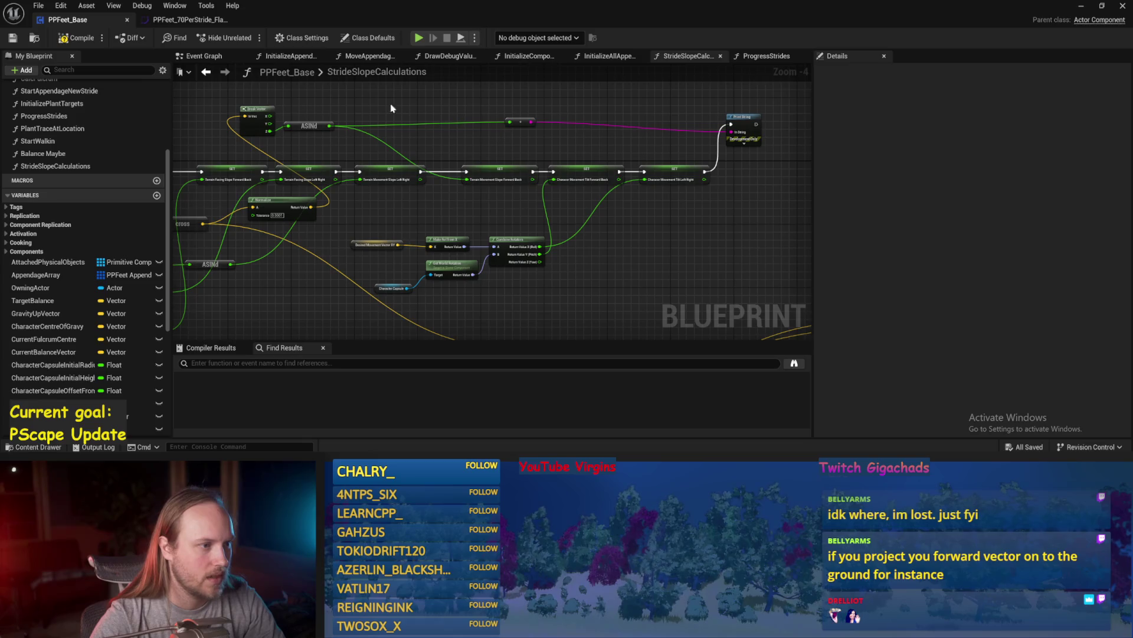
key("Delete")
left_click(742, 127)
key("Delete")
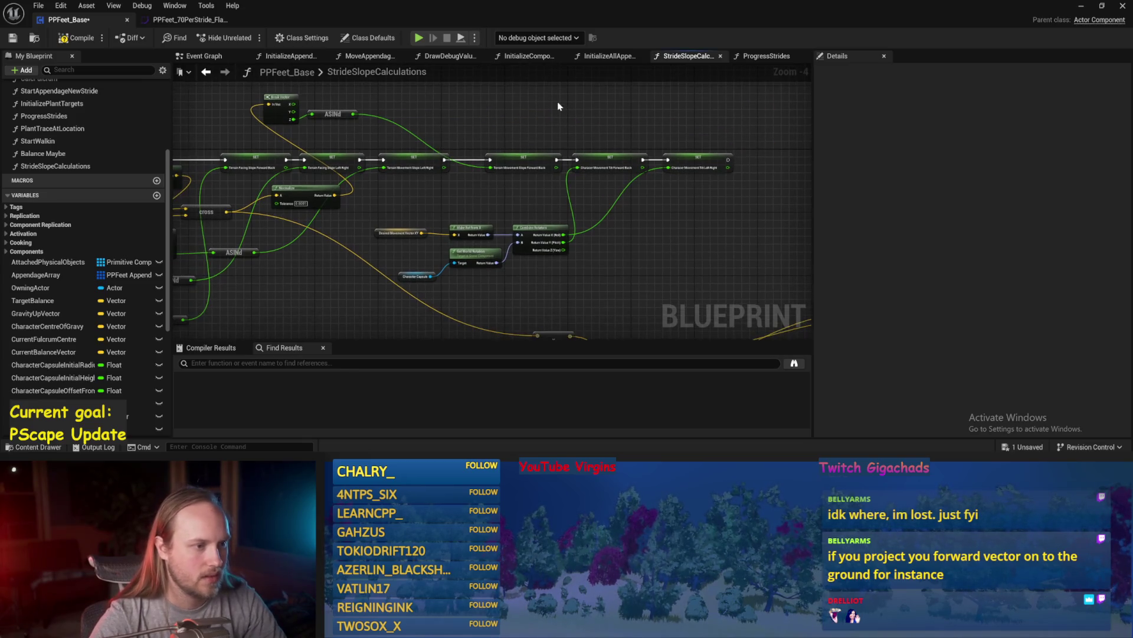
left_click_drag(558, 103, 480, 137)
key("ctrl+z")
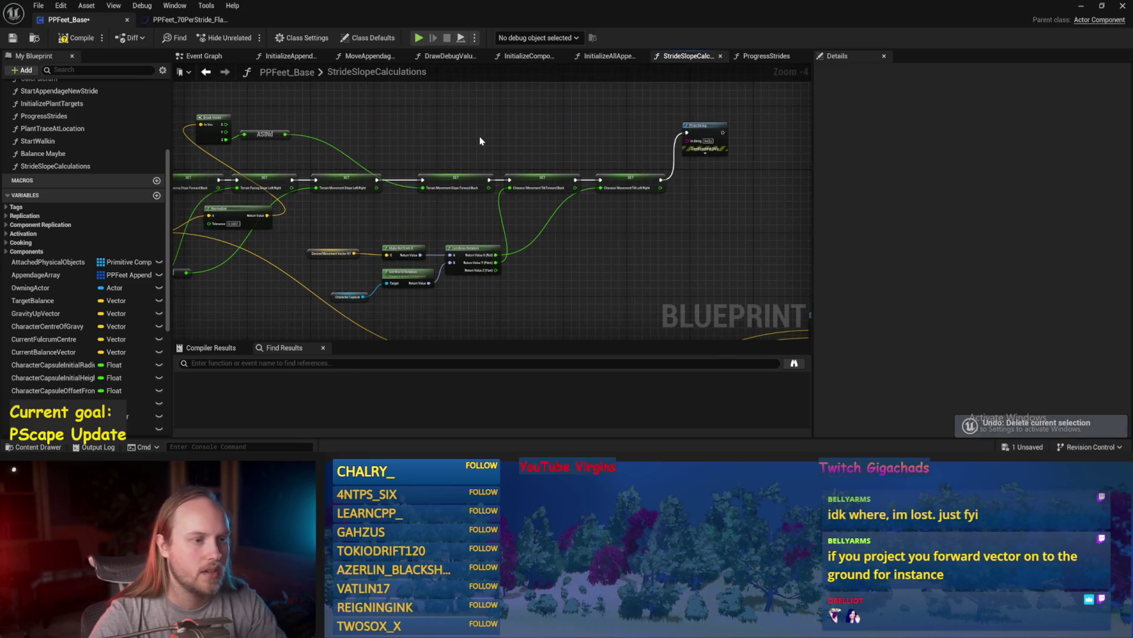
- Wire the Tilt Forward Back value into the Print String node
scroll(480, 137, "up", 1)
mouse_move(362, 148)
left_mouse_down()
mouse_move(583, 175)
mouse_move(466, 133)
left_mouse_up()
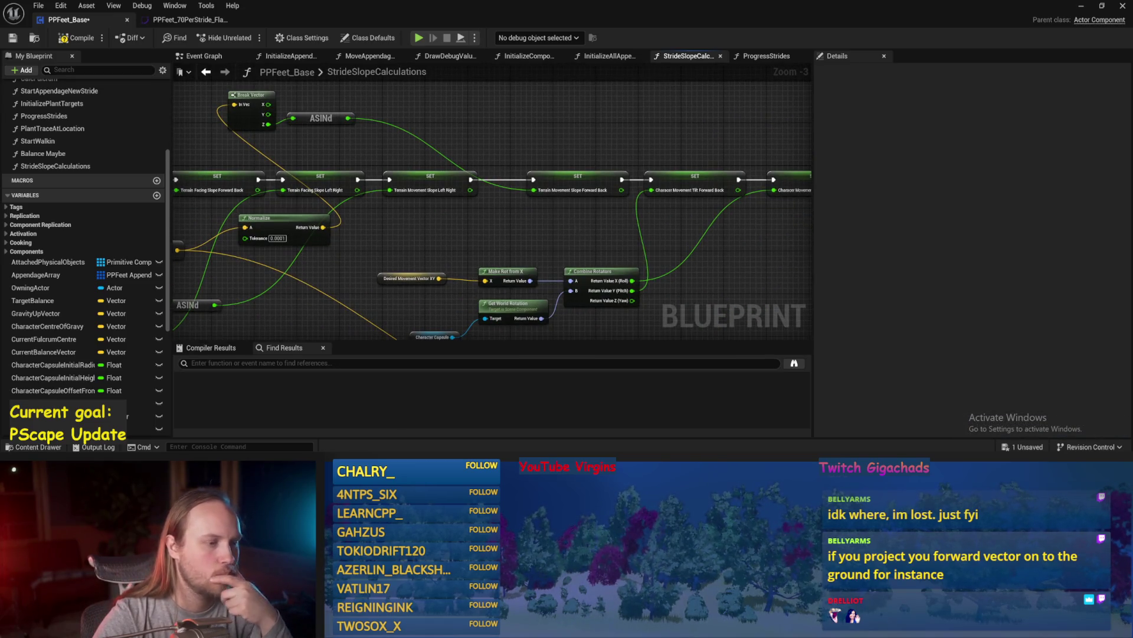
left_click_drag(570, 230, 458, 239)
left_click_drag(565, 150, 480, 178)
left_click(492, 221)
left_click_drag(535, 233, 688, 170)
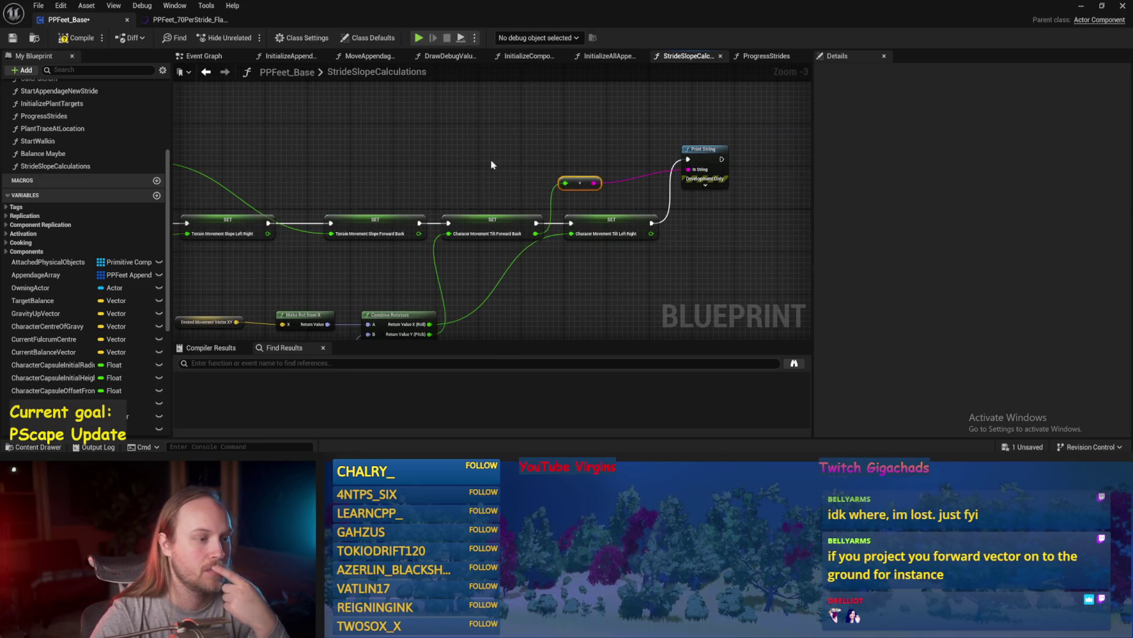
left_click(495, 165)
- Compile and save, remove the conversion and Print String nodes, then return to the test level
left_click(12, 38)
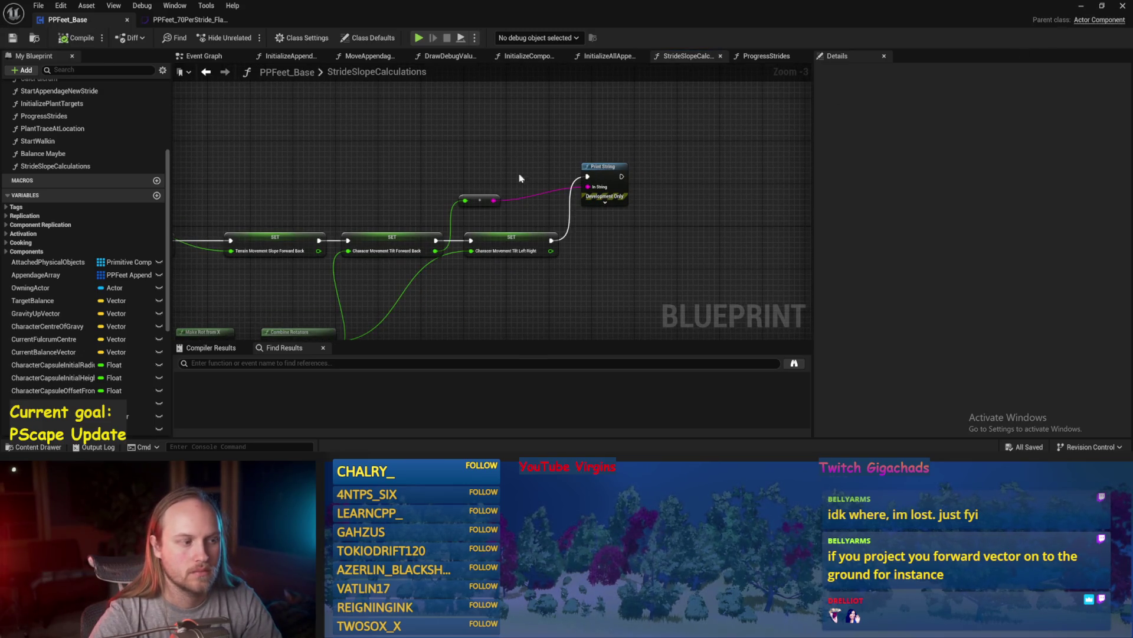
key("Delete")
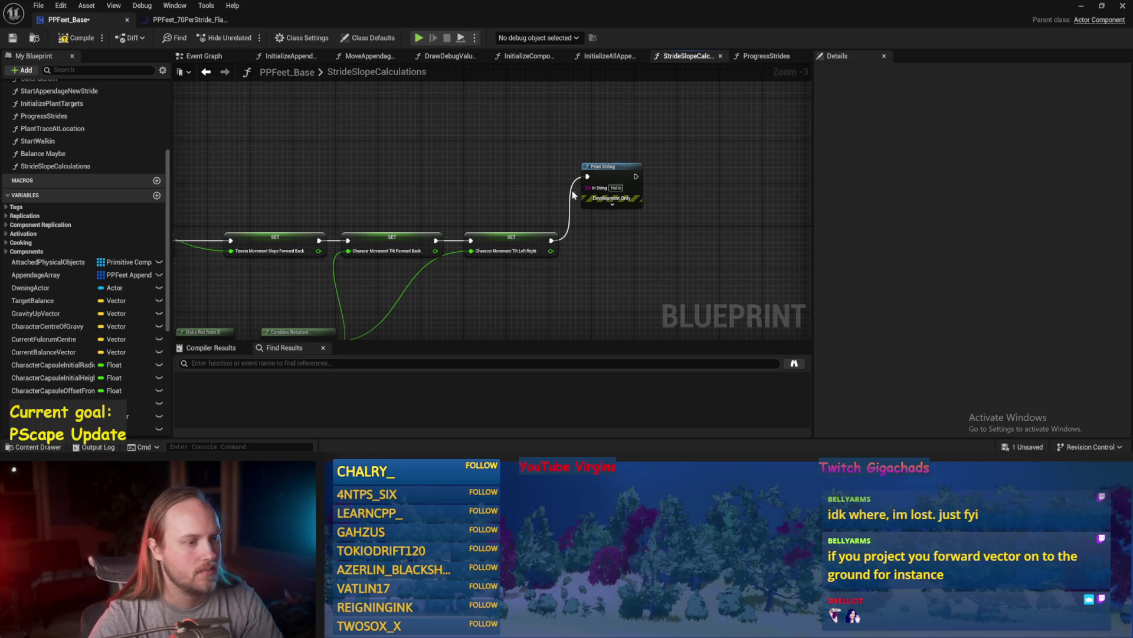
key("Delete")
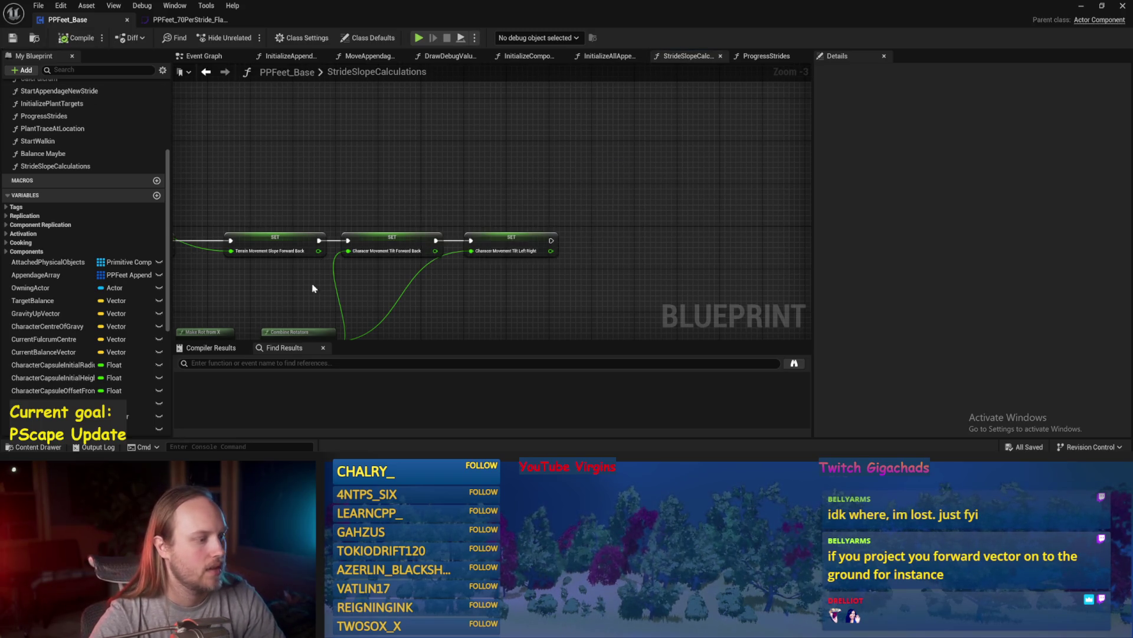
scroll(311, 290, "down", 2)
scroll(538, 183, "up", 2)
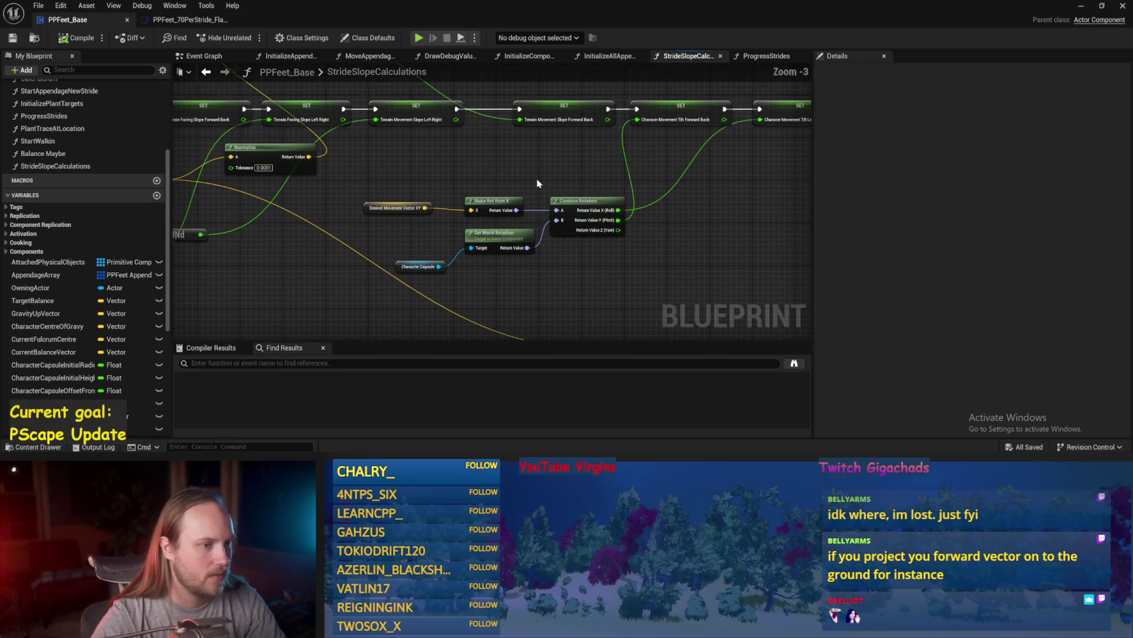
mouse_move(537, 183)
left_mouse_down()
mouse_move(466, 189)
mouse_move(453, 200)
mouse_move(462, 209)
left_mouse_up()
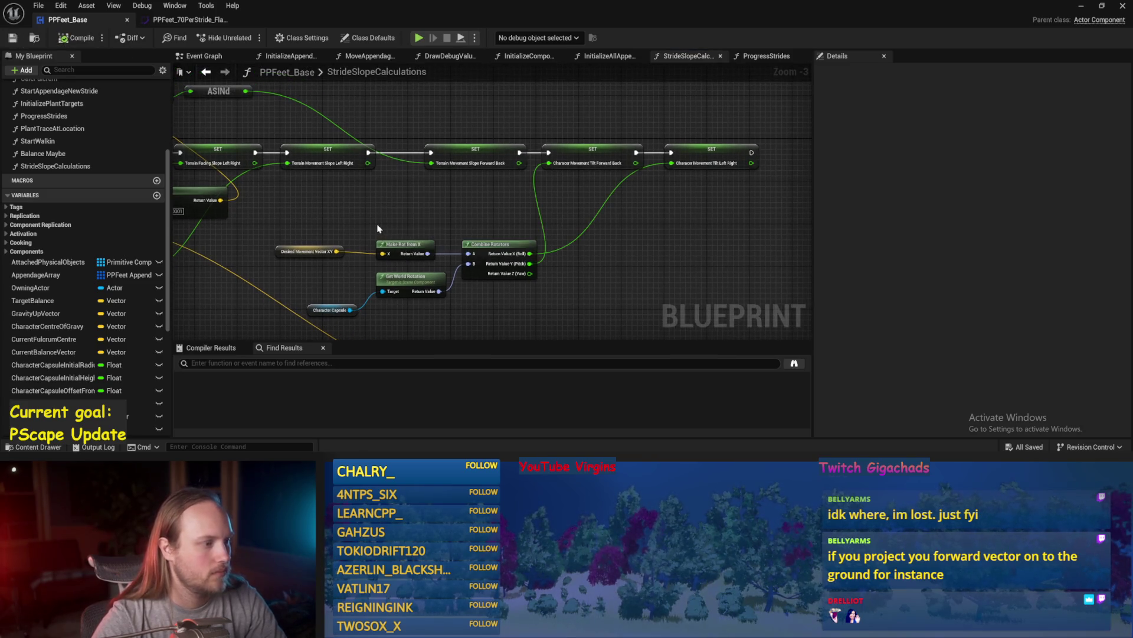
left_click_drag(378, 224, 593, 220)
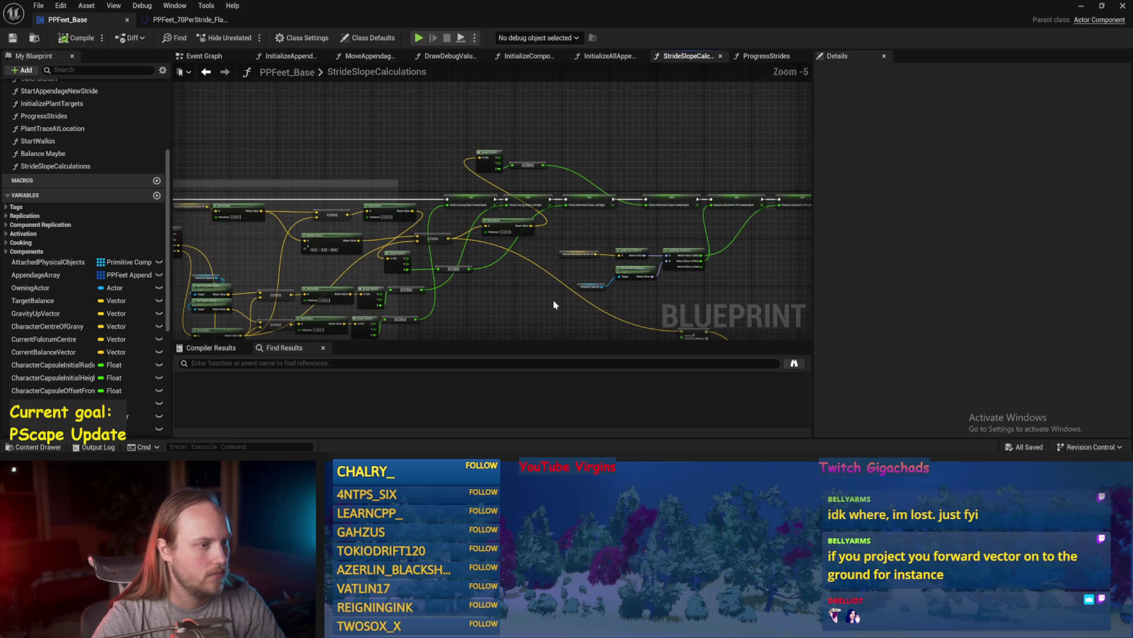
left_click(1082, 6)
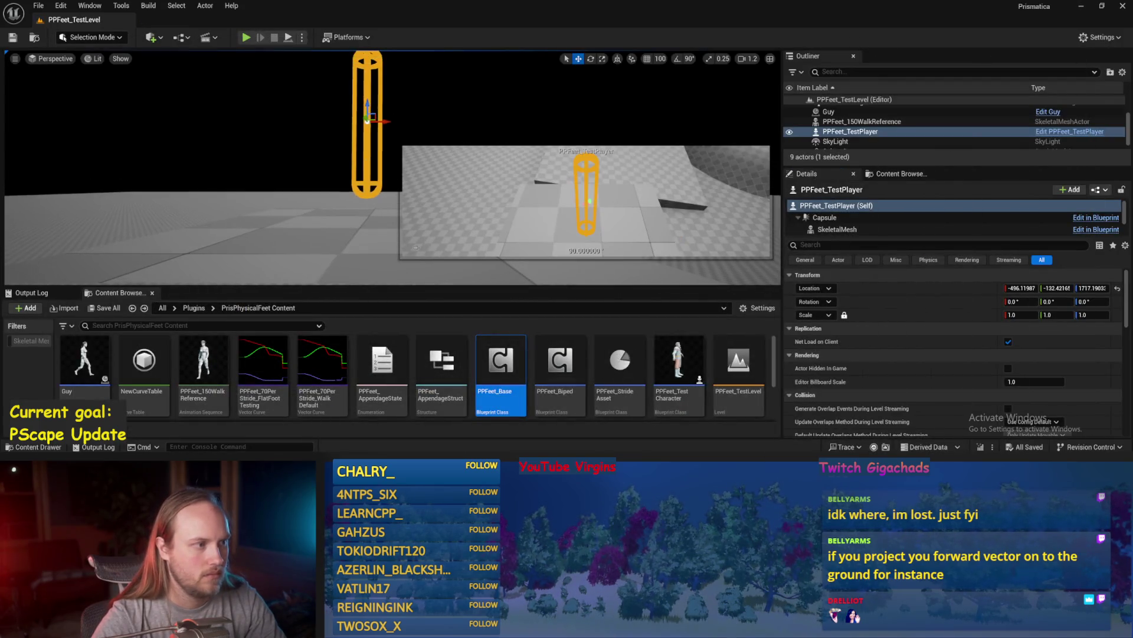
- Set PPFeet_TestPlayer's Y rotation to 45 and start Play In Editor with Alt+P
left_click(1069, 302)
type("45")
key("Return")
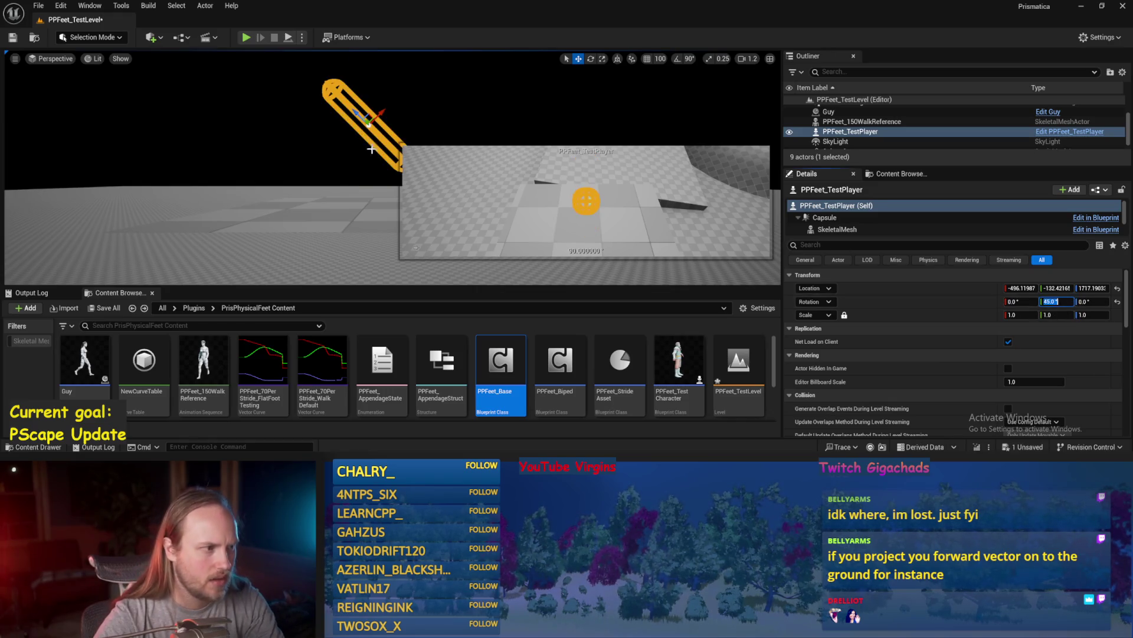
key("alt+p")
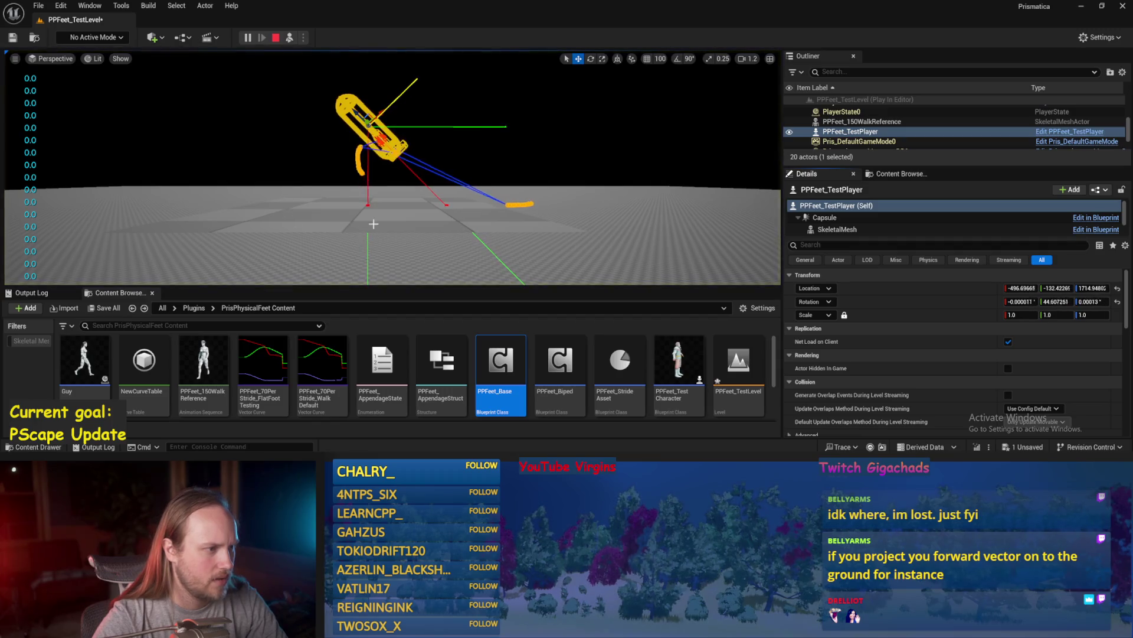
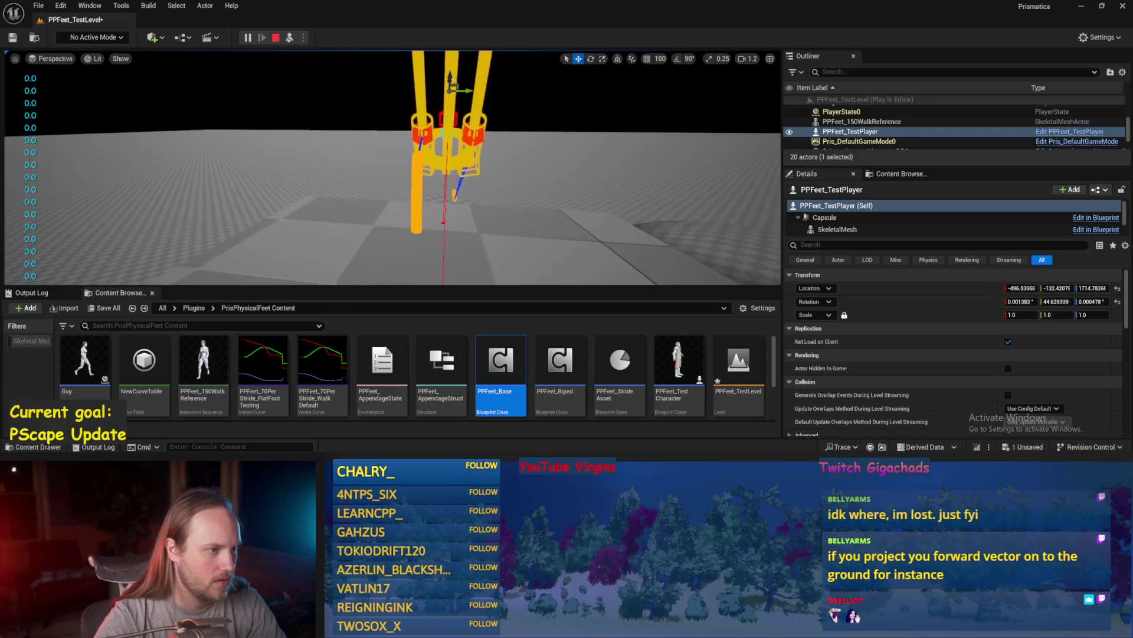
- Rotate the floor plane Cube4 during play to test the rig on a slope
left_click(382, 181)
key("e")
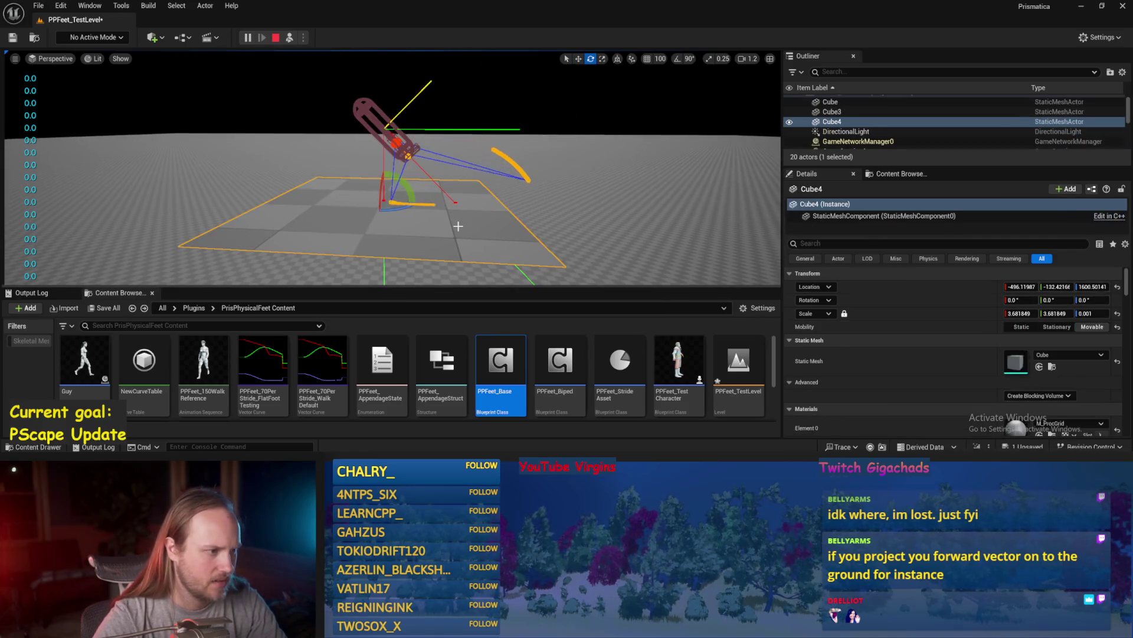
mouse_move(363, 208)
left_mouse_down()
mouse_move(422, 219)
mouse_move(400, 196)
left_mouse_up()
scroll(400, 196, "down", 1)
left_click_drag(400, 136, 373, 156)
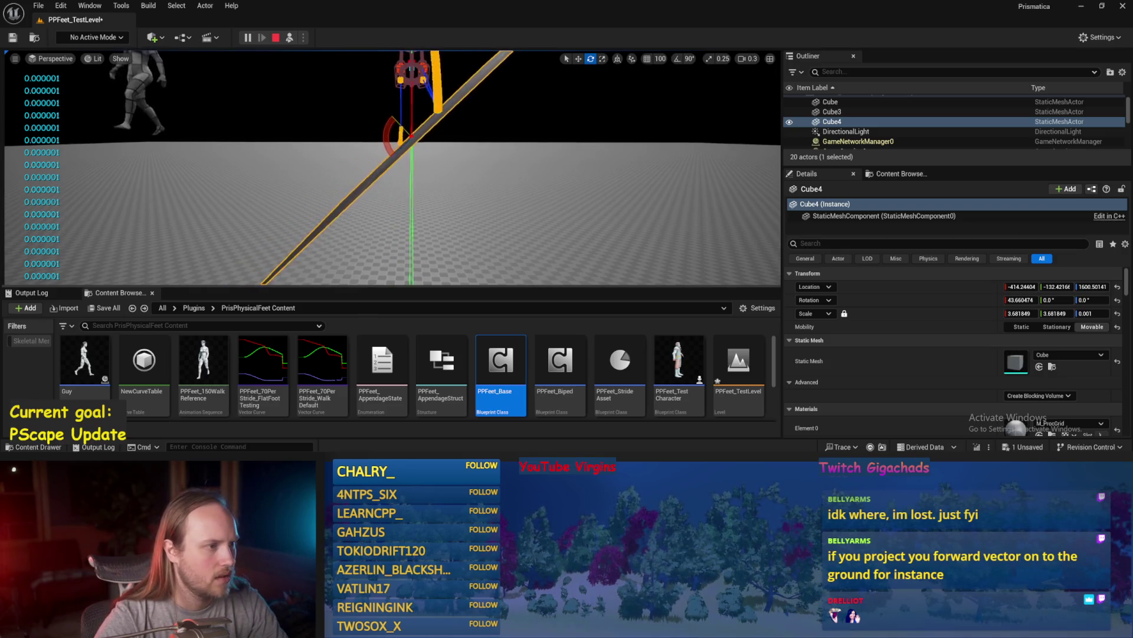
scroll(400, 136, "up", 2)
key("Escape")
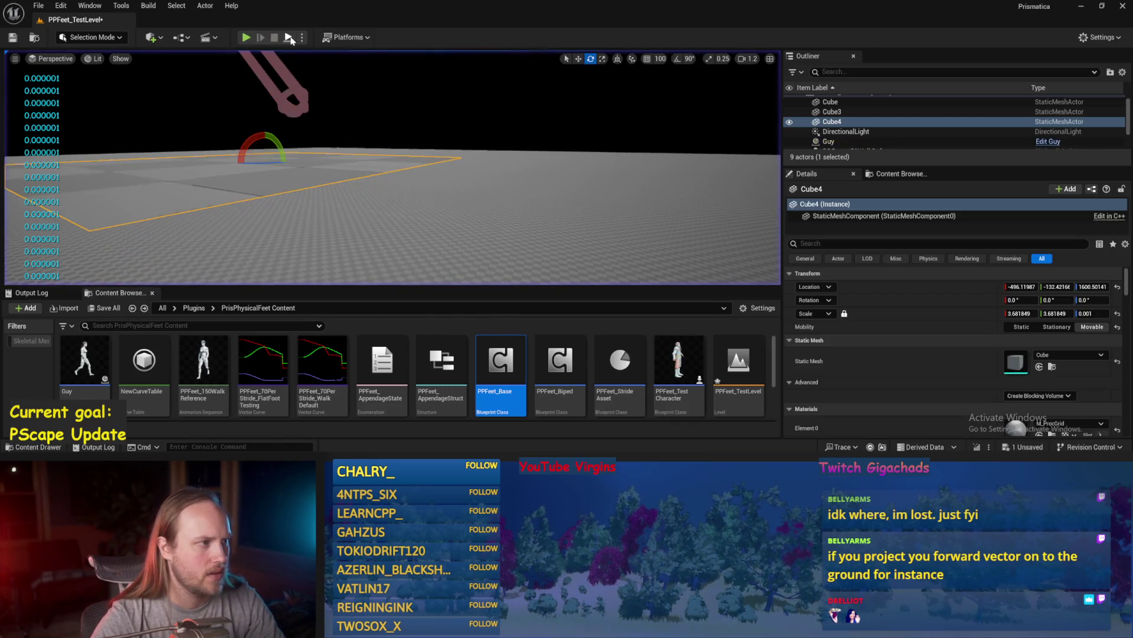
- Replay, tilting the floor to about 42°, back flat, then about 27°, and save all
key("alt+p")
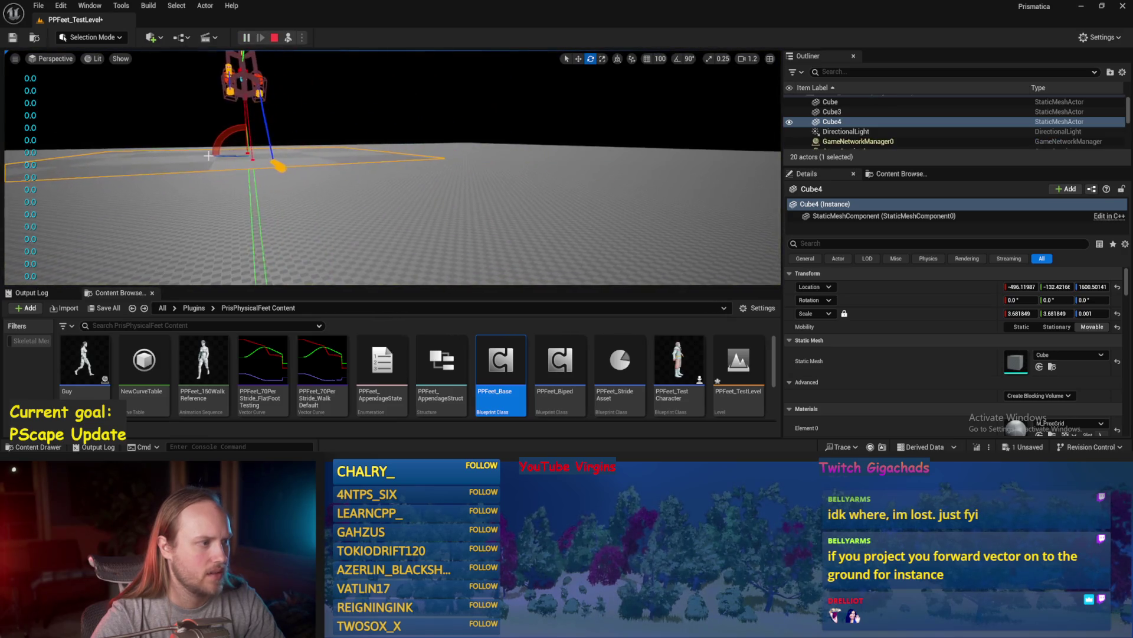
left_click_drag(316, 132, 328, 160)
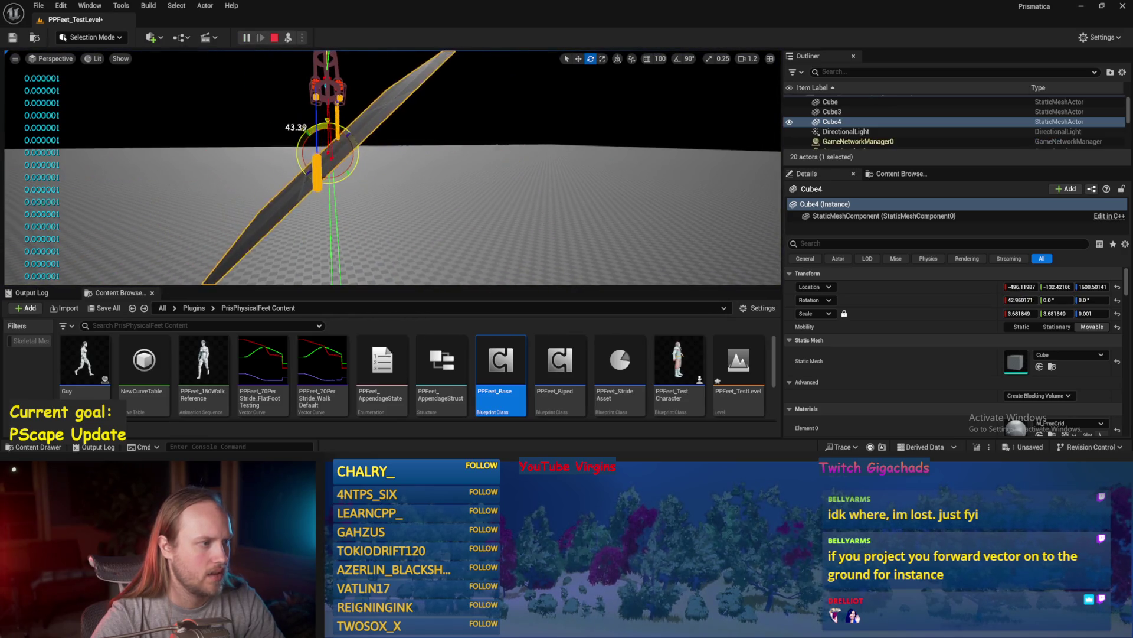
scroll(390, 165, "down", 4)
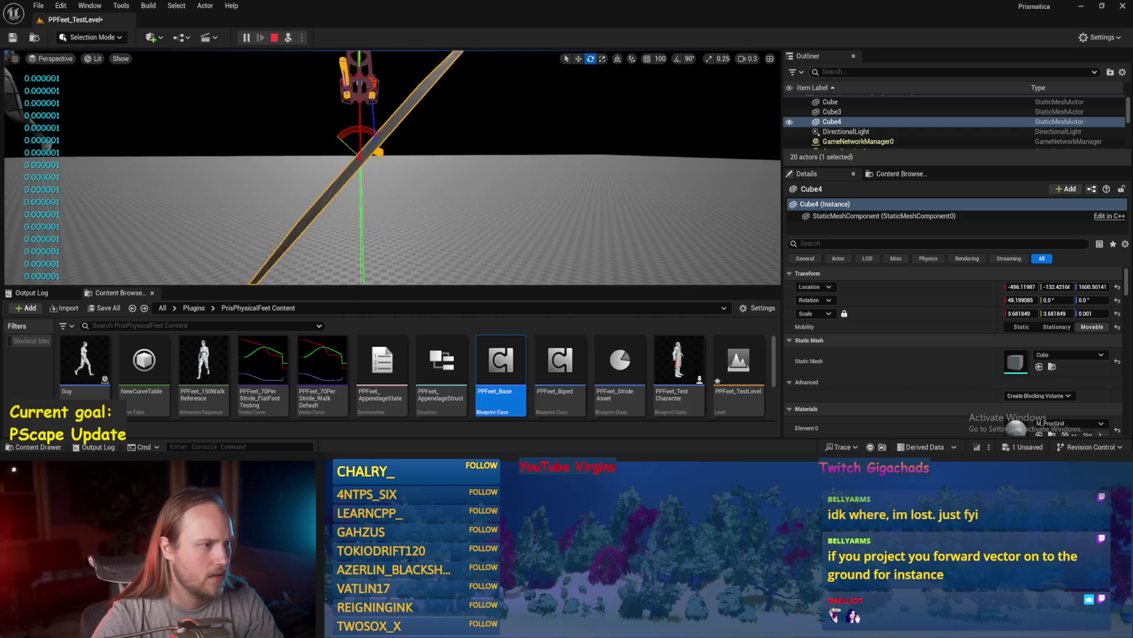
left_click_drag(364, 154, 340, 122)
scroll(312, 129, "up", 4)
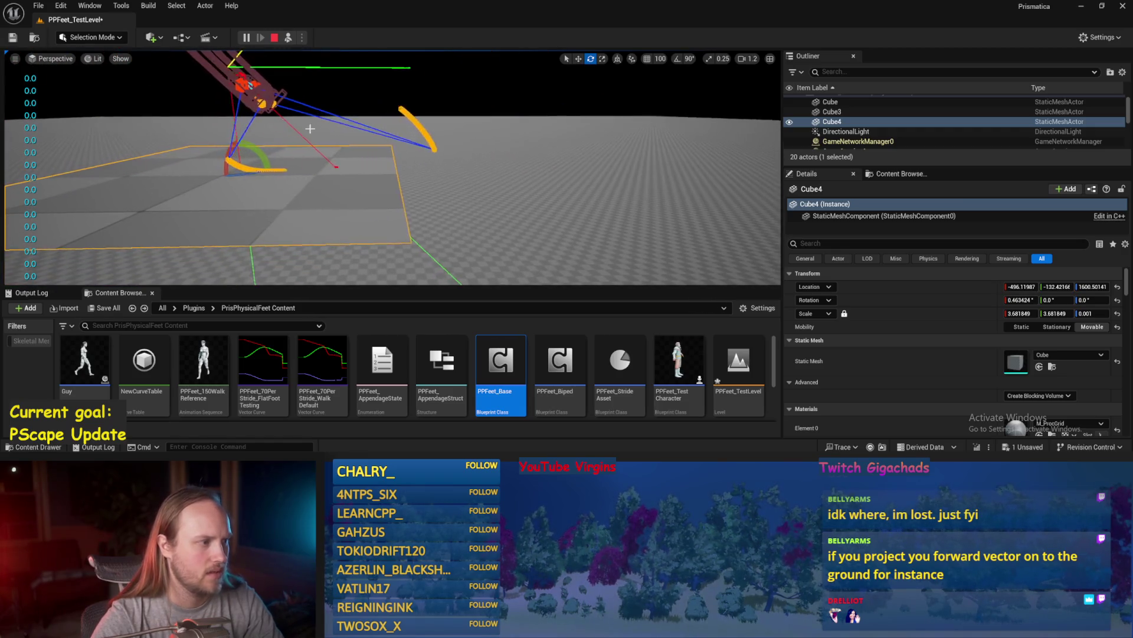
left_click_drag(257, 146, 265, 106)
left_click_drag(390, 177, 390, 121)
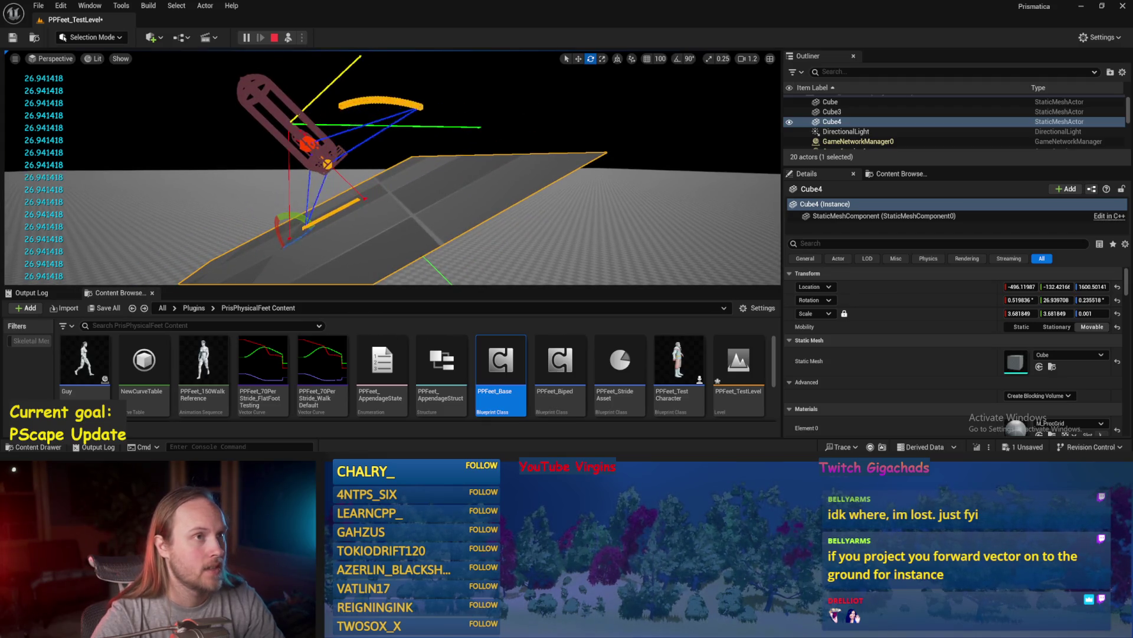
left_click_drag(445, 196, 444, 196)
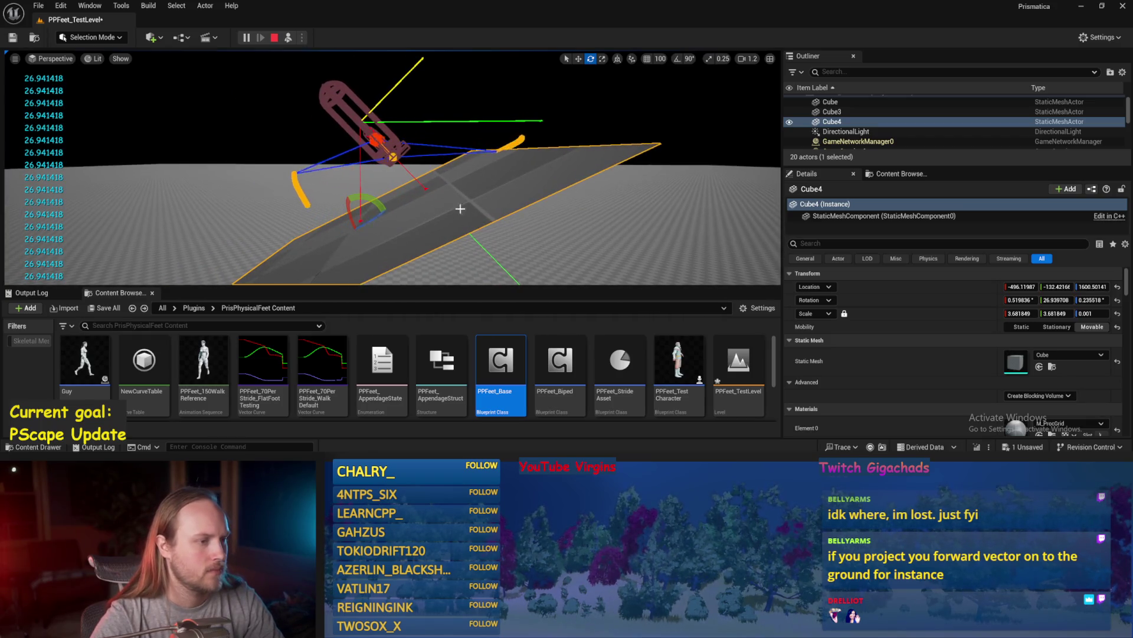
key("Escape")
left_click(38, 5)
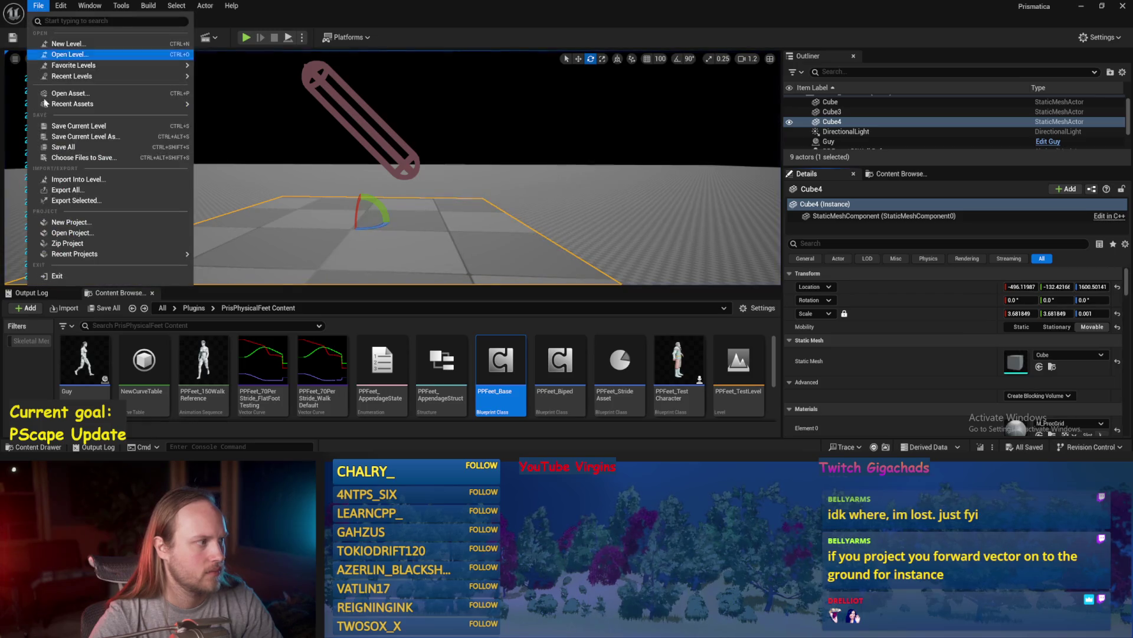
left_click(59, 146)
- Open PPFeet_Base and reposition the Normalize and Rotate Vector nodes in StrideSlopeCalculations
double_click(501, 363)
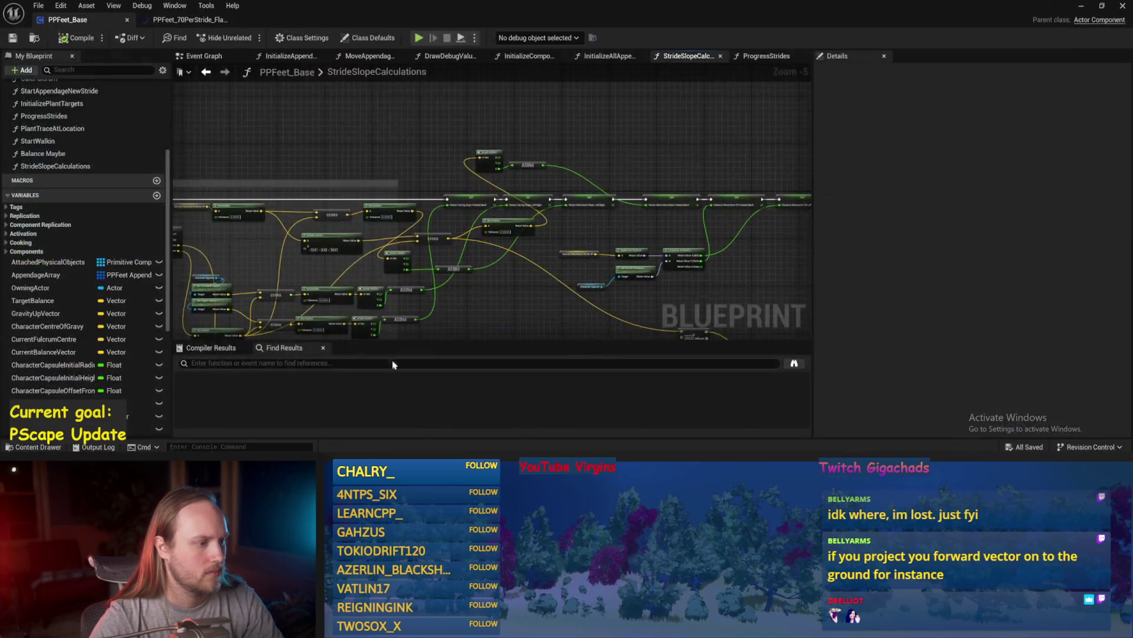
scroll(401, 242, "up", 2)
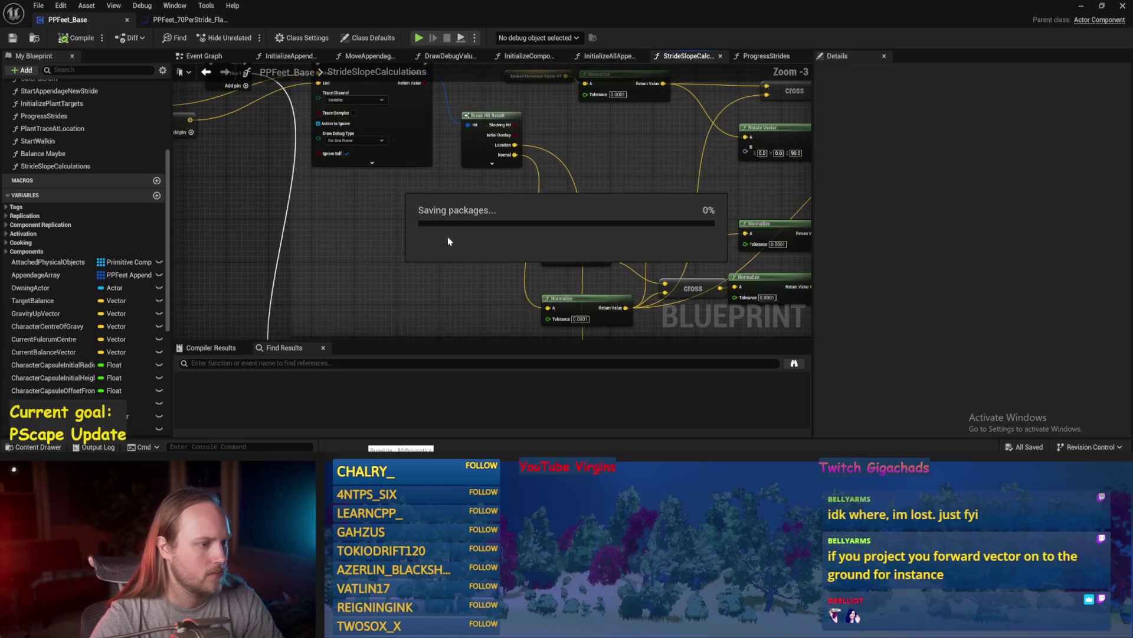
mouse_move(461, 262)
left_mouse_down()
mouse_move(436, 218)
mouse_move(461, 106)
mouse_move(319, 199)
mouse_move(506, 130)
left_mouse_up()
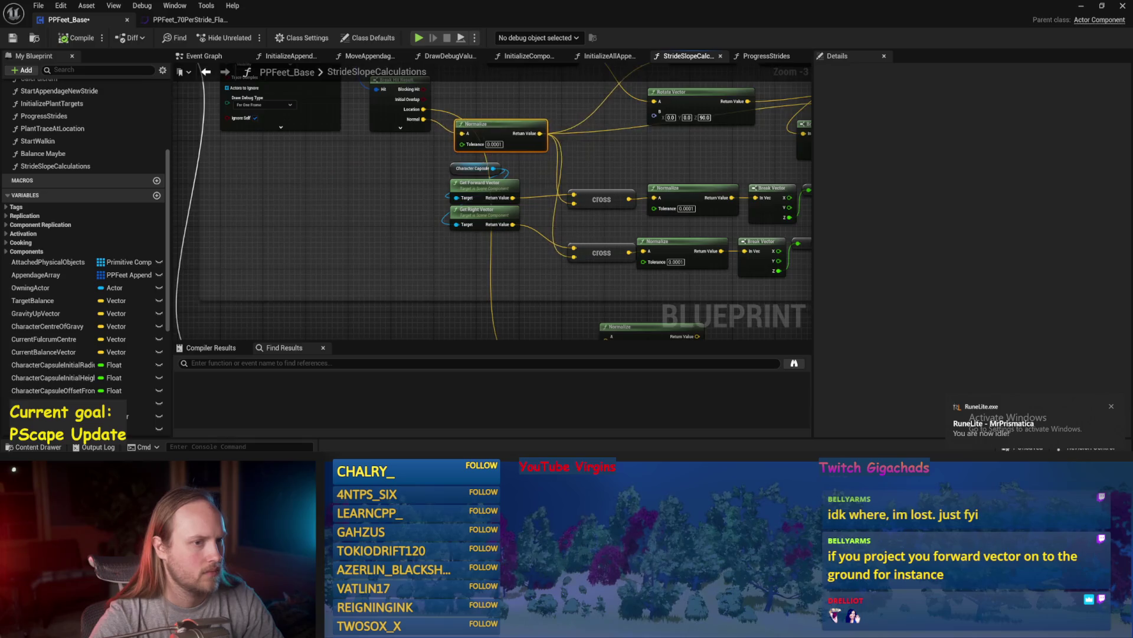
left_click_drag(275, 221, 432, 240)
mouse_move(452, 184)
left_mouse_down()
mouse_move(331, 179)
mouse_move(539, 206)
mouse_move(352, 203)
mouse_move(374, 153)
mouse_move(313, 177)
left_mouse_up()
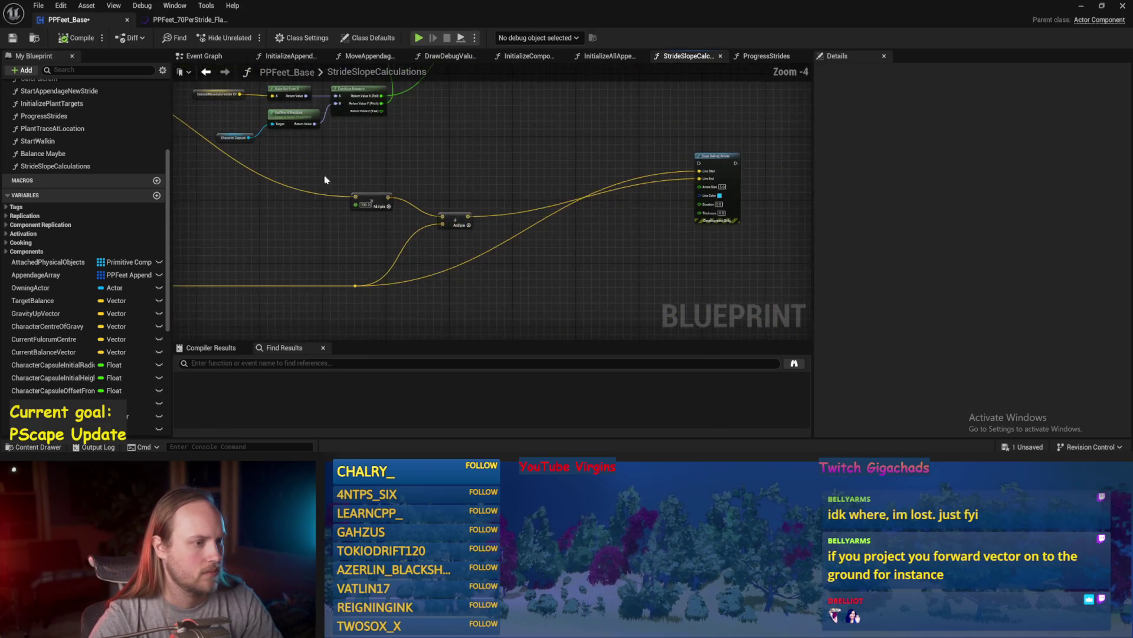
scroll(470, 212, "down", 1)
- Compile and save PPFeet_Base, then switch to the ProgressStrides graph
left_click(74, 38)
left_click(13, 38)
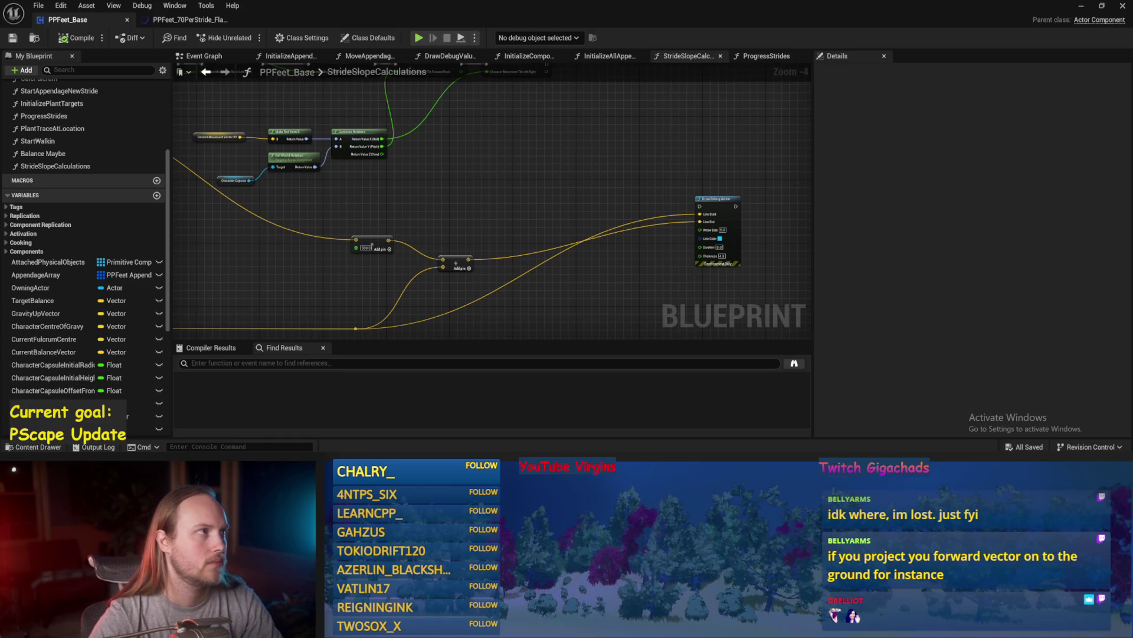
left_click_drag(370, 238, 345, 293)
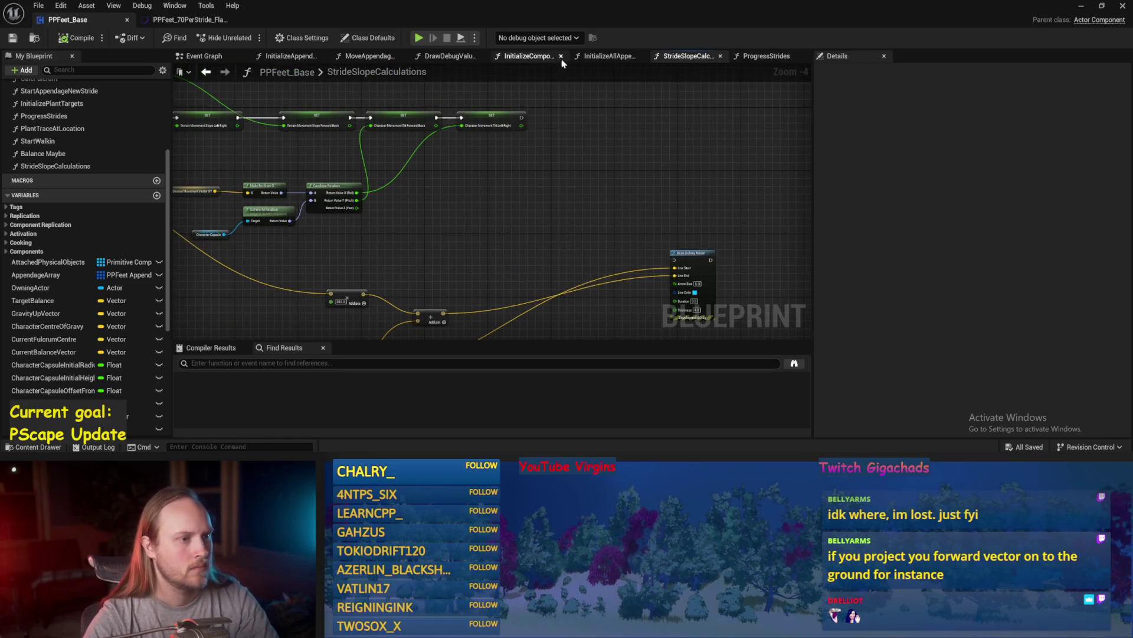
left_click(748, 57)
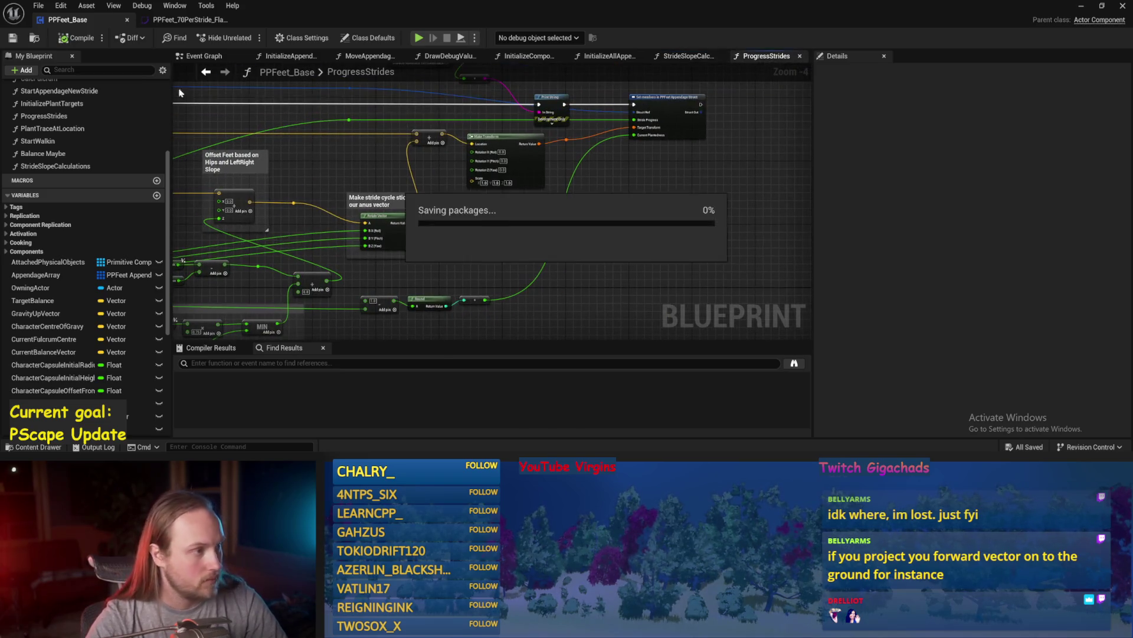
- Insert a Print String on the ProgressStrides exec line showing the summed stride vector, and save
left_click_drag(307, 240, 419, 203)
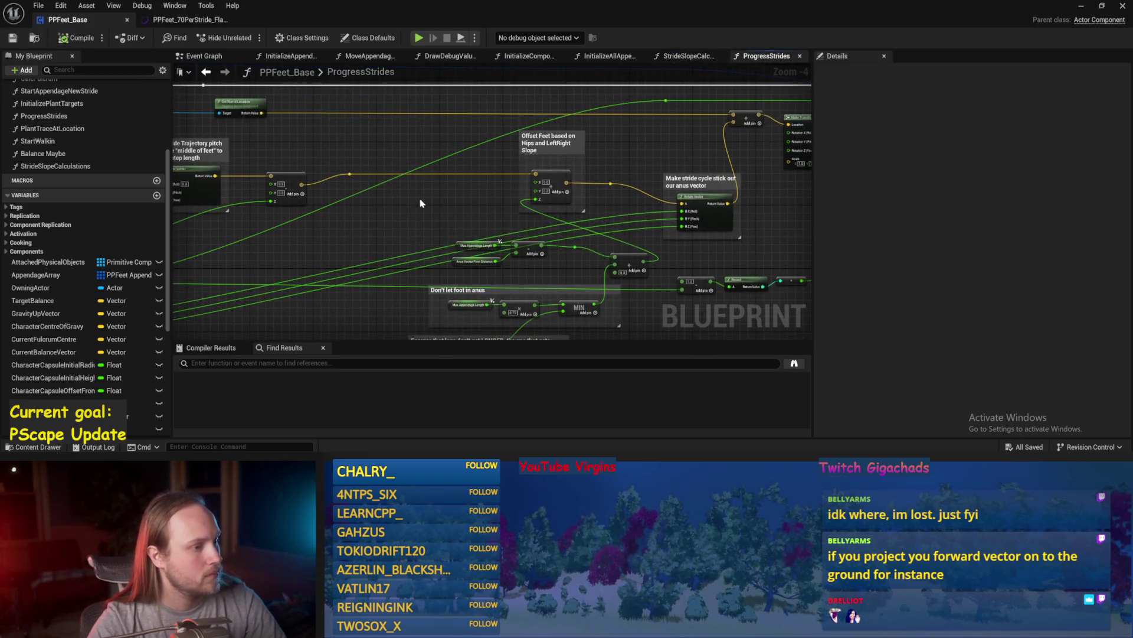
mouse_move(319, 253)
left_mouse_down()
mouse_move(539, 187)
mouse_move(658, 198)
left_mouse_up()
scroll(658, 198, "up", 1)
mouse_move(575, 161)
left_mouse_down()
mouse_move(516, 218)
mouse_move(517, 351)
left_mouse_up()
right_click(507, 222)
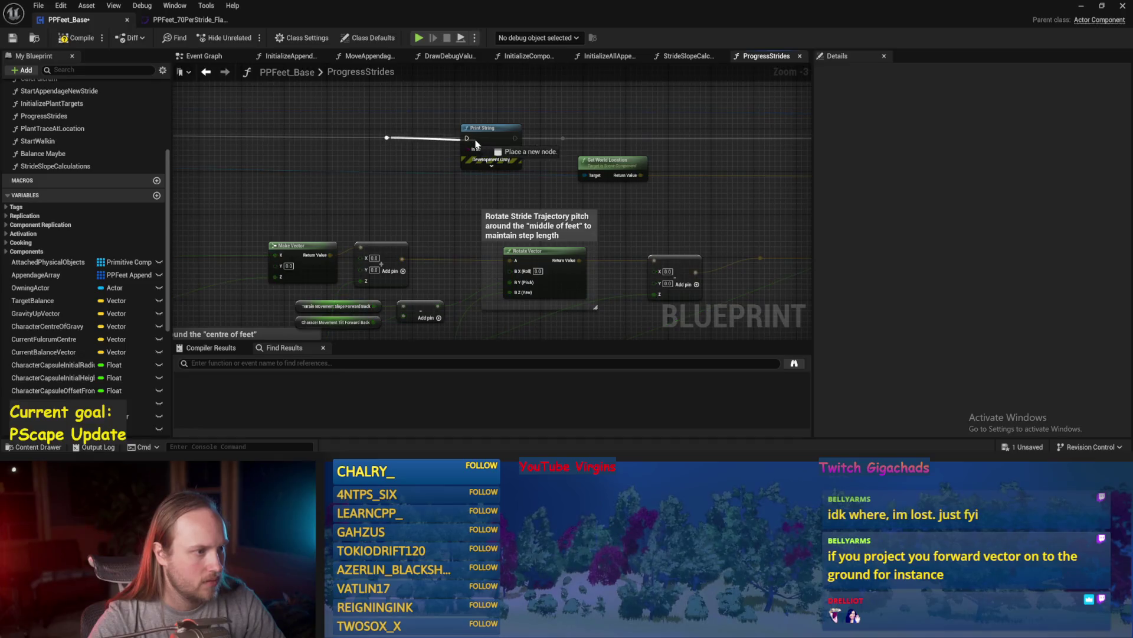
left_click_drag(515, 137, 555, 141)
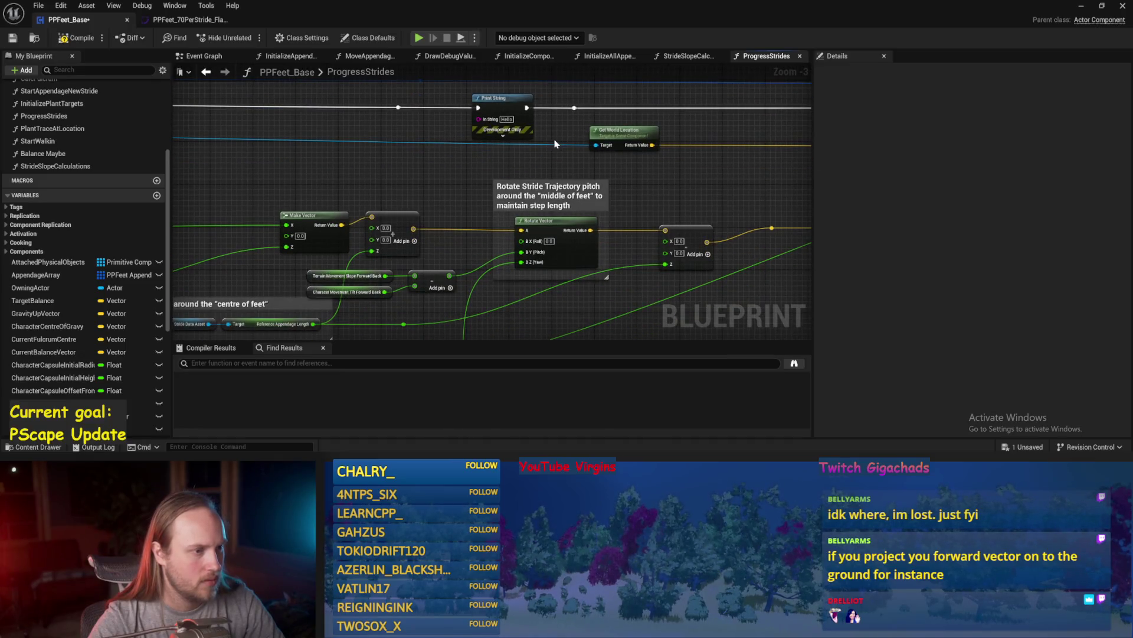
key("ctrl+s")
left_click(14, 41)
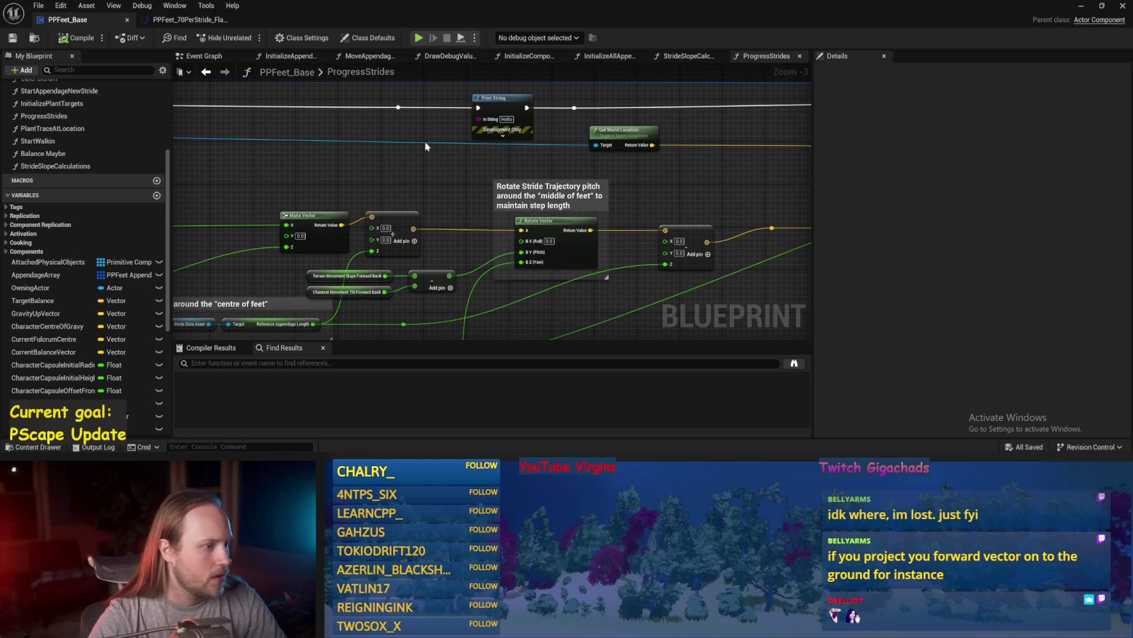
mouse_move(470, 246)
left_mouse_down()
mouse_move(508, 103)
mouse_move(500, 90)
left_mouse_up()
key("ctrl+s")
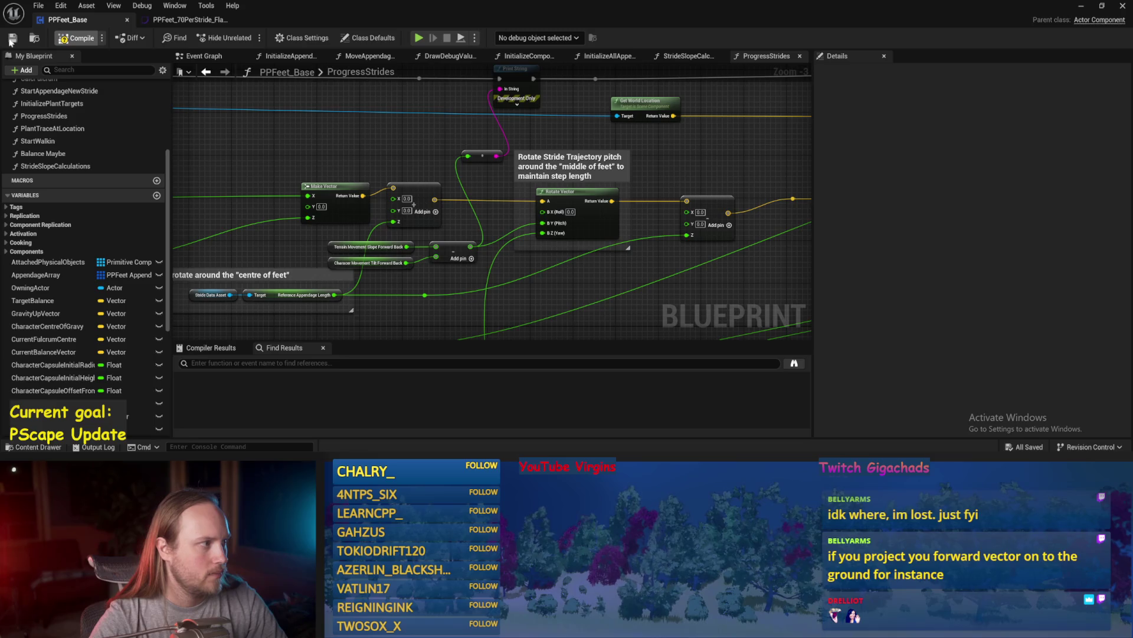
- Review the foot tilt, leg lift, step length and stride trajectory groups, then start a play test
scroll(339, 137, "down", 3)
scroll(419, 148, "up", 2)
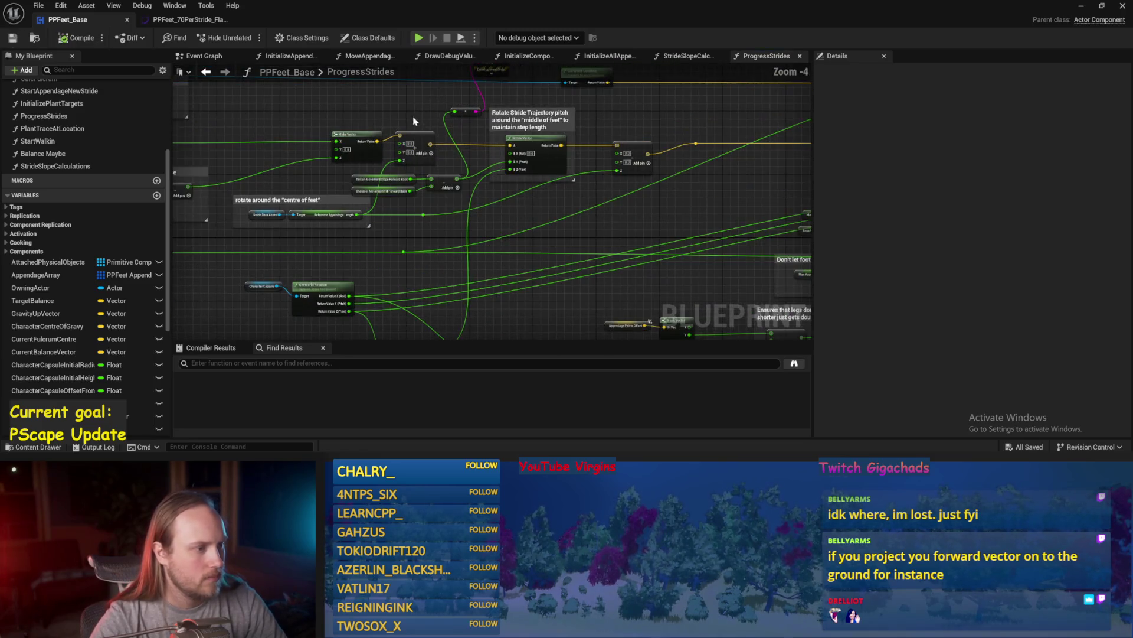
mouse_move(419, 147)
left_mouse_down()
mouse_move(385, 186)
mouse_move(419, 163)
left_mouse_up()
left_click_drag(316, 169, 448, 153)
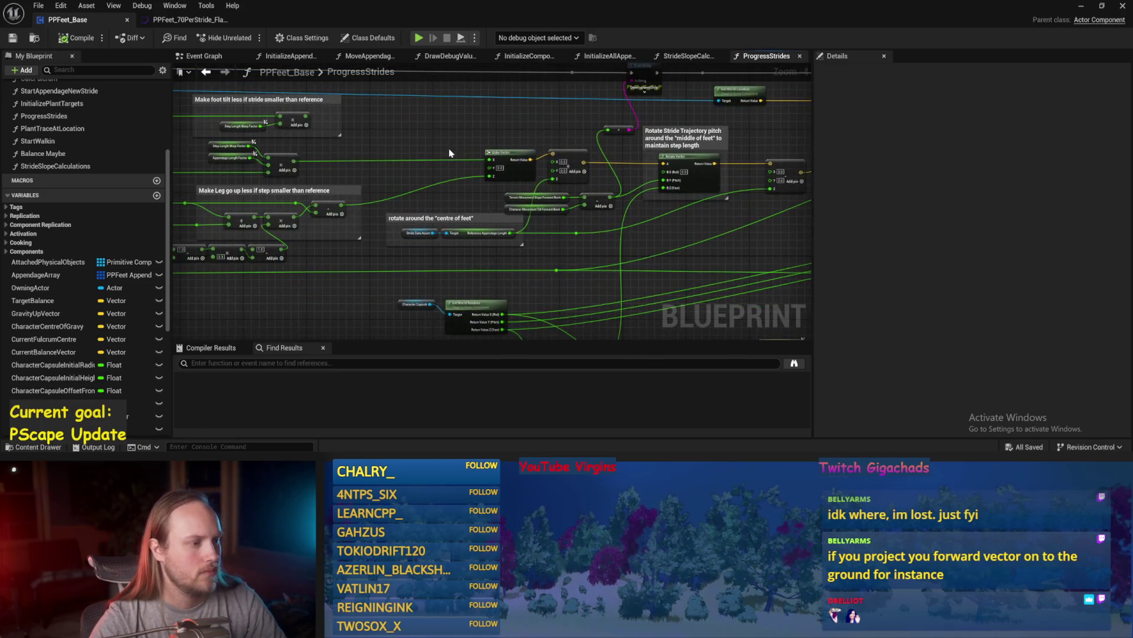
left_click_drag(384, 135, 484, 126)
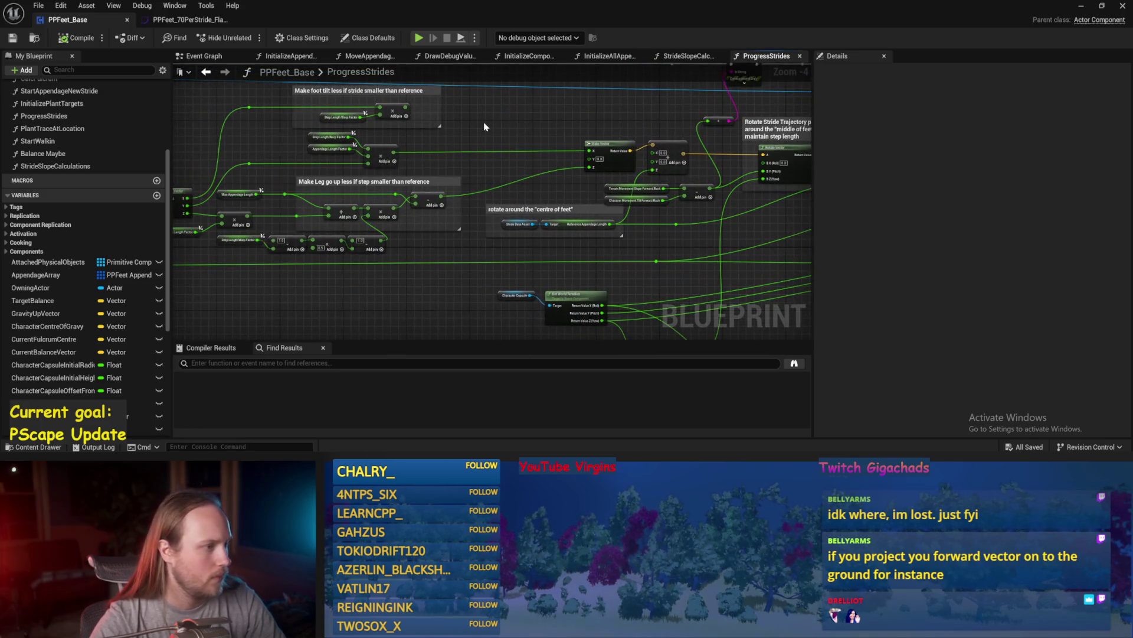
mouse_move(415, 150)
left_mouse_down()
mouse_move(402, 168)
mouse_move(461, 202)
mouse_move(325, 198)
left_mouse_up()
left_click_drag(676, 161, 968, 159)
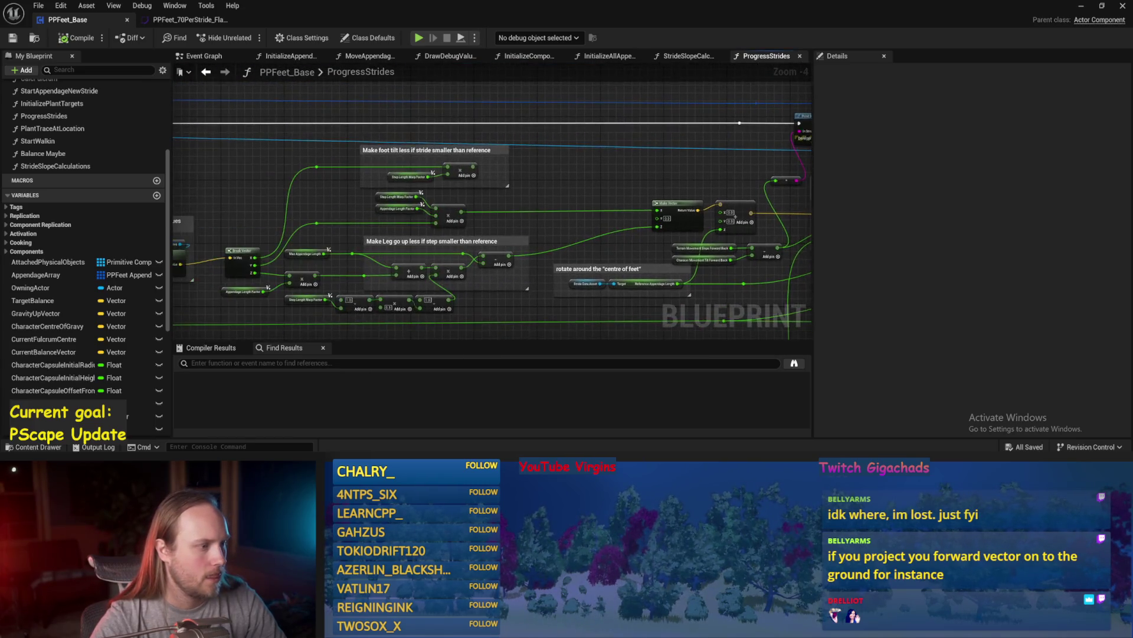
left_click_drag(479, 307, 415, 258)
scroll(416, 258, "up", 1)
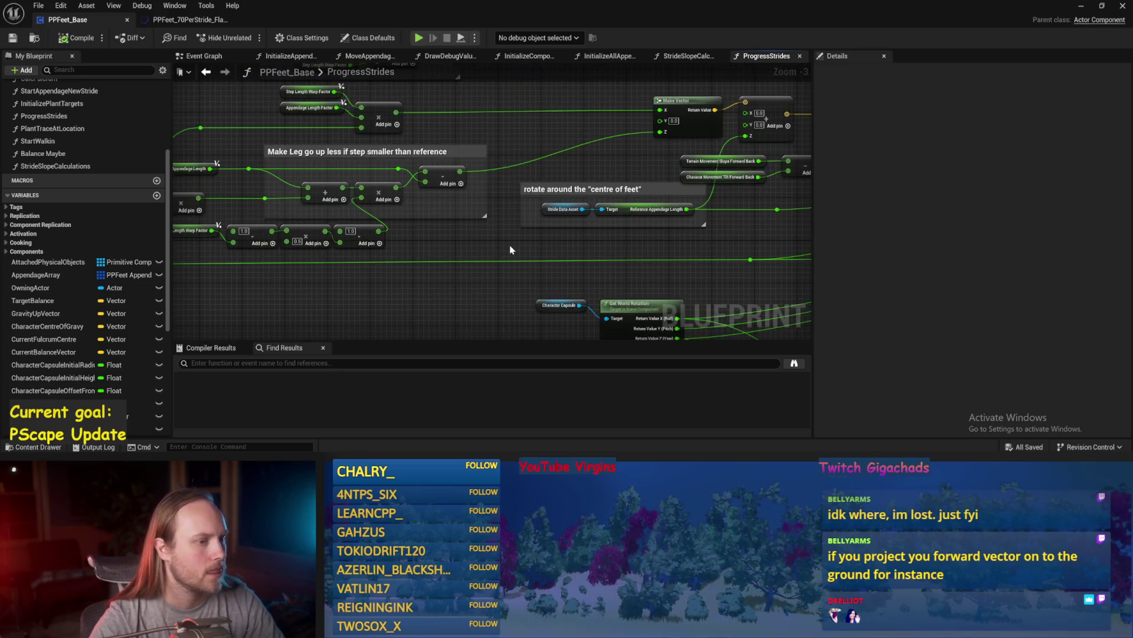
left_click_drag(505, 250, 383, 238)
left_click_drag(494, 234, 281, 345)
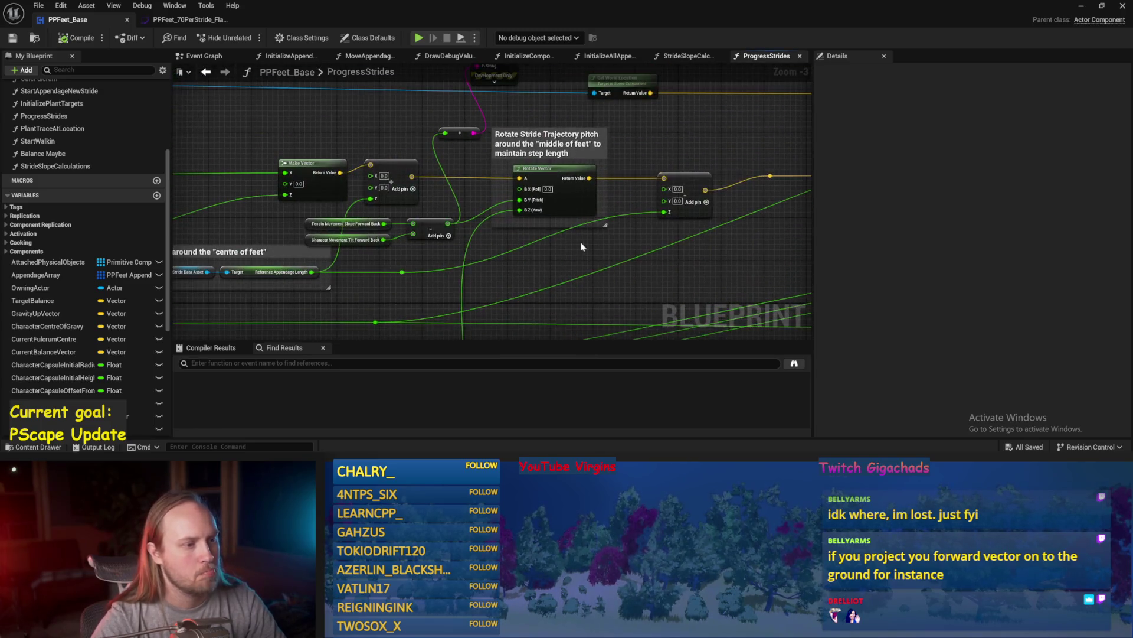
left_click_drag(582, 246, 443, 282)
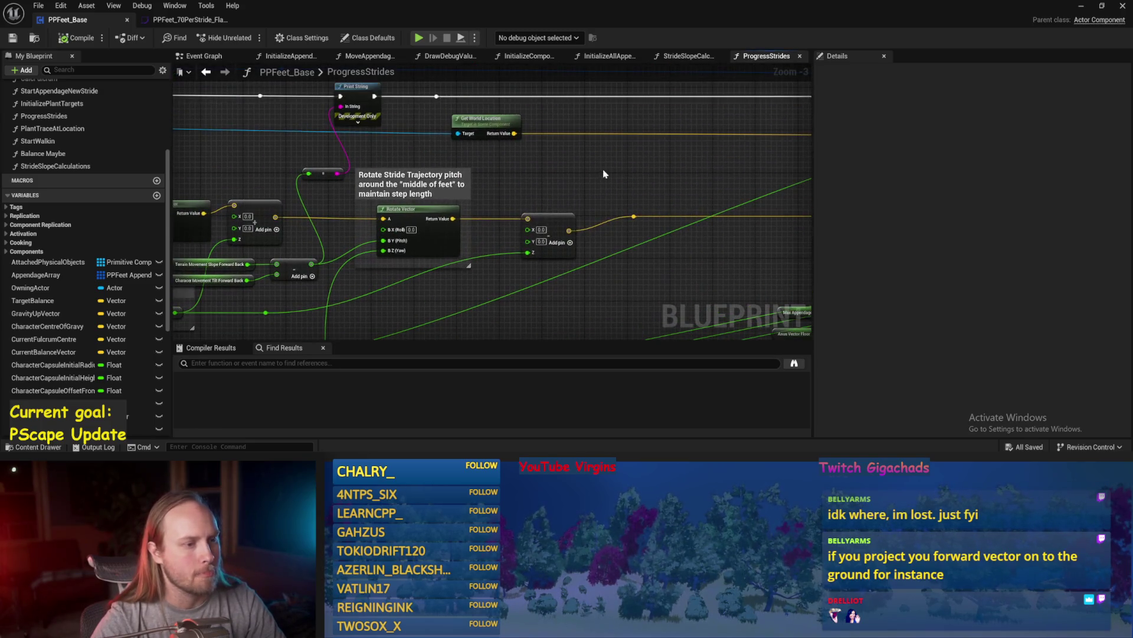
left_click(1082, 7)
left_click(289, 37)
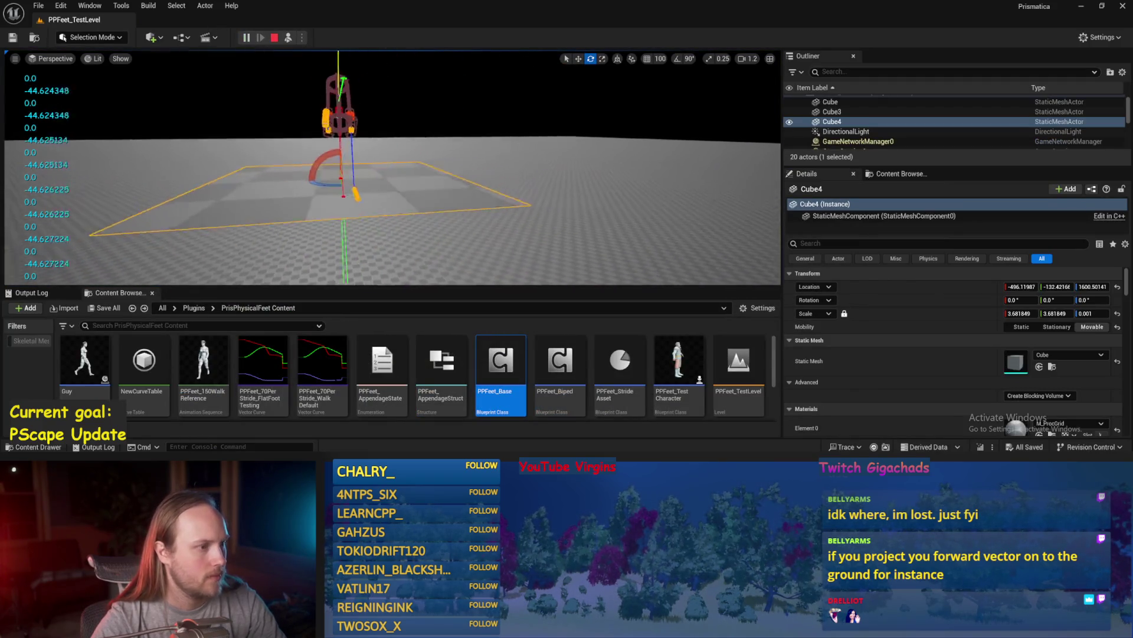
- Tilt the floor cube to a steep ~47° slope in play, stop, and reopen PPFeet_Base
mouse_move(334, 161)
left_mouse_down()
mouse_move(324, 201)
mouse_move(333, 152)
left_mouse_up()
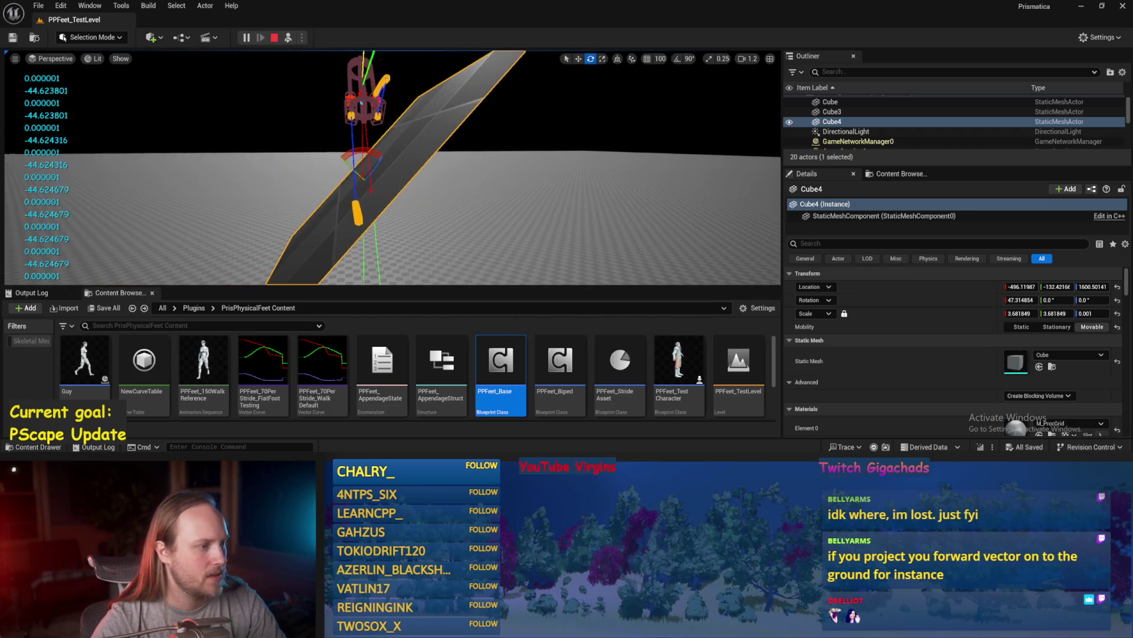
scroll(393, 167, "down", 3)
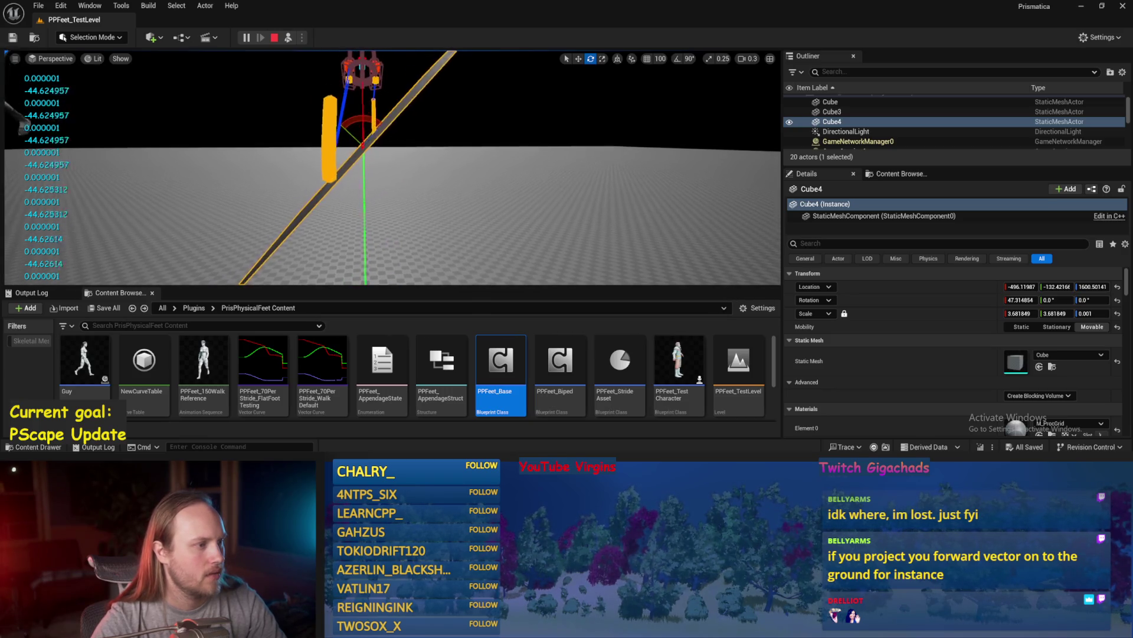
key("Escape")
double_click(501, 363)
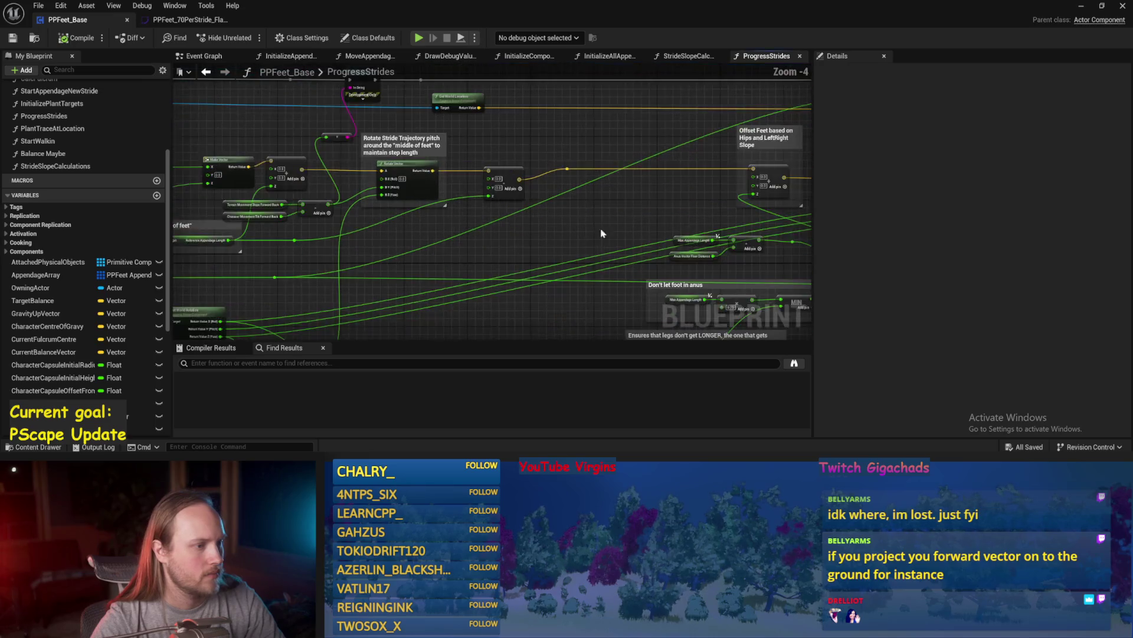
- Move the max leg length clamp nodes to a new spot and save the Blueprint
scroll(400, 205, "down", 1)
mouse_move(366, 203)
left_mouse_down()
mouse_move(499, 236)
mouse_move(350, 182)
left_mouse_up()
scroll(403, 218, "up", 2)
mouse_move(609, 237)
left_mouse_down()
mouse_move(599, 193)
mouse_move(461, 178)
left_mouse_up()
key("ctrl+s")
- Inspect the Break Vector, MAX, TANd nodes and the Terrain Facing Slope Left Right variable
mouse_move(477, 252)
left_mouse_down()
mouse_move(449, 173)
mouse_move(331, 189)
mouse_move(462, 154)
left_mouse_up()
scroll(439, 172, "down", 1)
scroll(439, 172, "up", 1)
mouse_move(327, 224)
left_mouse_down()
mouse_move(392, 206)
mouse_move(597, 265)
mouse_move(520, 236)
mouse_move(448, 173)
left_mouse_up()
left_click(286, 215)
left_click(384, 211)
left_click(445, 245)
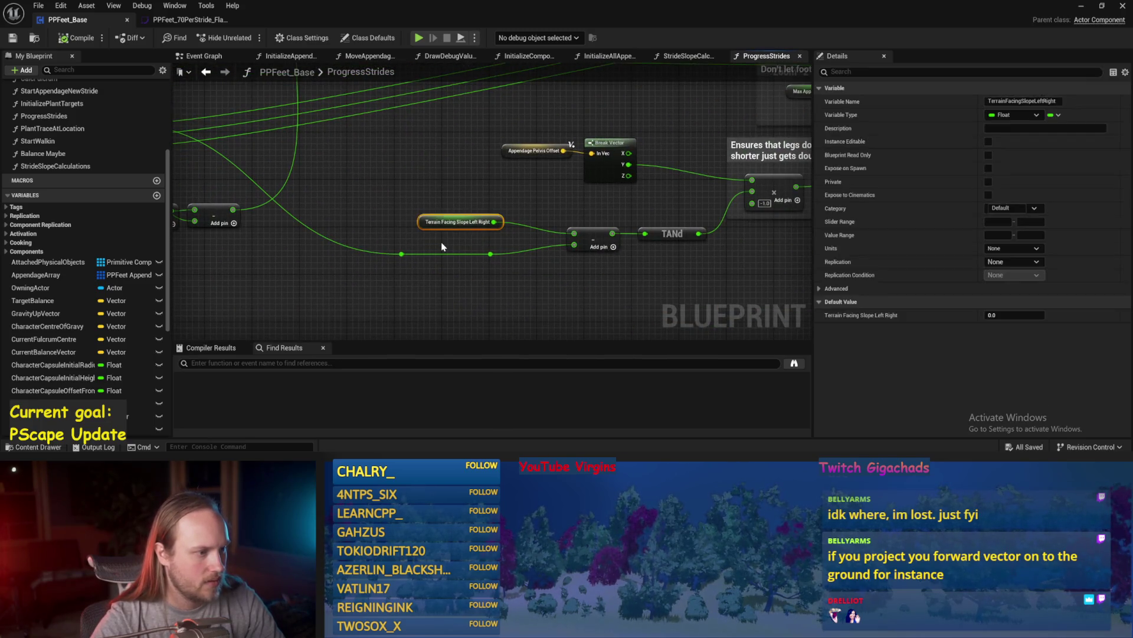
right_click(418, 204)
mouse_move(333, 204)
left_mouse_down()
mouse_move(571, 245)
mouse_move(294, 209)
left_mouse_up()
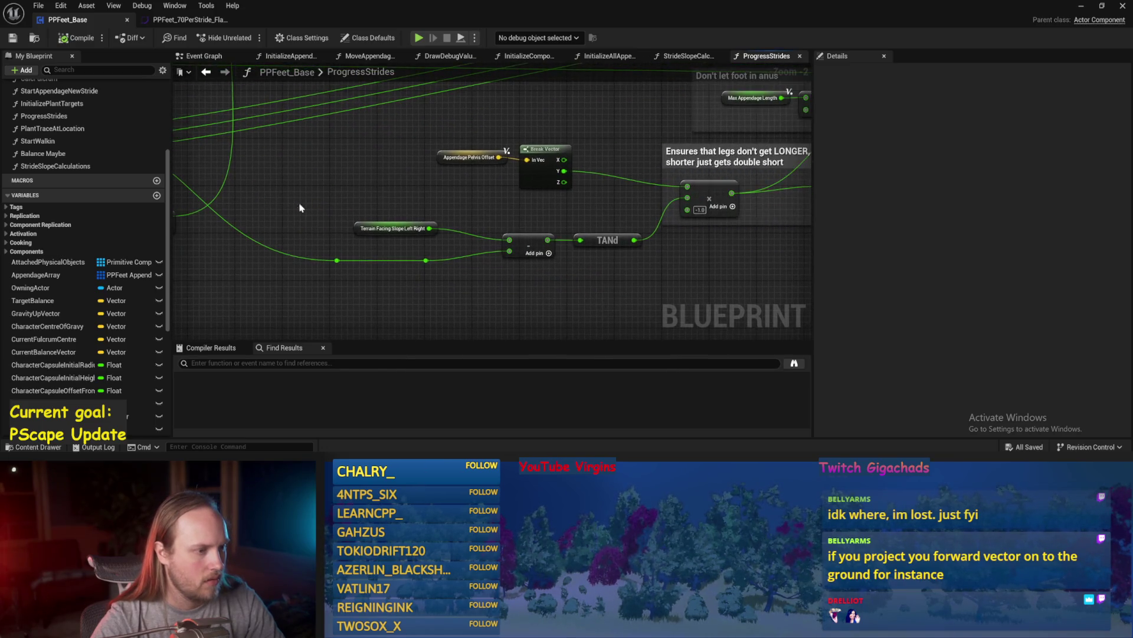
- Review the Character Capsule, Get World Rotation and Make Rot nodes and their comment box
left_click_drag(469, 157, 794, 212)
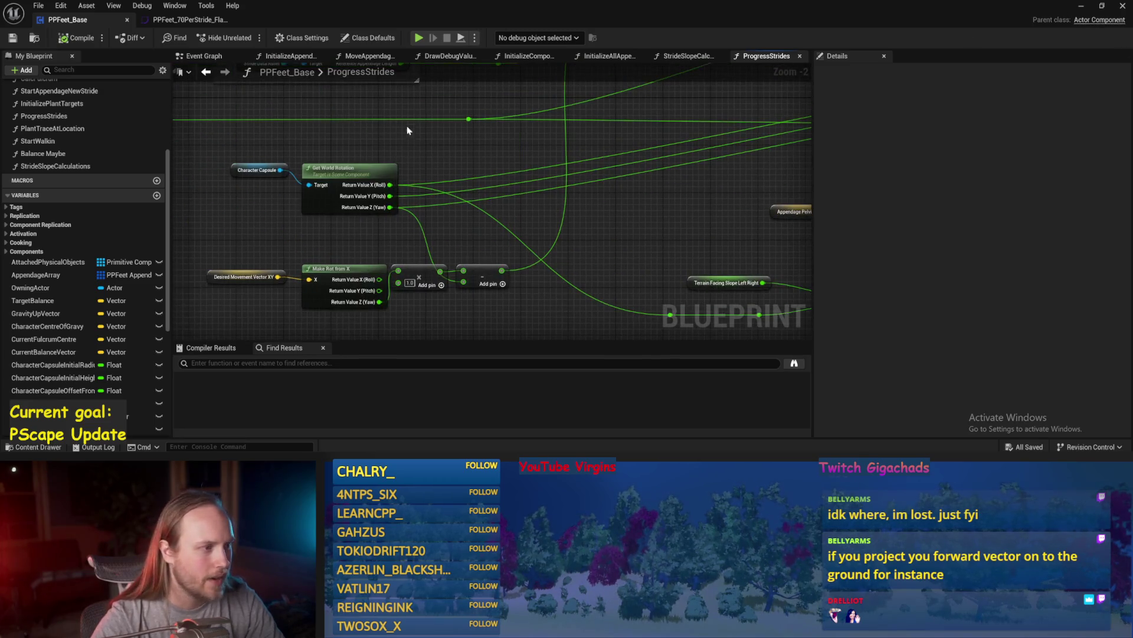
left_click_drag(238, 198, 238, 198)
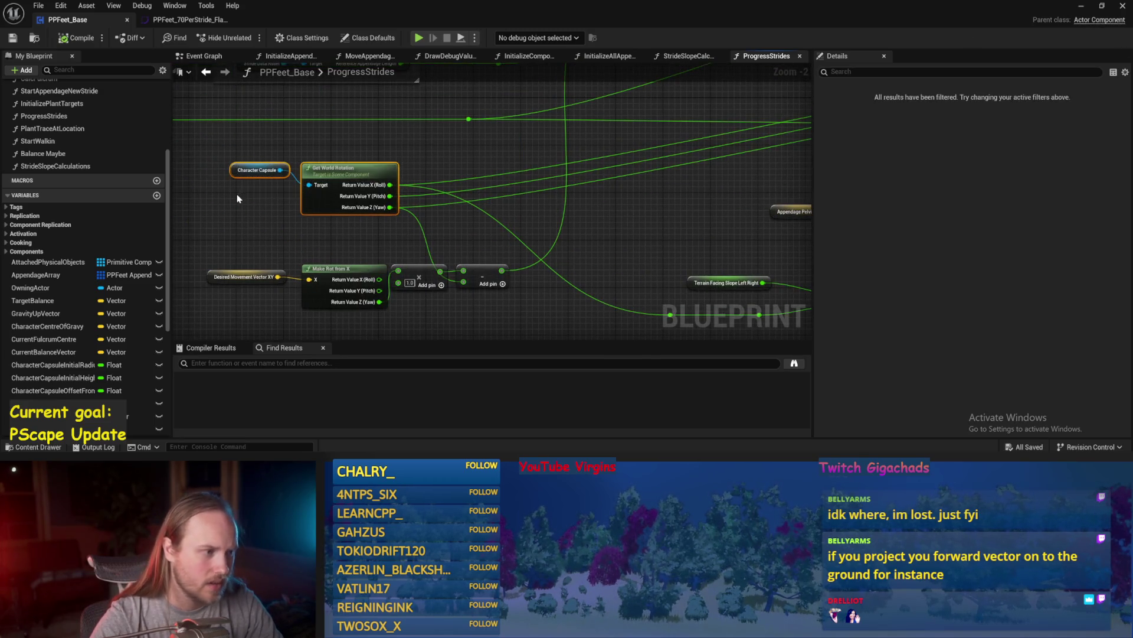
left_click_drag(632, 234, 518, 215)
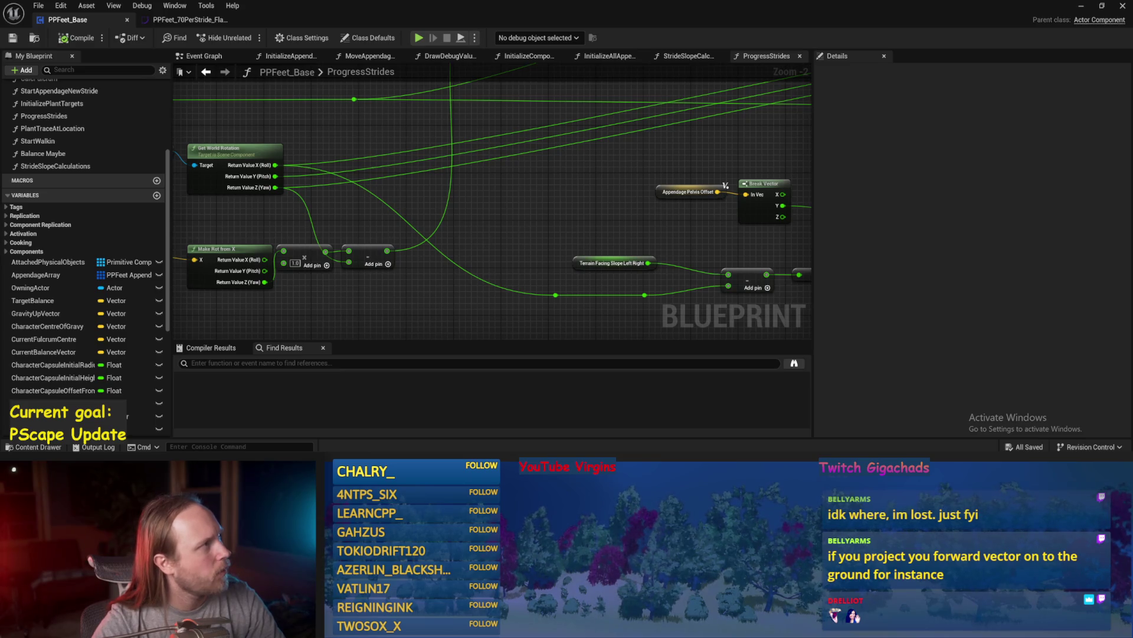
left_click_drag(406, 175, 363, 138)
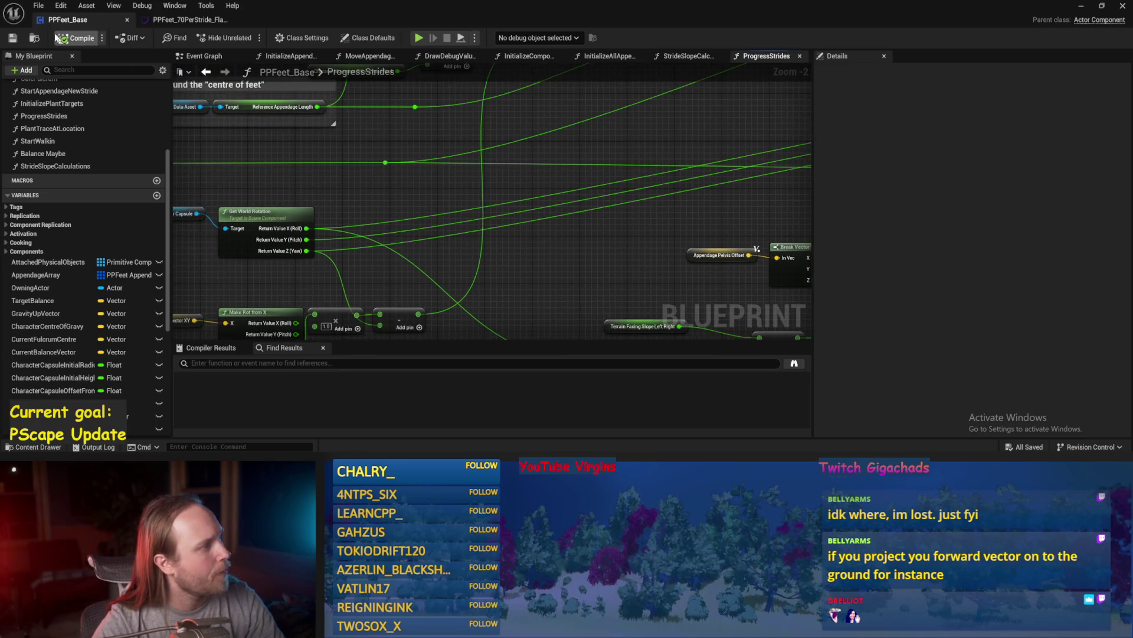
mouse_move(446, 224)
left_mouse_down()
mouse_move(425, 207)
mouse_move(585, 198)
left_mouse_up()
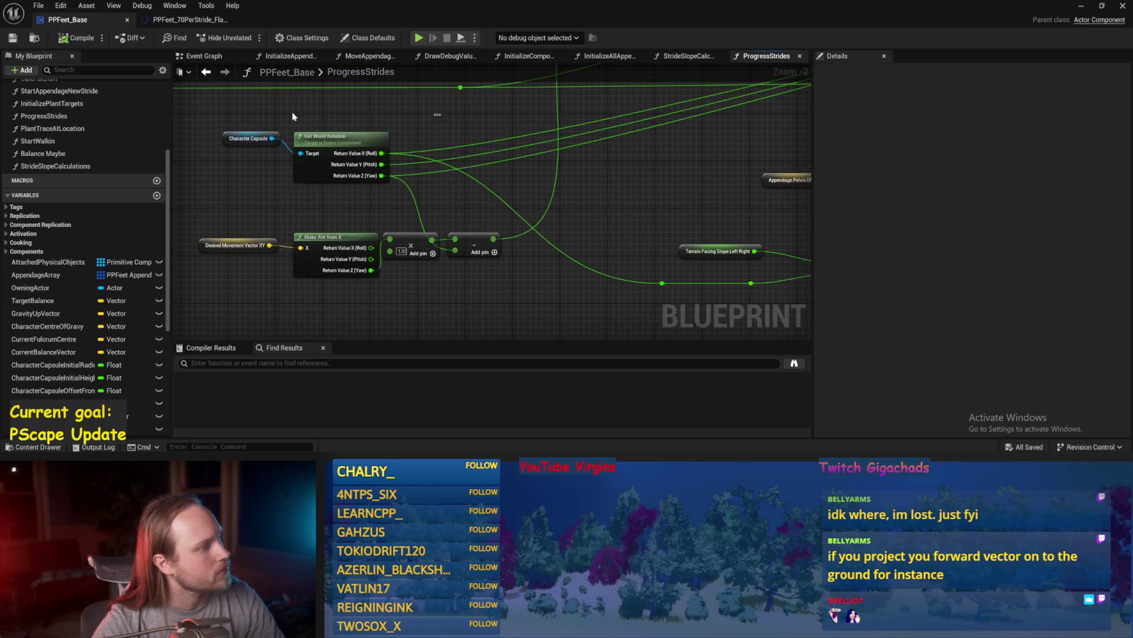
left_click_drag(448, 113, 227, 185)
left_click_drag(698, 256, 555, 255)
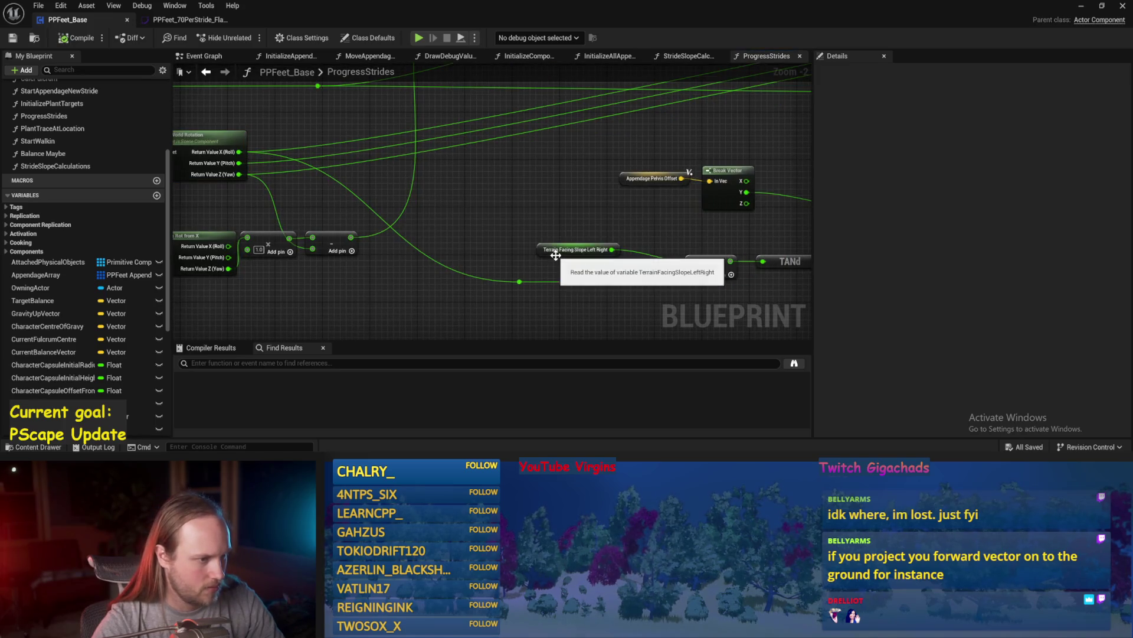
mouse_move(461, 229)
left_mouse_down()
mouse_move(540, 233)
mouse_move(388, 232)
mouse_move(578, 226)
left_mouse_up()
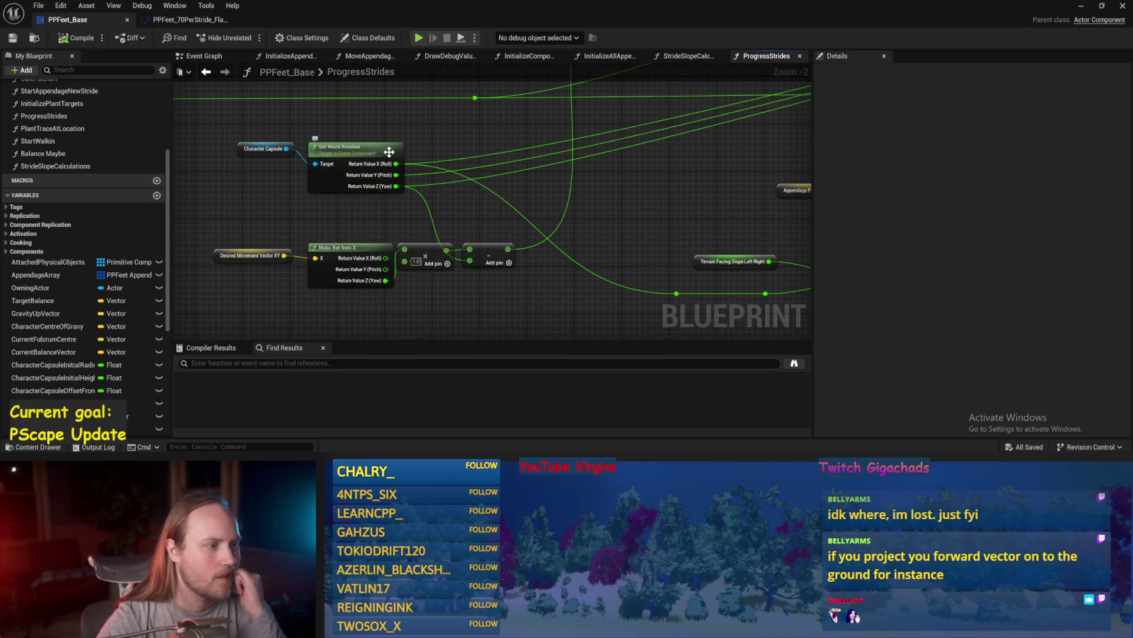
mouse_move(610, 243)
left_mouse_down()
mouse_move(513, 299)
mouse_move(581, 225)
left_mouse_up()
scroll(577, 215, "down", 1)
- Look over the Make Vector and Rotate Vector stride trajectory nodes, then return to the level
mouse_move(498, 228)
left_mouse_down()
mouse_move(464, 248)
mouse_move(546, 171)
mouse_move(539, 185)
mouse_move(520, 177)
mouse_move(517, 257)
left_mouse_up()
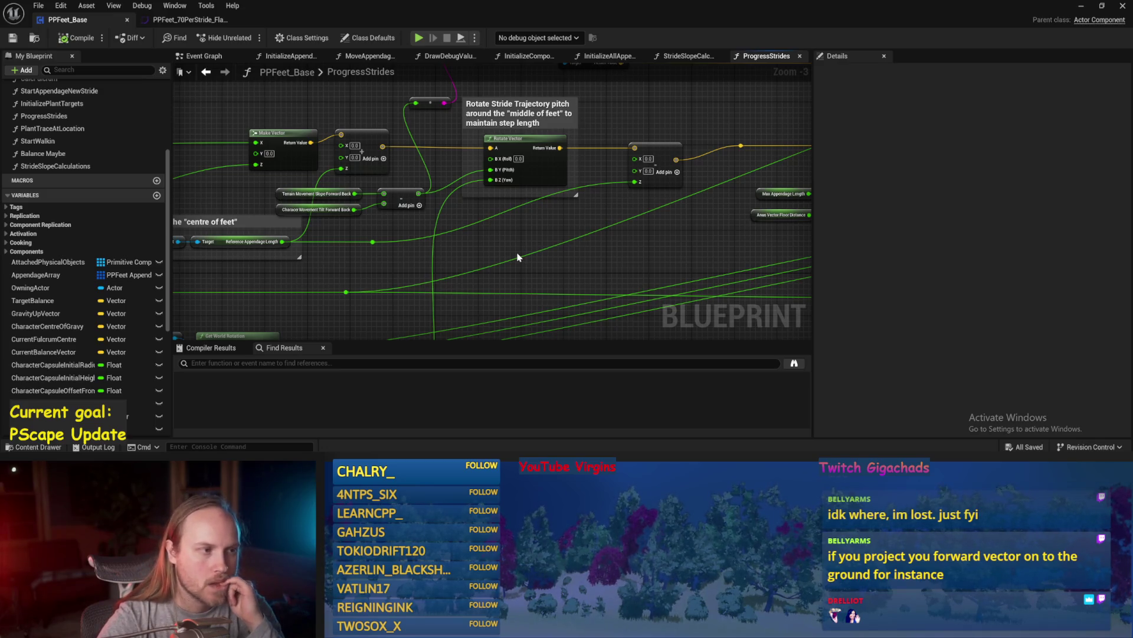
scroll(501, 281, "up", 1)
left_click_drag(535, 288, 263, 128)
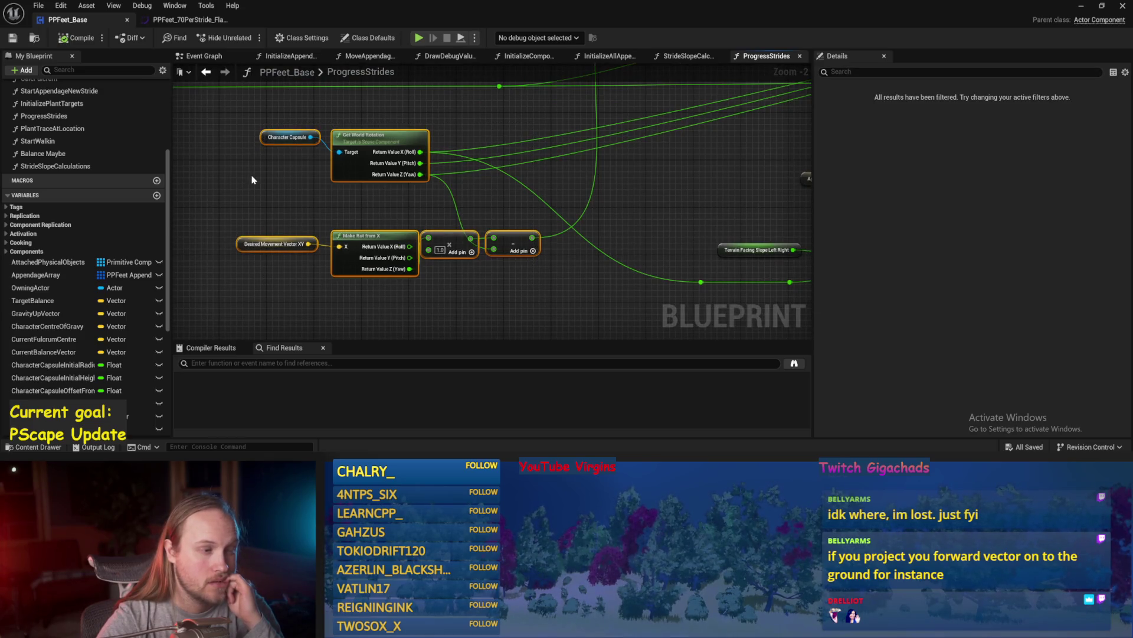
left_click(443, 317)
mouse_move(608, 227)
left_mouse_down()
mouse_move(531, 256)
mouse_move(503, 293)
left_mouse_up()
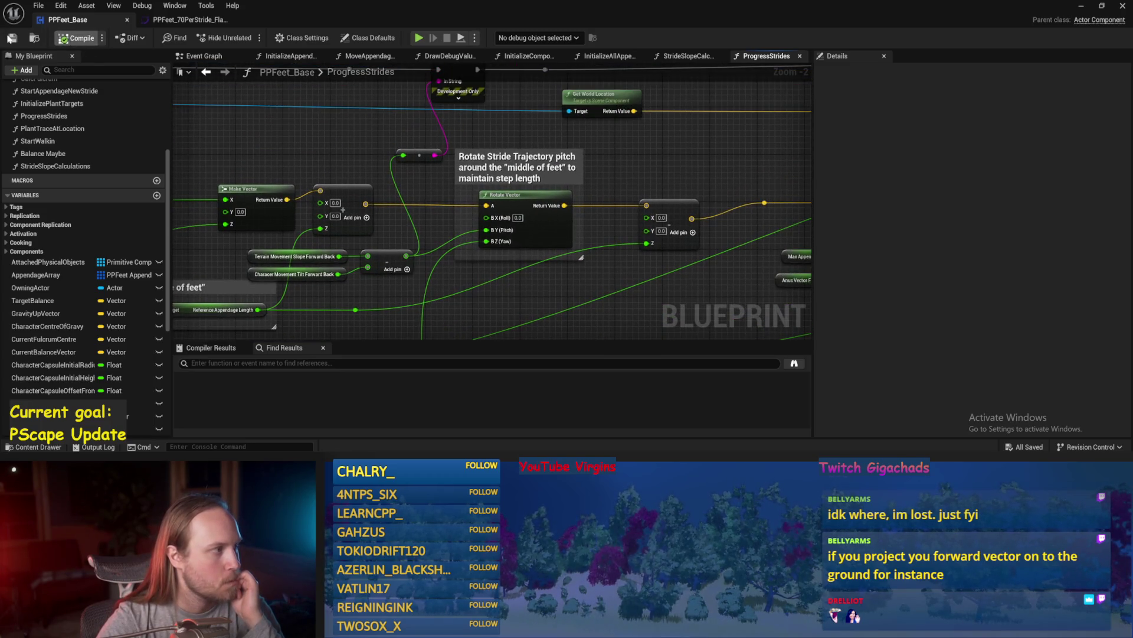
scroll(537, 148, "down", 1)
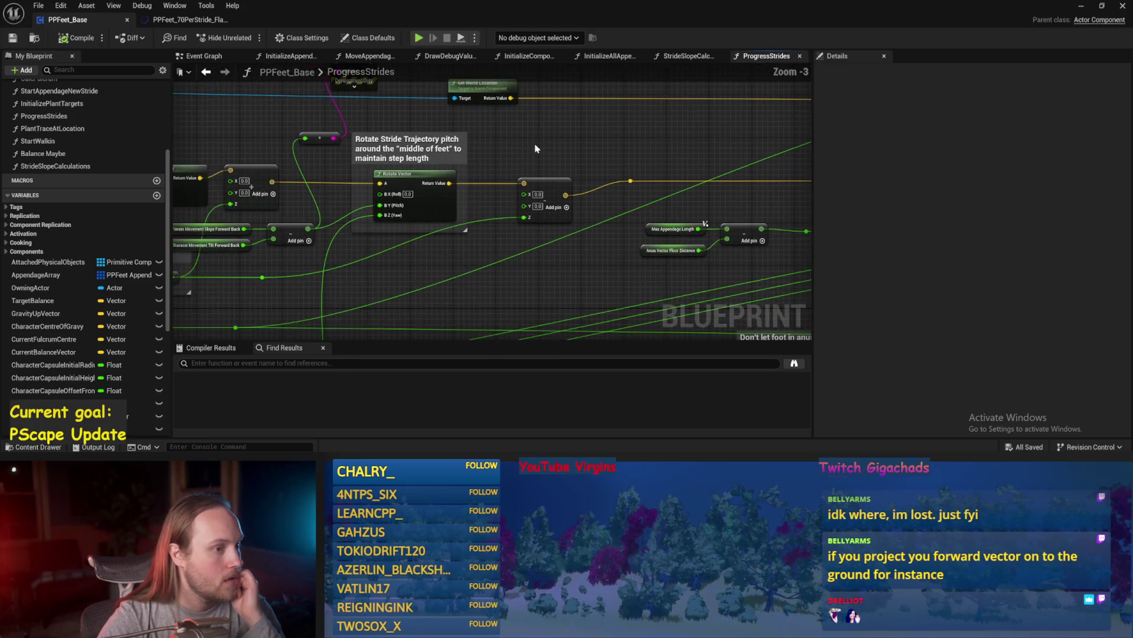
left_click_drag(536, 148, 622, 136)
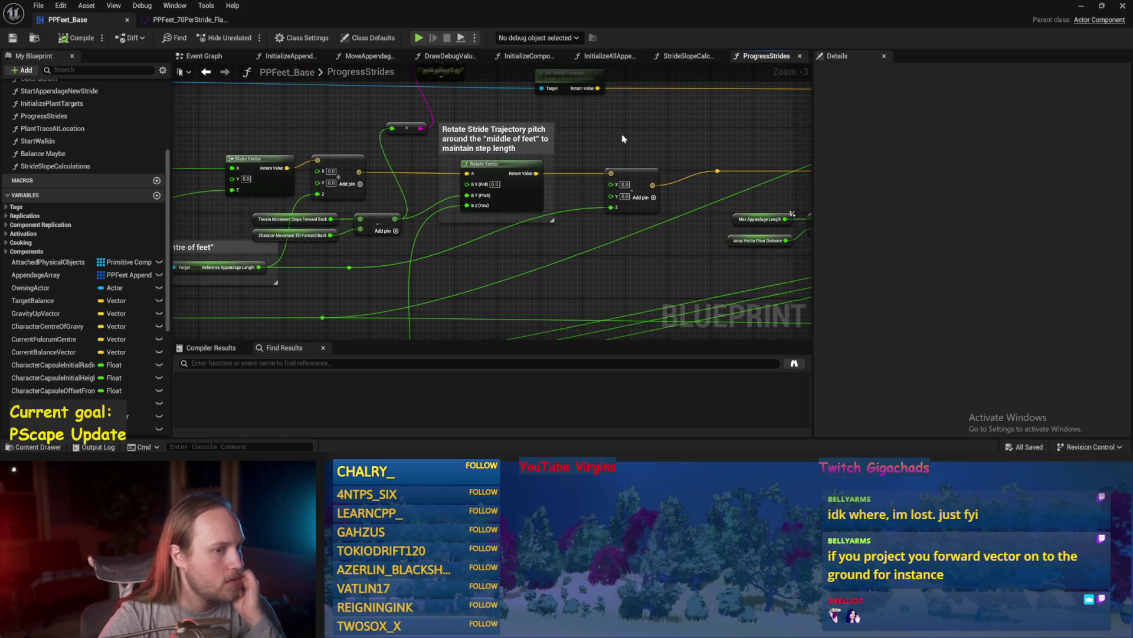
left_click(1081, 5)
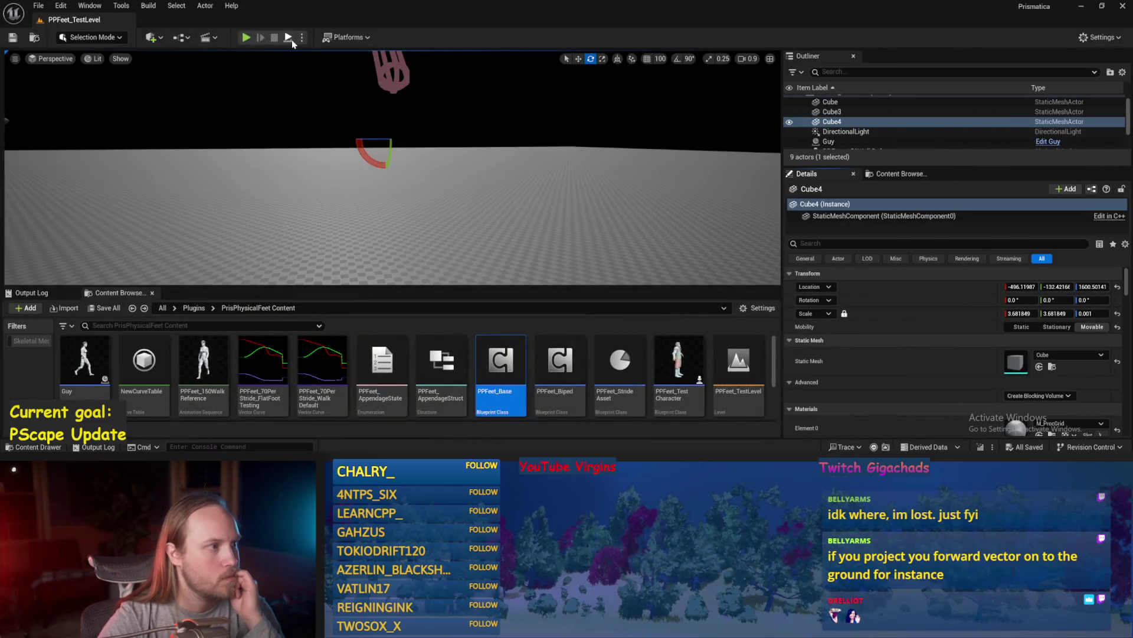
- Simulate the test level, reset the test player's tilt to upright, and restart the simulation
left_click(292, 40)
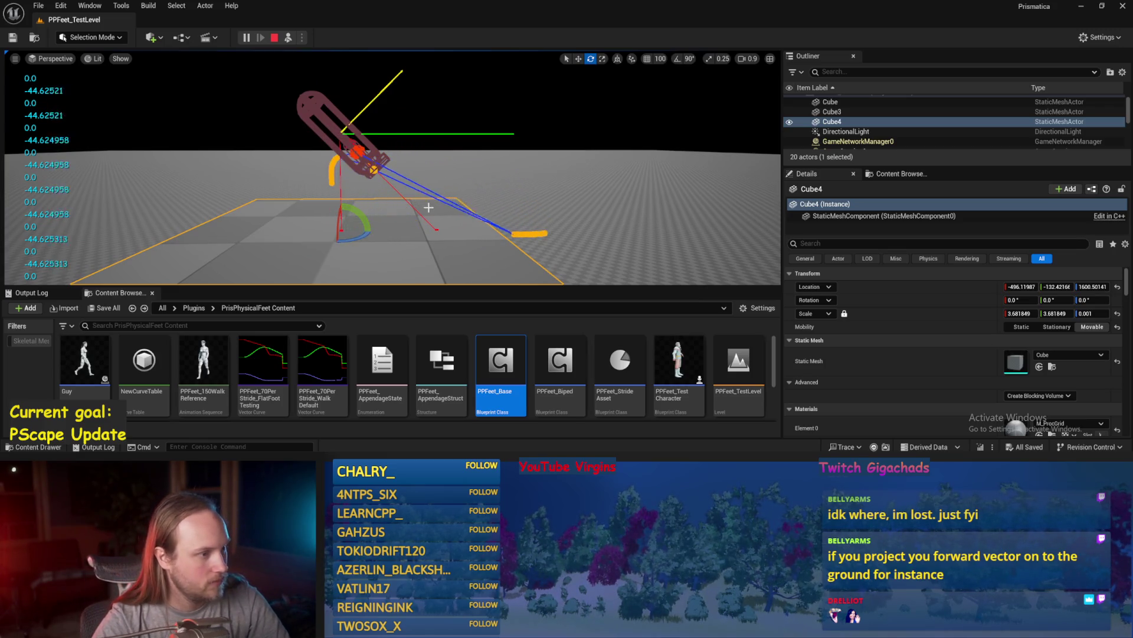
key("Escape")
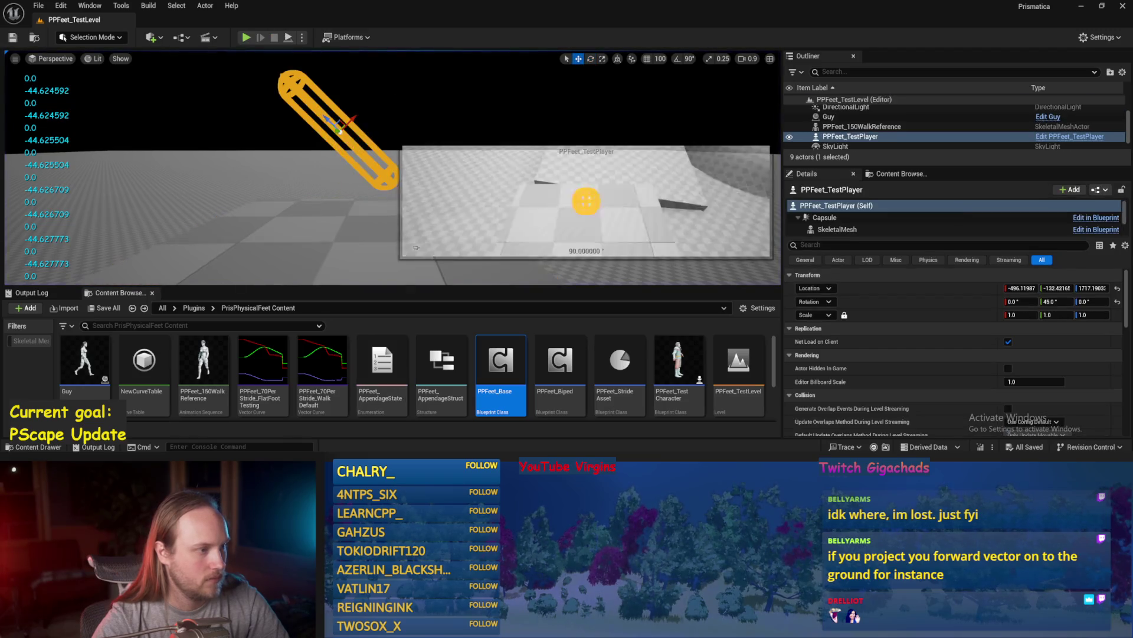
left_click(1118, 302)
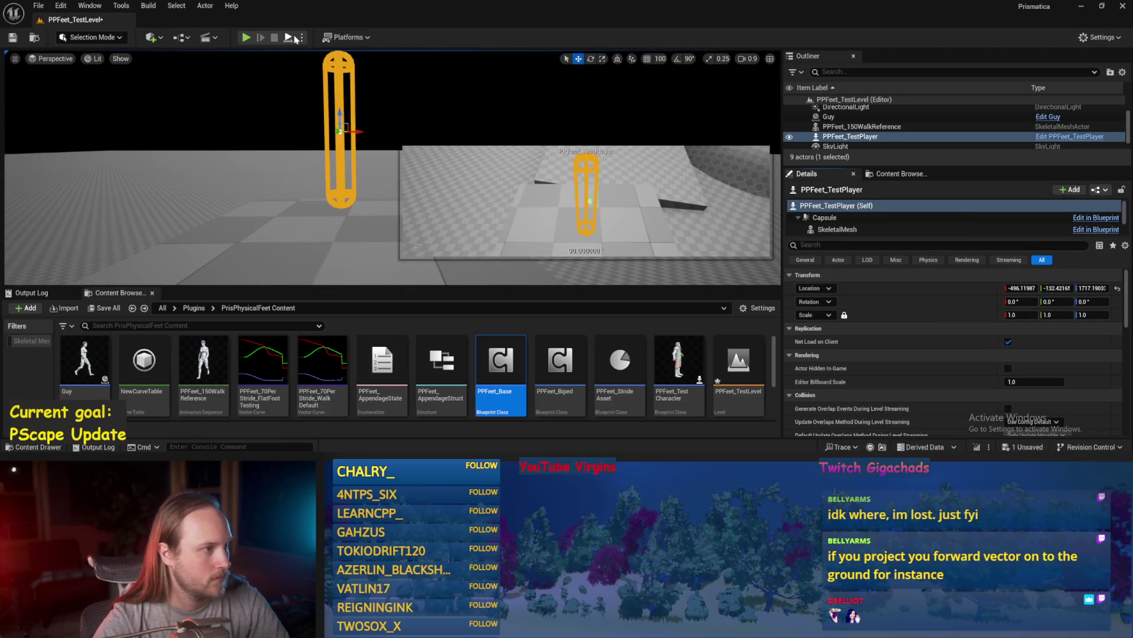
left_click(290, 38)
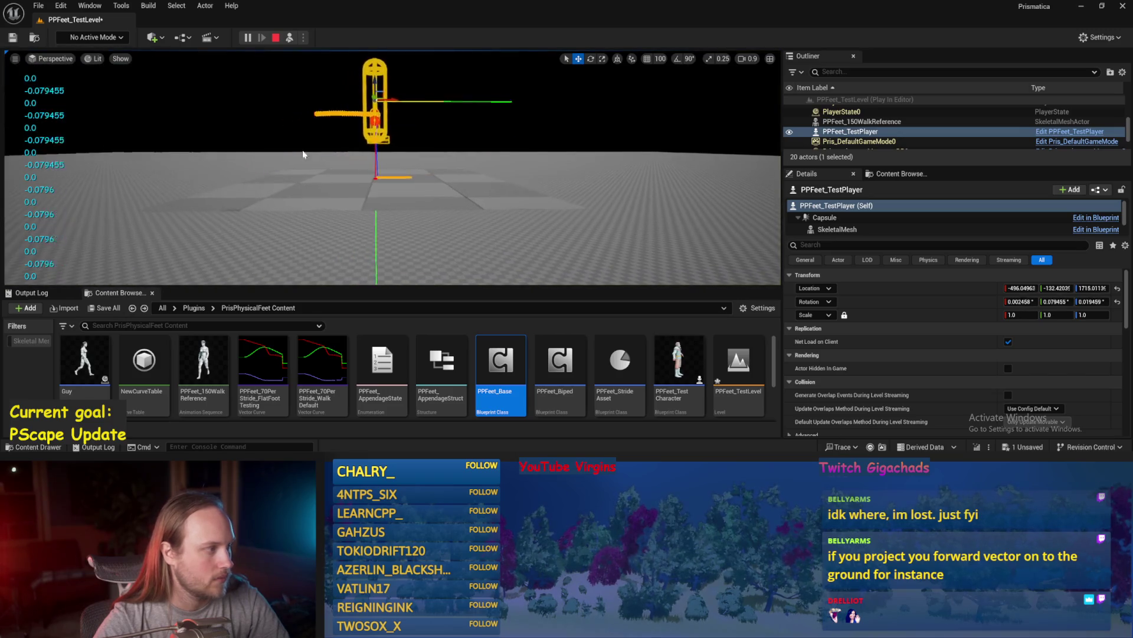
- Tilt the floor cube into a gentle ramp and watch the rig from several angles
left_click(298, 150)
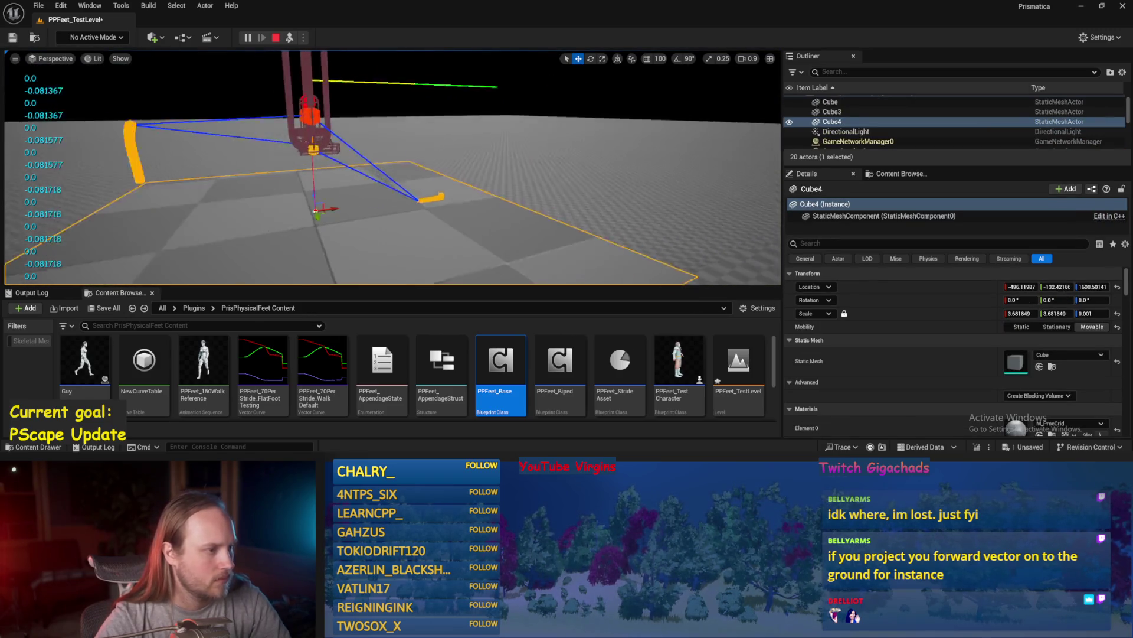
key("e")
mouse_move(413, 177)
left_mouse_down()
mouse_move(394, 171)
mouse_move(382, 109)
left_mouse_up()
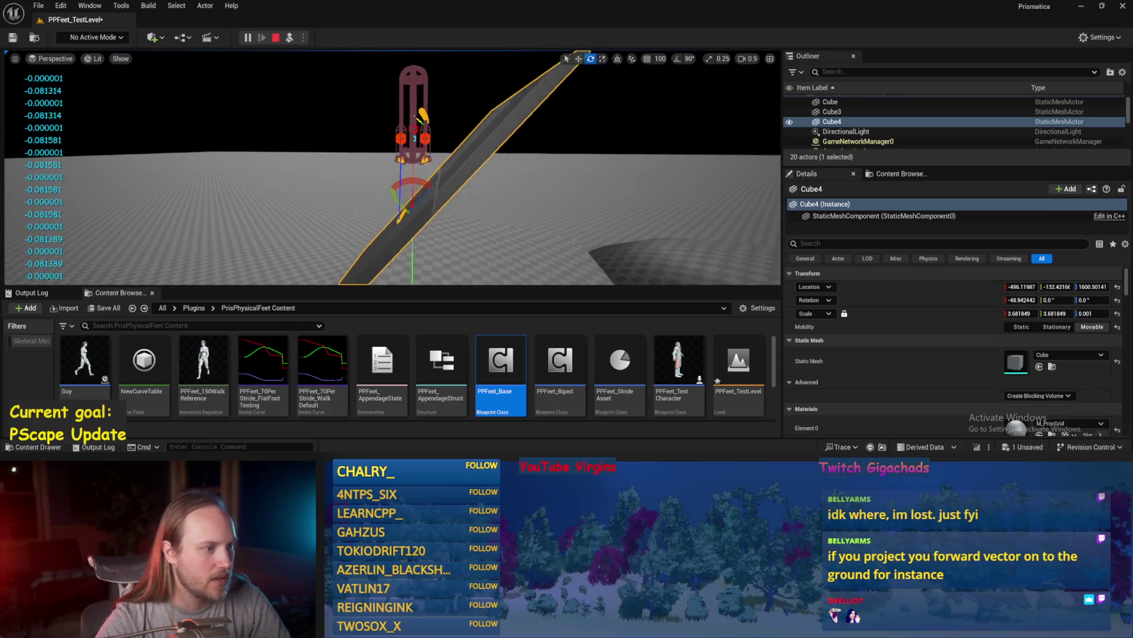
scroll(408, 206, "up", 3)
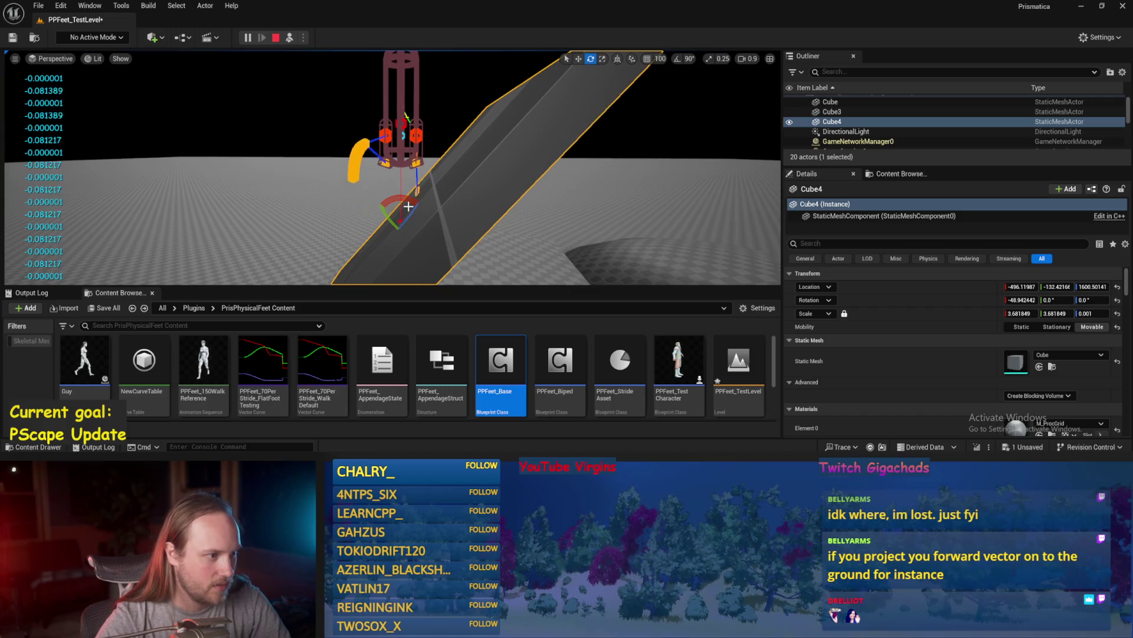
mouse_move(405, 217)
left_mouse_down()
mouse_move(385, 216)
mouse_move(413, 195)
left_mouse_up()
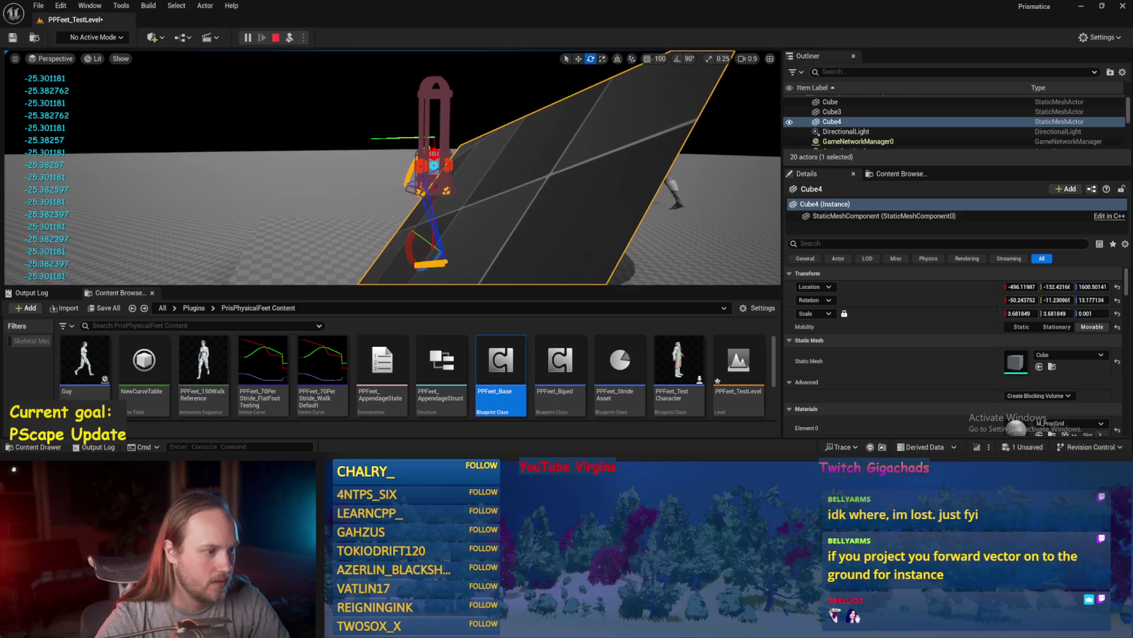
mouse_move(402, 175)
left_mouse_down()
mouse_move(386, 195)
mouse_move(416, 151)
left_mouse_up()
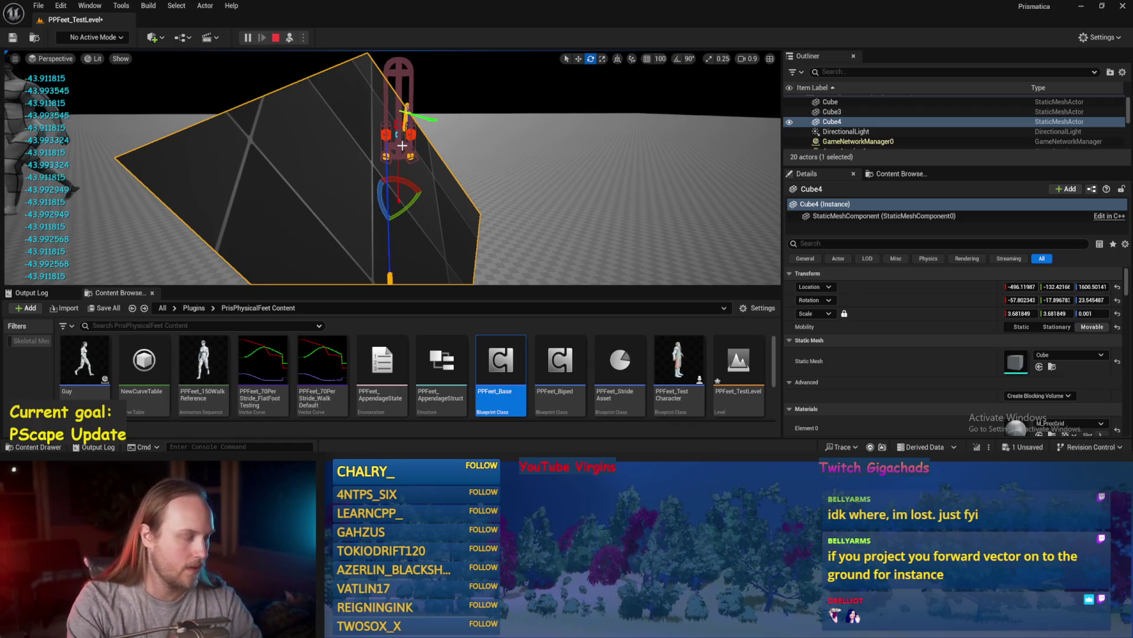
- Run again with the test player tilted sideways, then stop and return to PPFeet_Base
key("Escape")
left_click(288, 39)
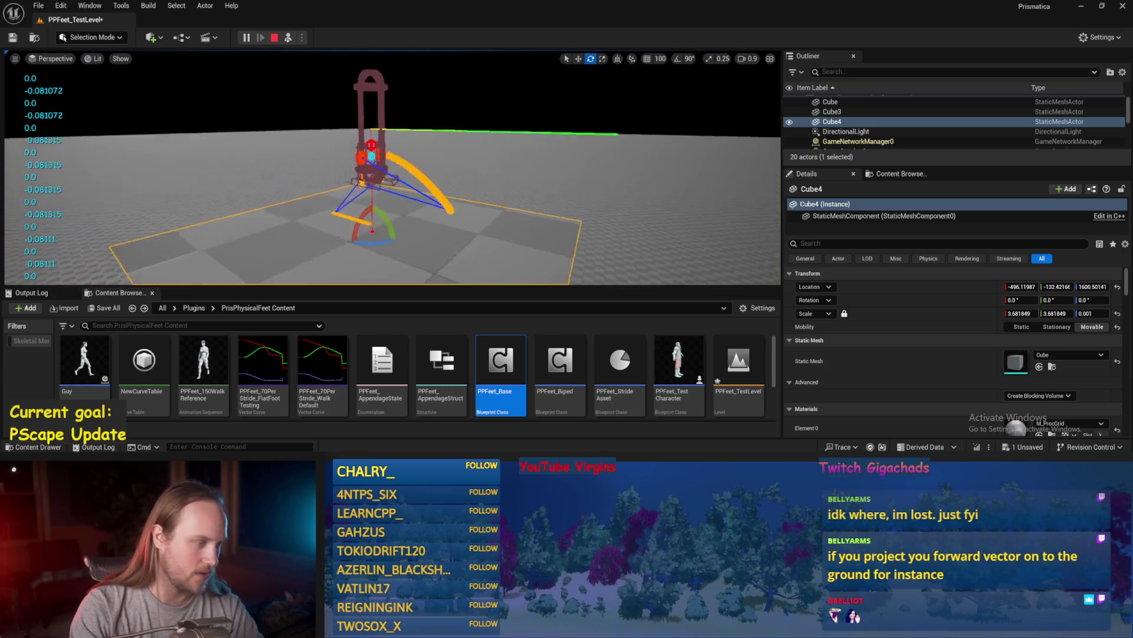
left_click(354, 179)
left_click_drag(378, 121, 434, 173)
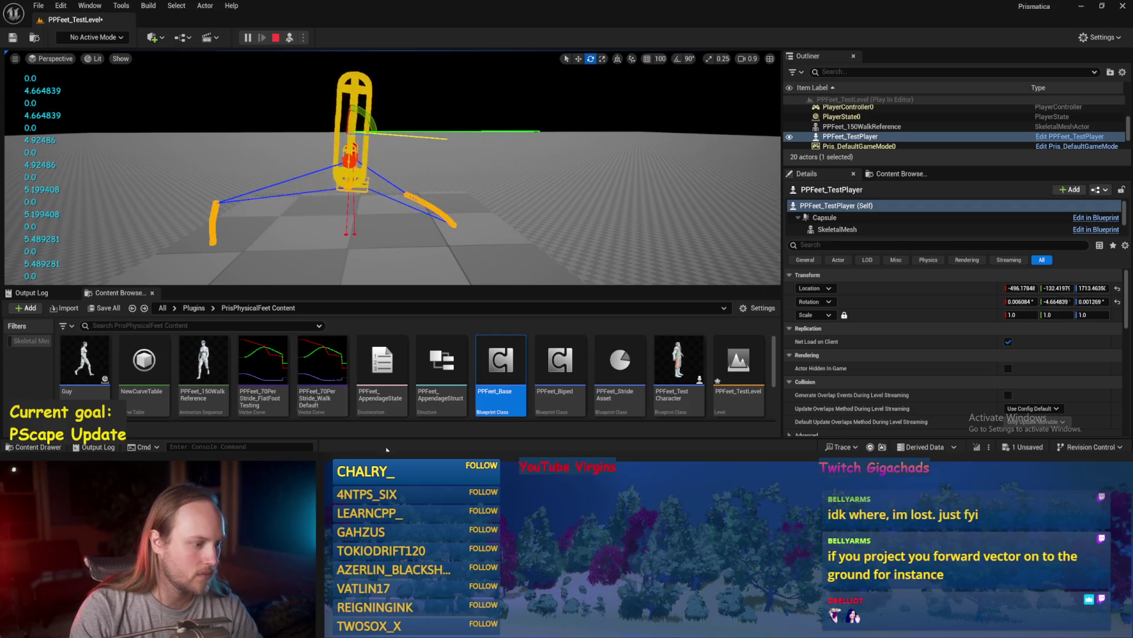
key("Escape")
key("alt+Tab")
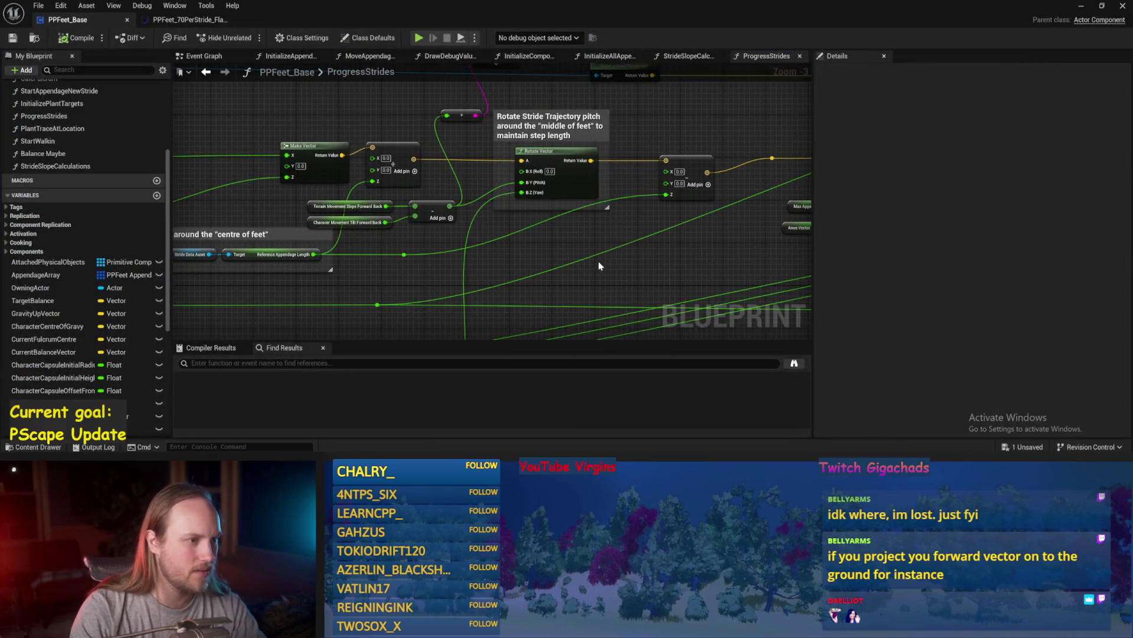
- Pan the ProgressStrides graph to find the Character Capsule and Get World Rotation nodes
scroll(544, 278, "down", 1)
mouse_move(475, 281)
left_mouse_down()
mouse_move(447, 180)
mouse_move(522, 226)
mouse_move(493, 264)
left_mouse_up()
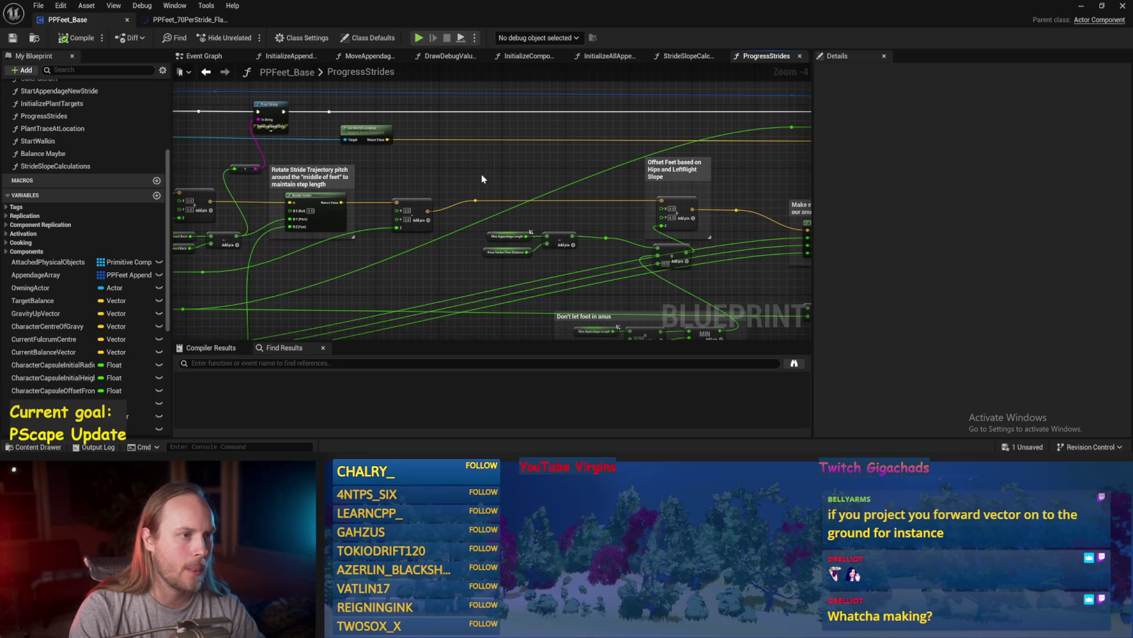
left_click_drag(492, 173, 517, 116)
left_click_drag(406, 240, 498, 193)
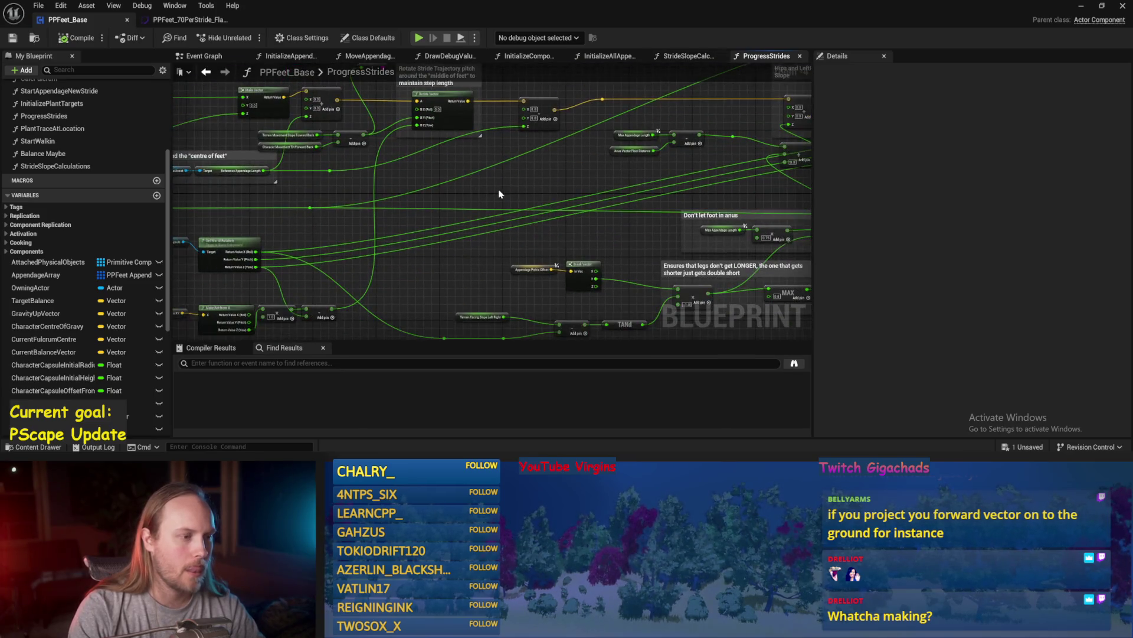
left_click_drag(412, 257, 560, 202)
left_click_drag(449, 124, 338, 154)
scroll(338, 154, "up", 2)
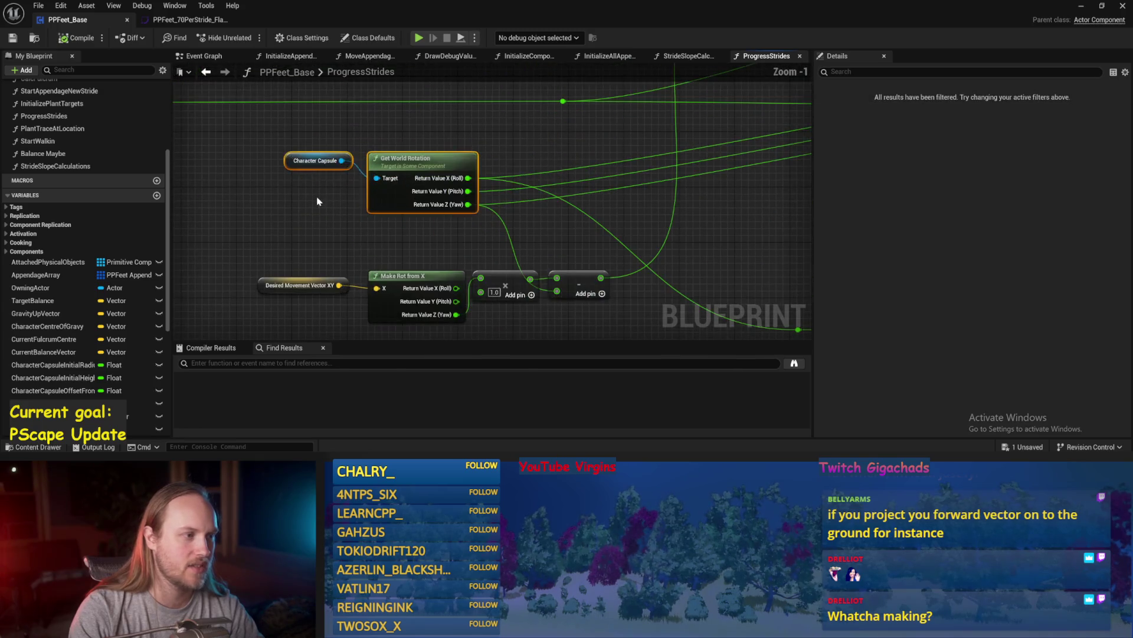
mouse_move(514, 156)
left_mouse_down()
mouse_move(474, 168)
mouse_move(496, 176)
left_mouse_up()
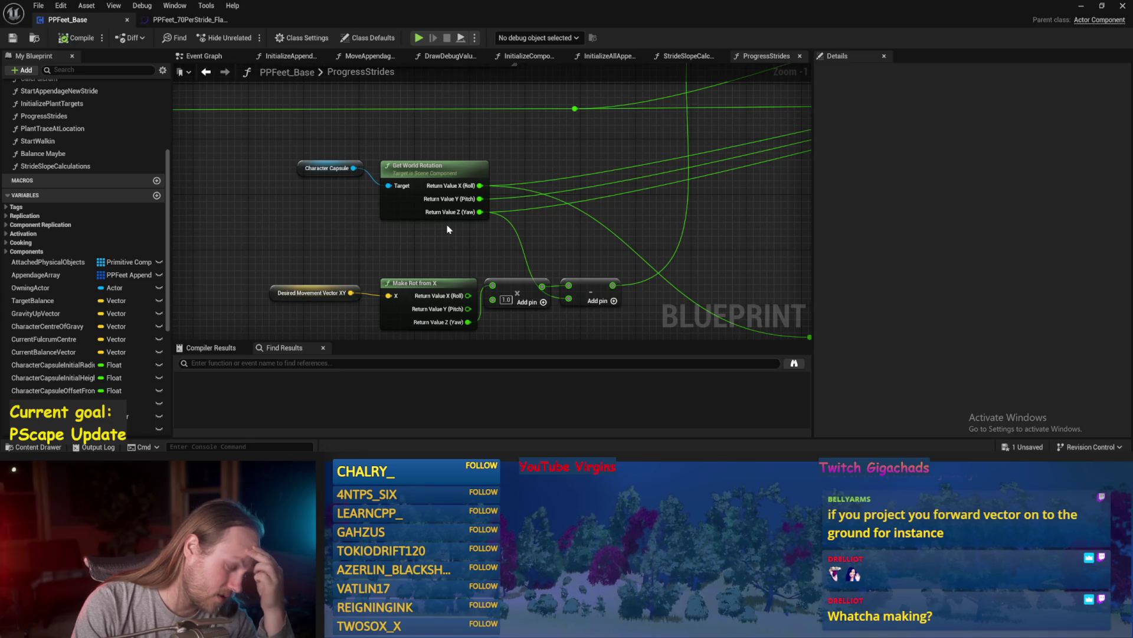
- Move the Character Capsule and Get World Rotation nodes left and save PPFeet_Base
left_click_drag(554, 166, 332, 214)
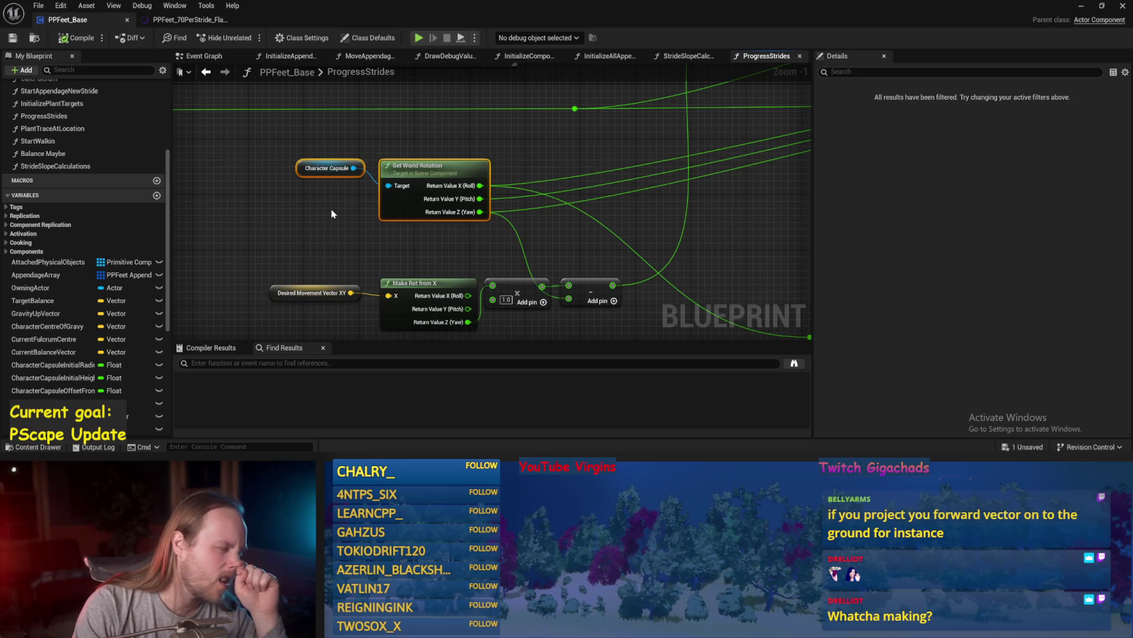
scroll(329, 223, "down", 1)
left_click(328, 226)
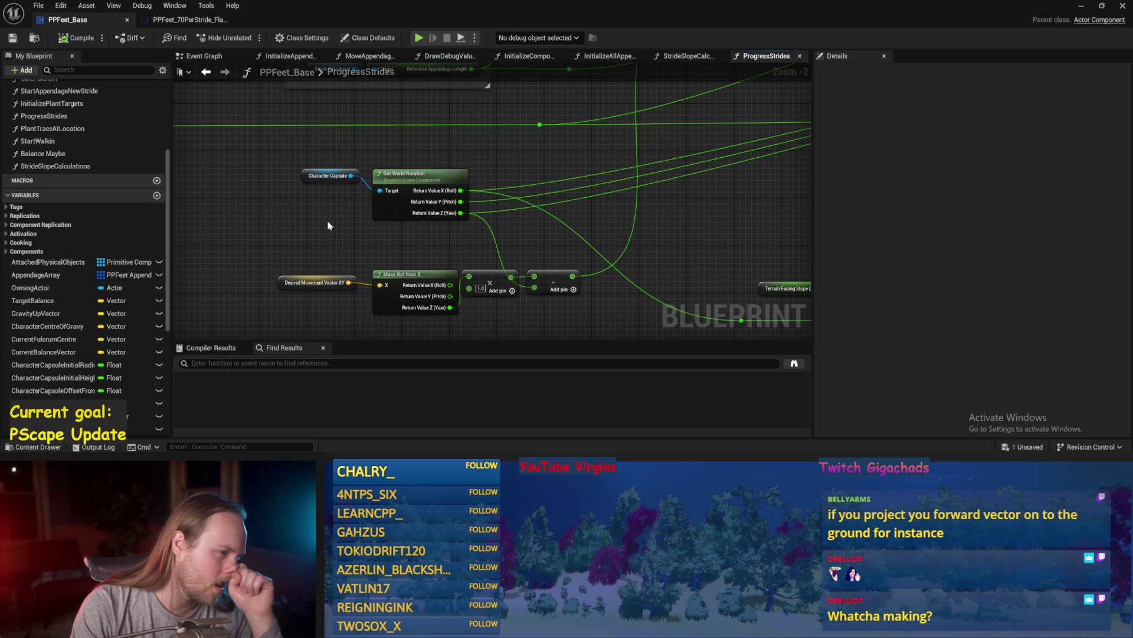
mouse_move(375, 172)
left_mouse_down()
mouse_move(455, 149)
mouse_move(348, 180)
left_mouse_up()
left_click_drag(441, 182, 315, 197)
left_click(376, 182)
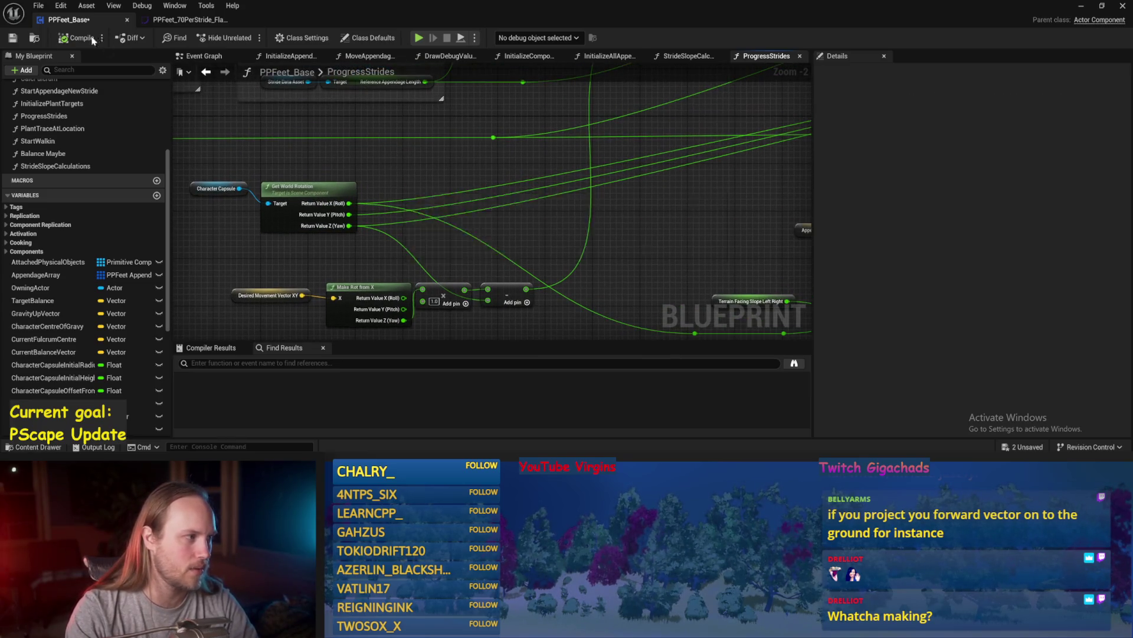
left_click(18, 46)
- Pan past the Appendage Pelvis Offset and upper stride nodes, then switch to StrideSlopeCalculations
left_click_drag(595, 266, 539, 253)
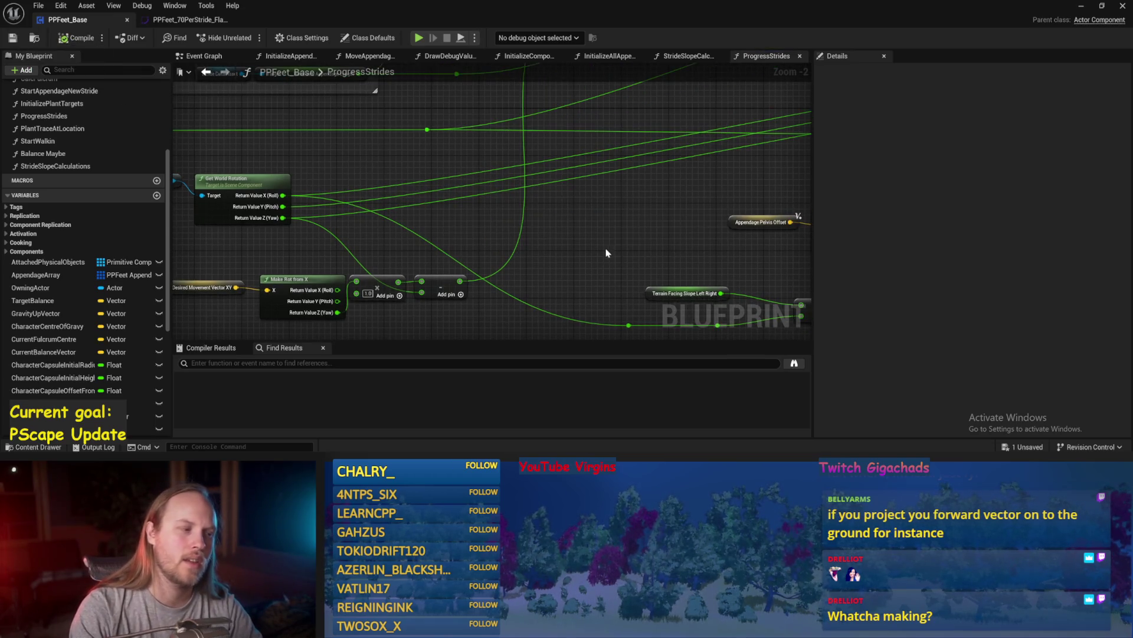
left_click_drag(608, 254, 601, 246)
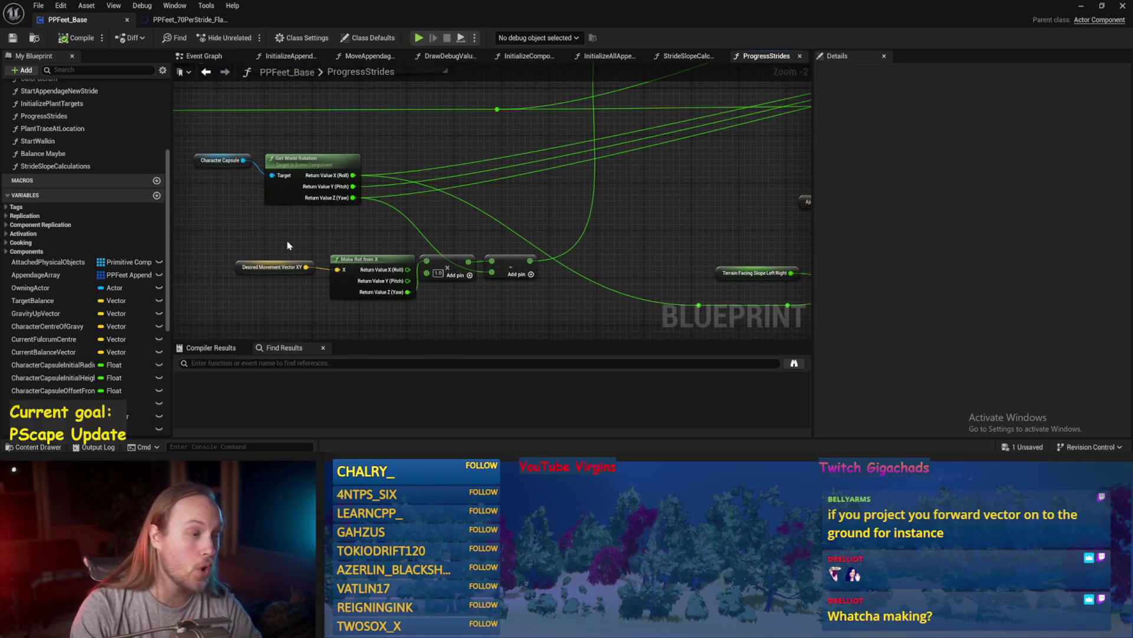
mouse_move(289, 245)
left_mouse_down()
mouse_move(301, 184)
mouse_move(227, 280)
left_mouse_up()
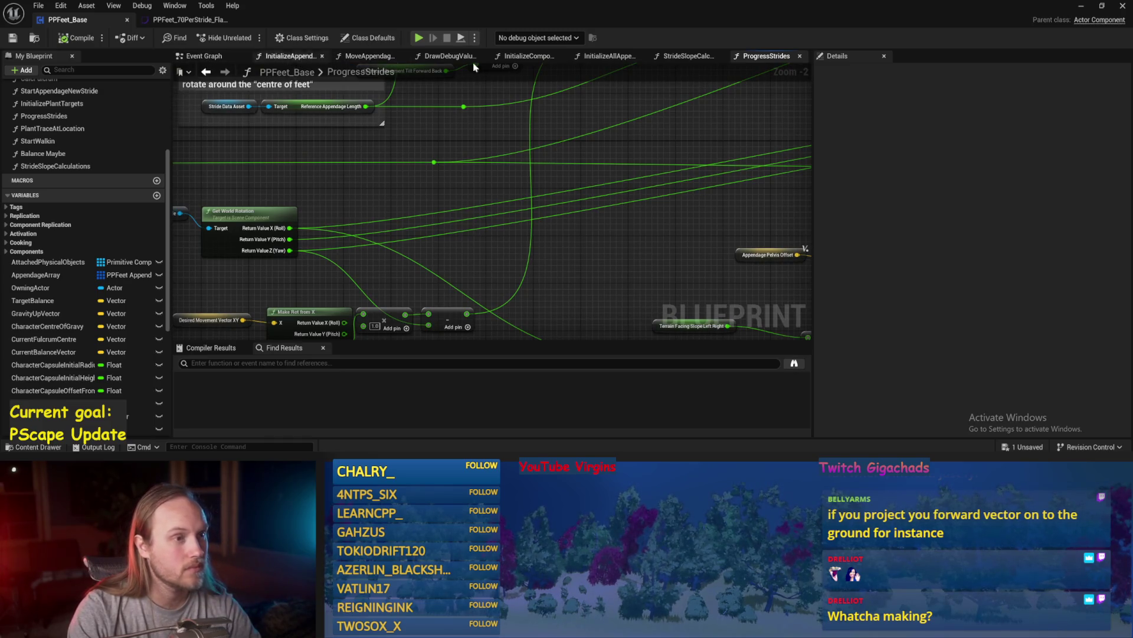
left_click(684, 56)
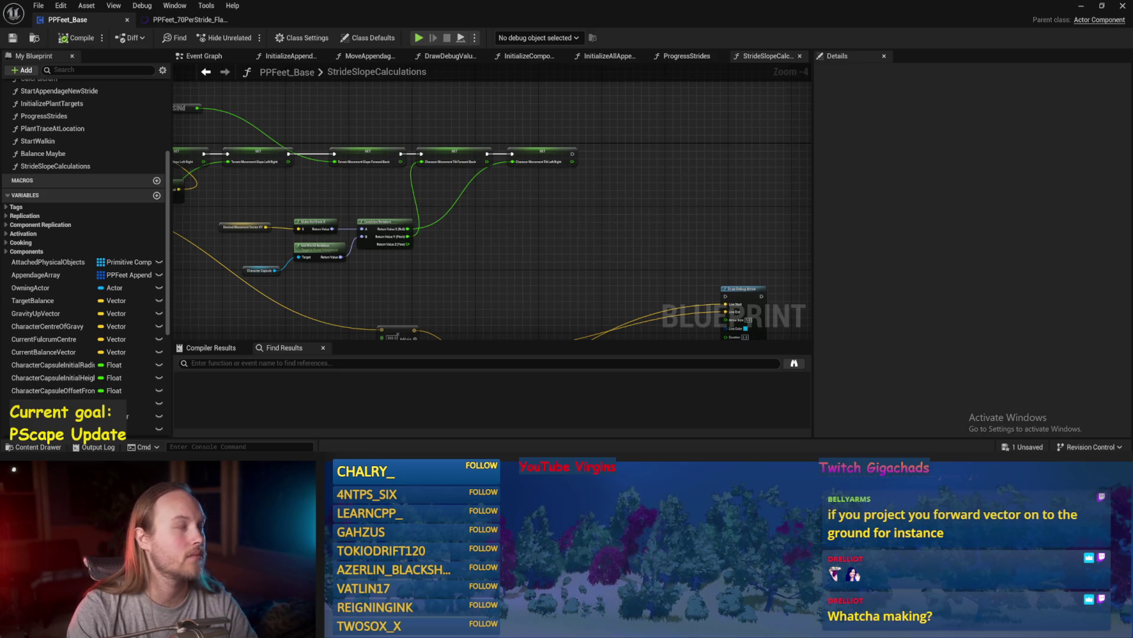
- Duplicate the Combine Rotators node to get a fresh, unconnected copy
left_click_drag(536, 231, 577, 215)
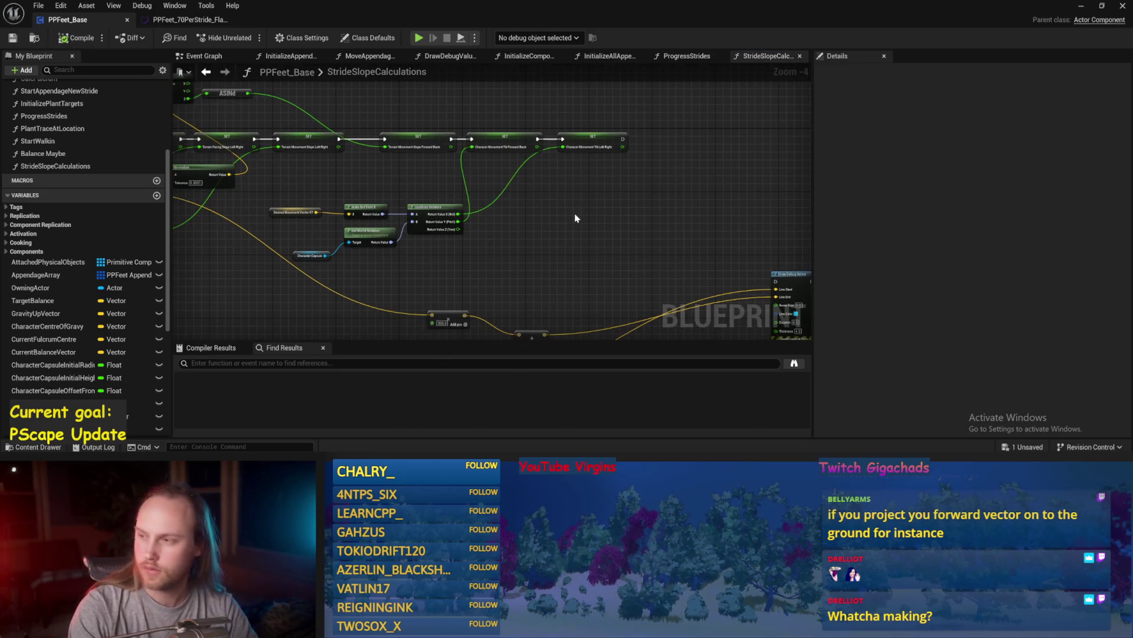
scroll(544, 223, "up", 1)
left_click_drag(305, 242, 477, 176)
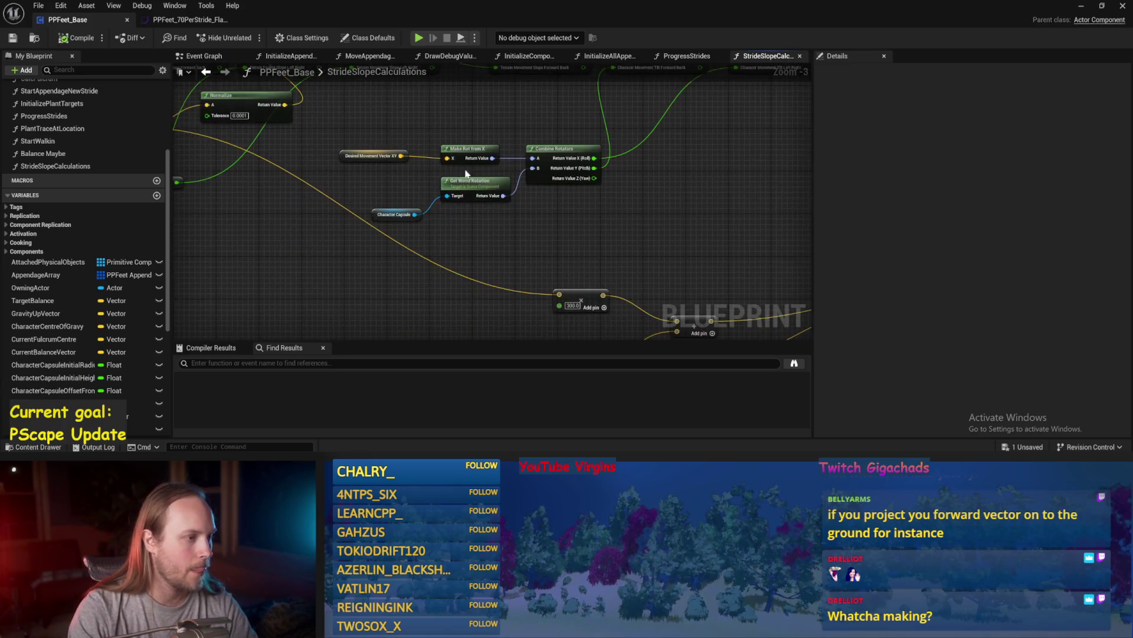
left_click_drag(481, 227, 422, 242)
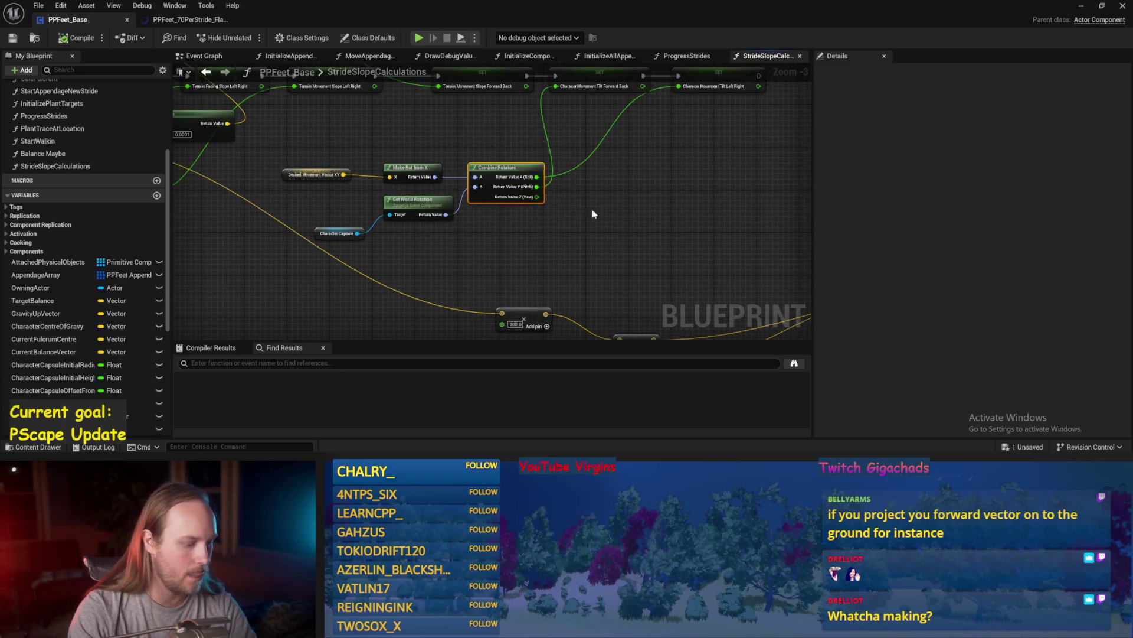
key("ctrl+c")
key("ctrl+v")
left_click_drag(474, 253, 463, 227)
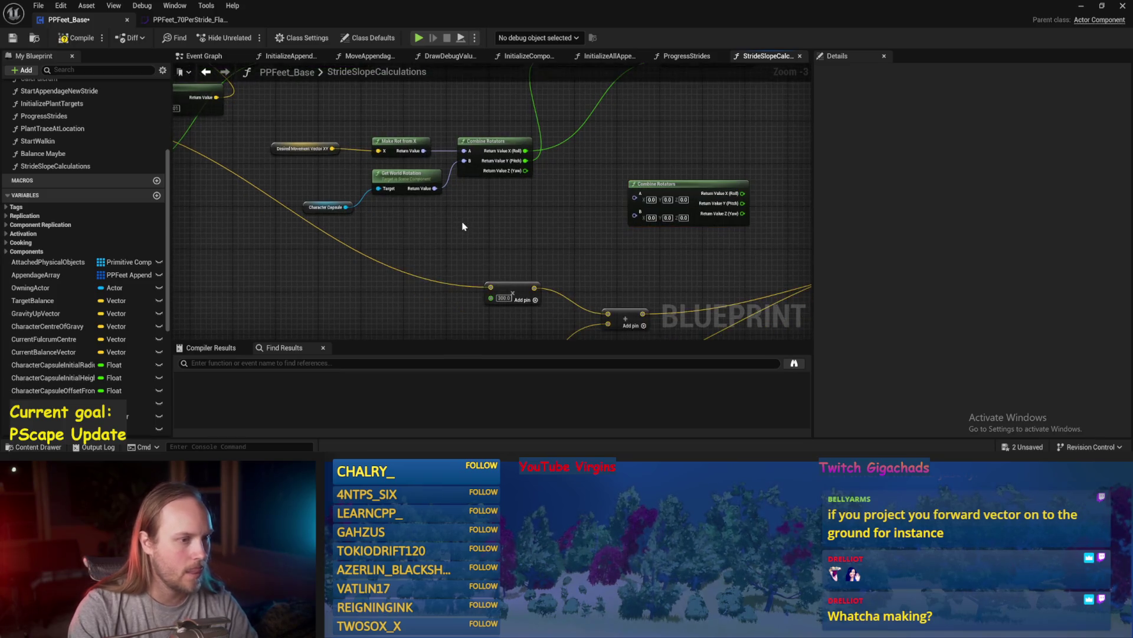
scroll(602, 116, "up", 2)
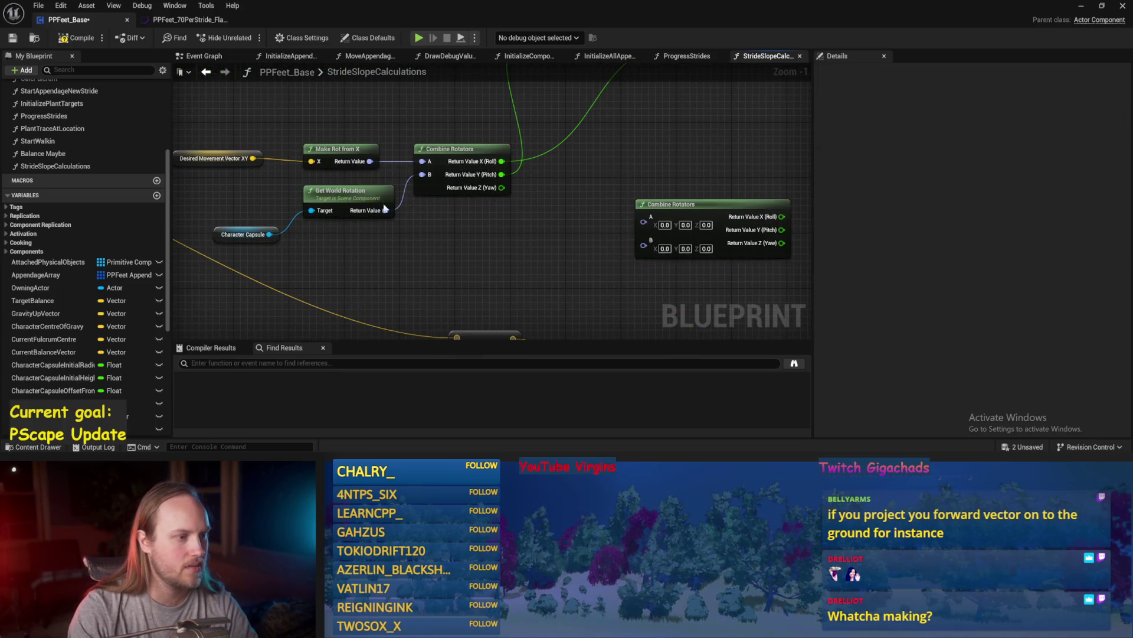
scroll(397, 284, "down", 2)
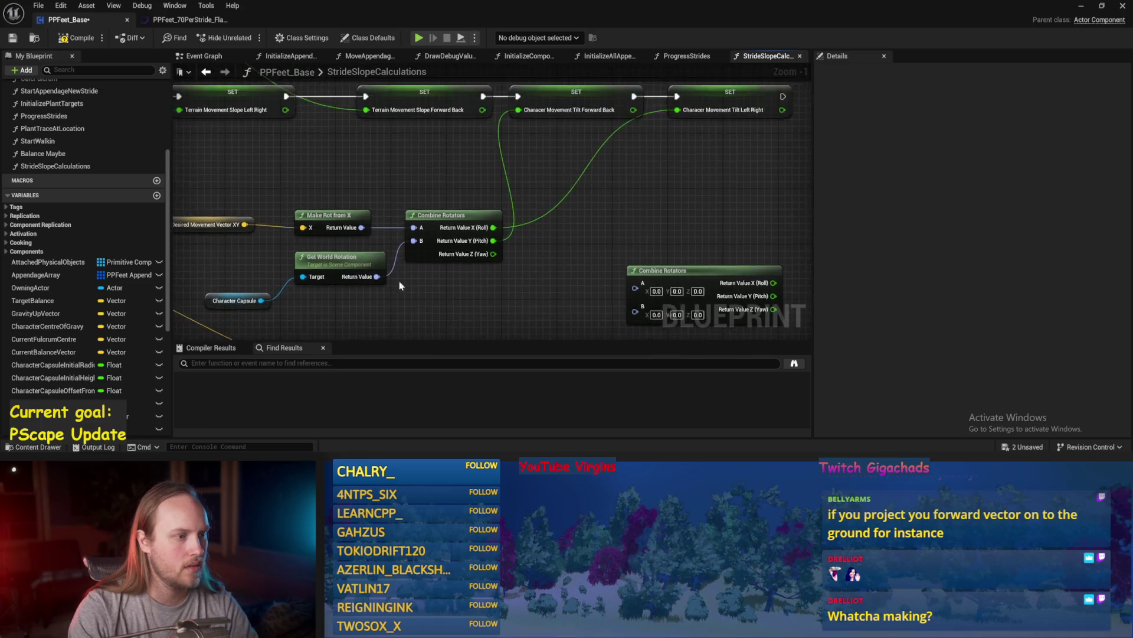
scroll(500, 253, "up", 1)
left_click(625, 300)
key("Delete")
left_click(430, 245)
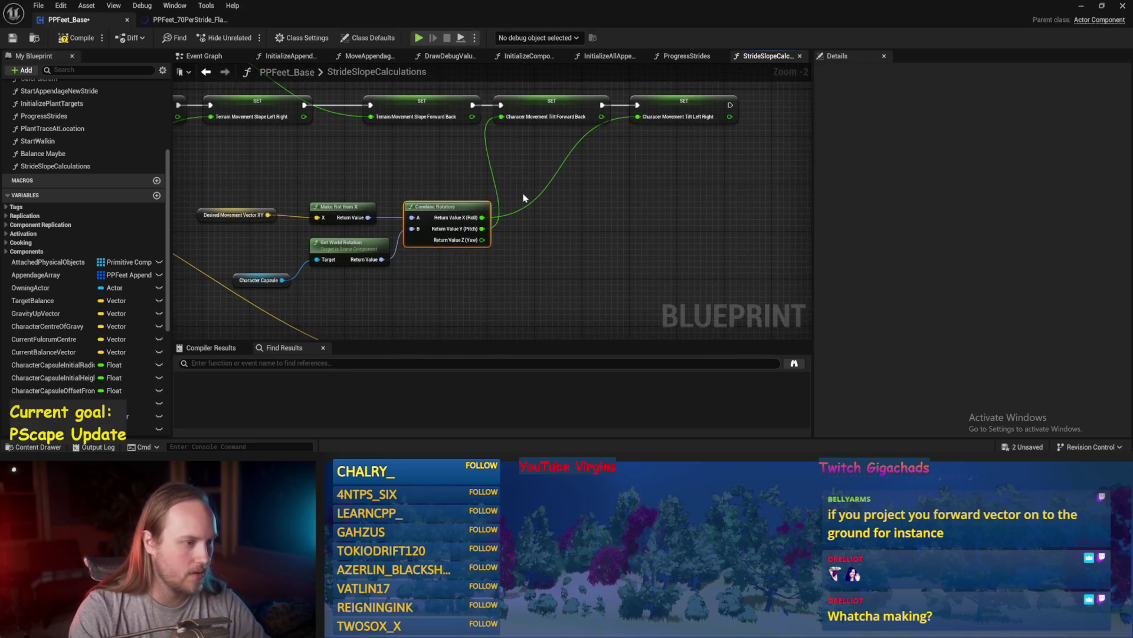
key("ctrl+v")
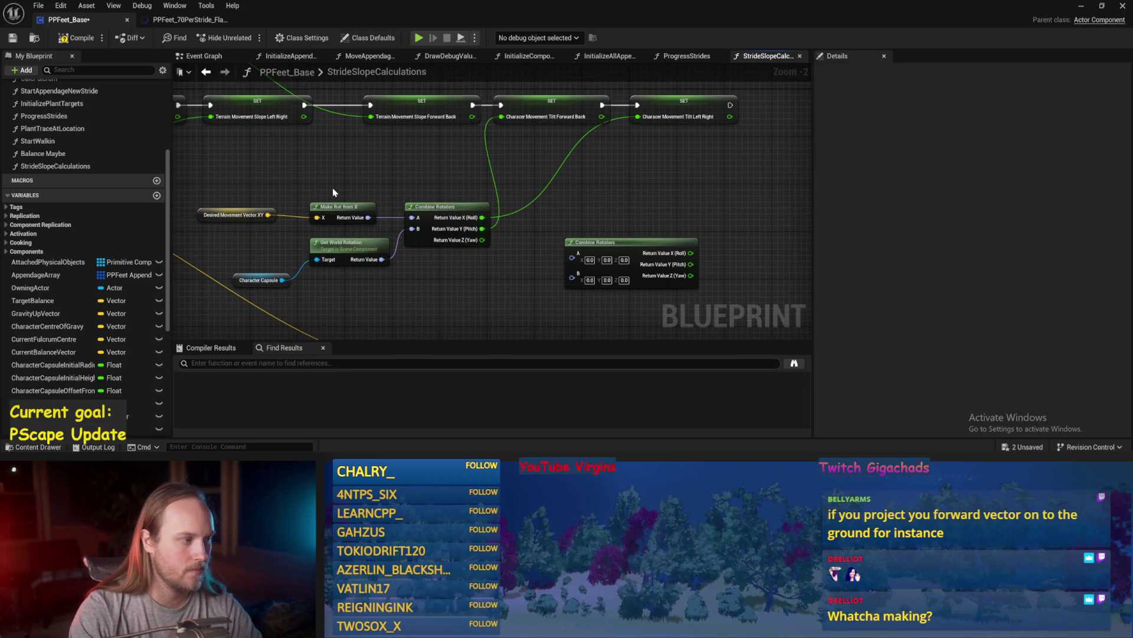
mouse_move(232, 187)
left_mouse_down()
mouse_move(367, 265)
mouse_move(386, 290)
left_mouse_up()
- Add Get Forward Vector from the Character Capsule, feeding a Normalize 2D (Vector) node
type("forward")
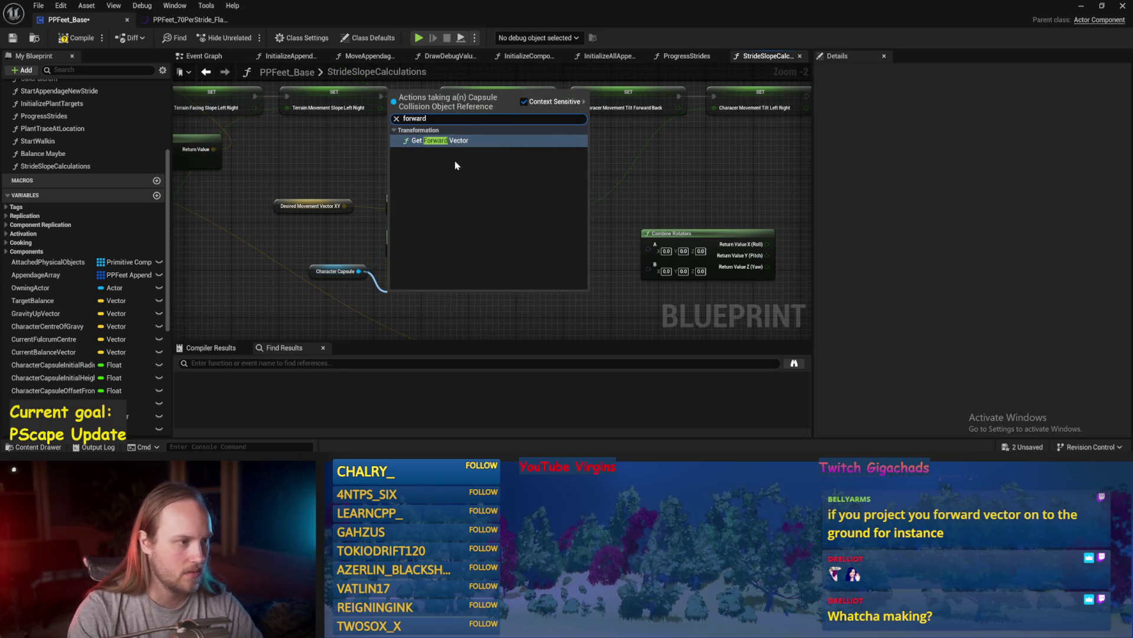
left_click(448, 142)
left_click_drag(454, 278, 500, 272)
mouse_move(413, 159)
left_mouse_down()
mouse_move(415, 142)
mouse_move(420, 163)
left_mouse_up()
left_click_drag(452, 271, 471, 267)
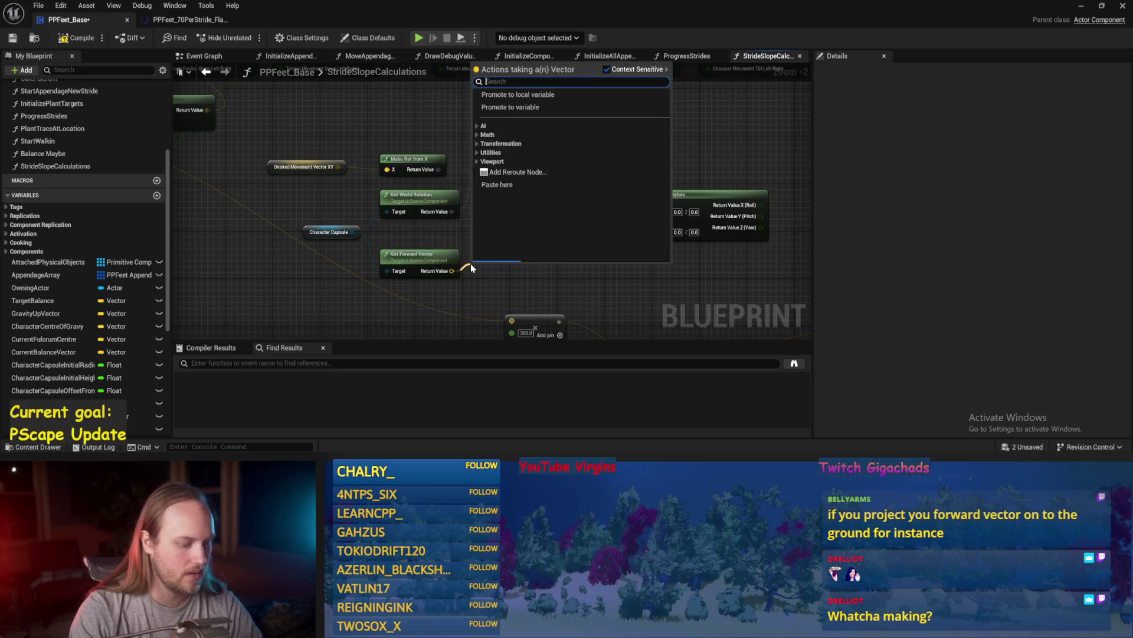
type("noorm")
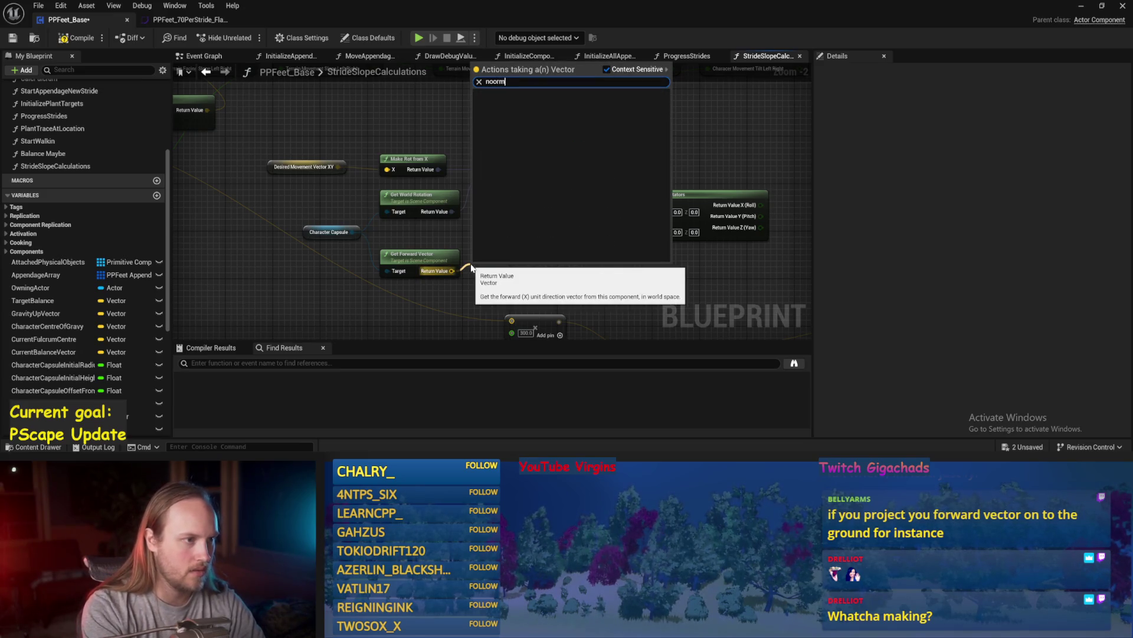
key("BackSpace")
type("rmalize")
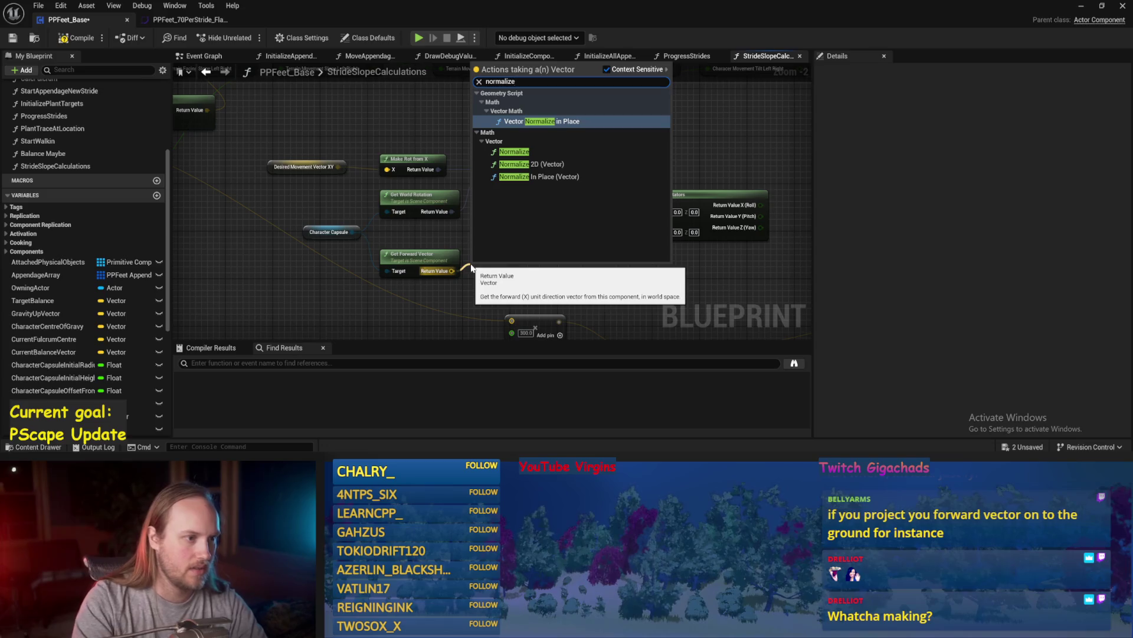
left_click(561, 168)
left_click_drag(520, 242, 524, 225)
left_click_drag(563, 263, 362, 220)
left_click_drag(478, 226, 455, 227)
left_click(534, 235)
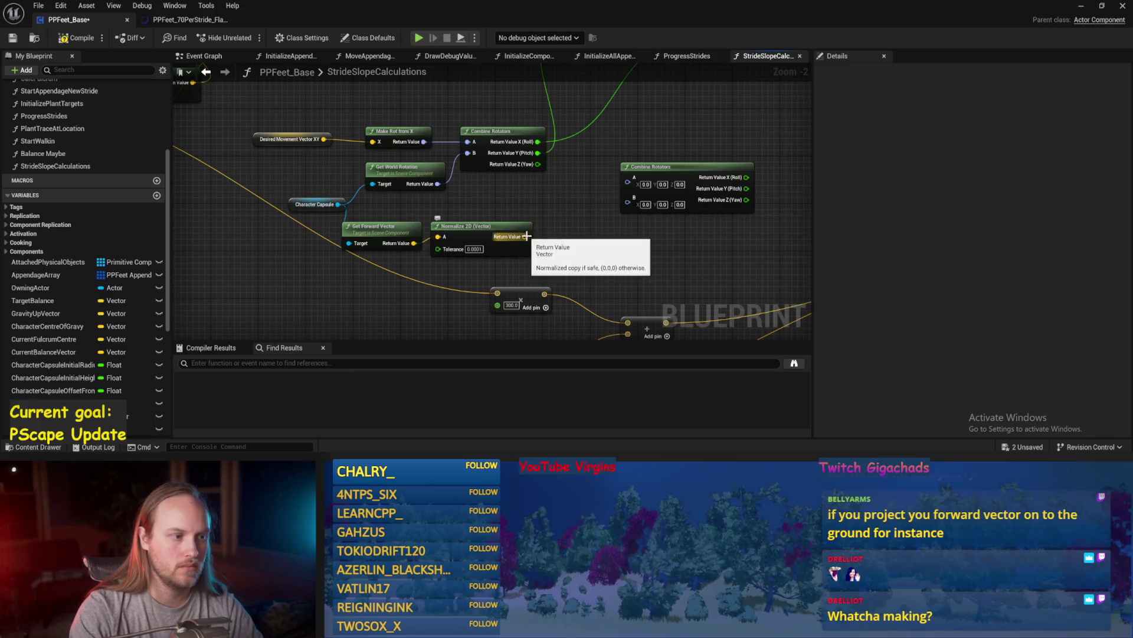
- Paste a Make Rot from X into Combine Rotators A, world rotation into B, and save
left_click(407, 132)
key("ctrl+c")
key("ctrl+v")
right_click(525, 204)
left_click(494, 223)
left_click_drag(582, 235, 501, 258)
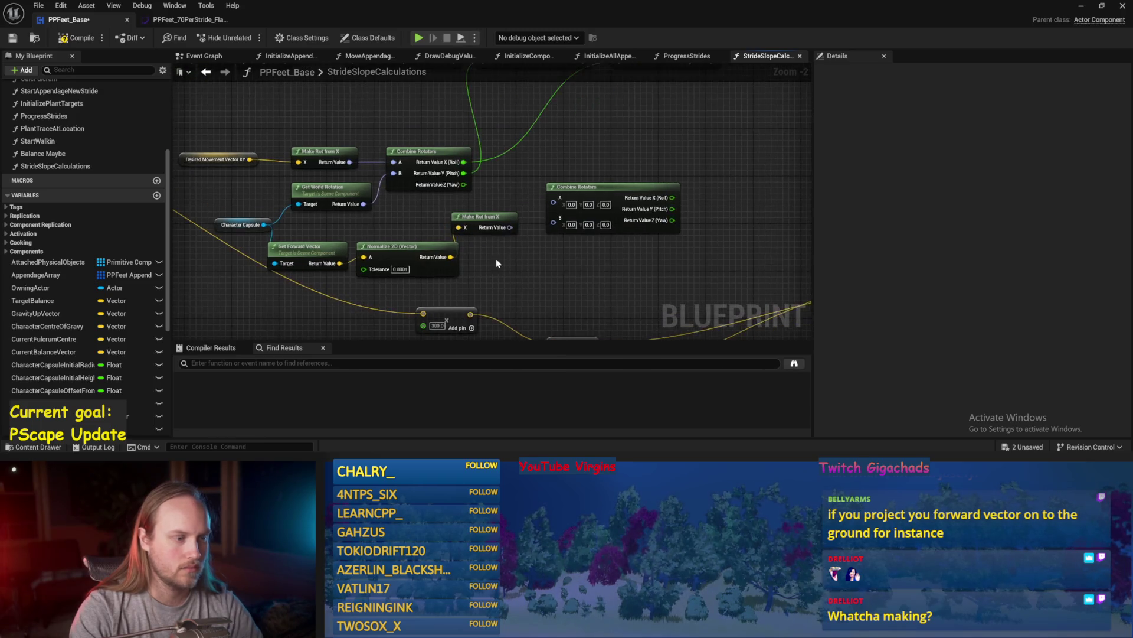
left_click(484, 213)
scroll(522, 255, "up", 2)
left_click_drag(451, 223, 508, 193)
scroll(499, 247, "down", 2)
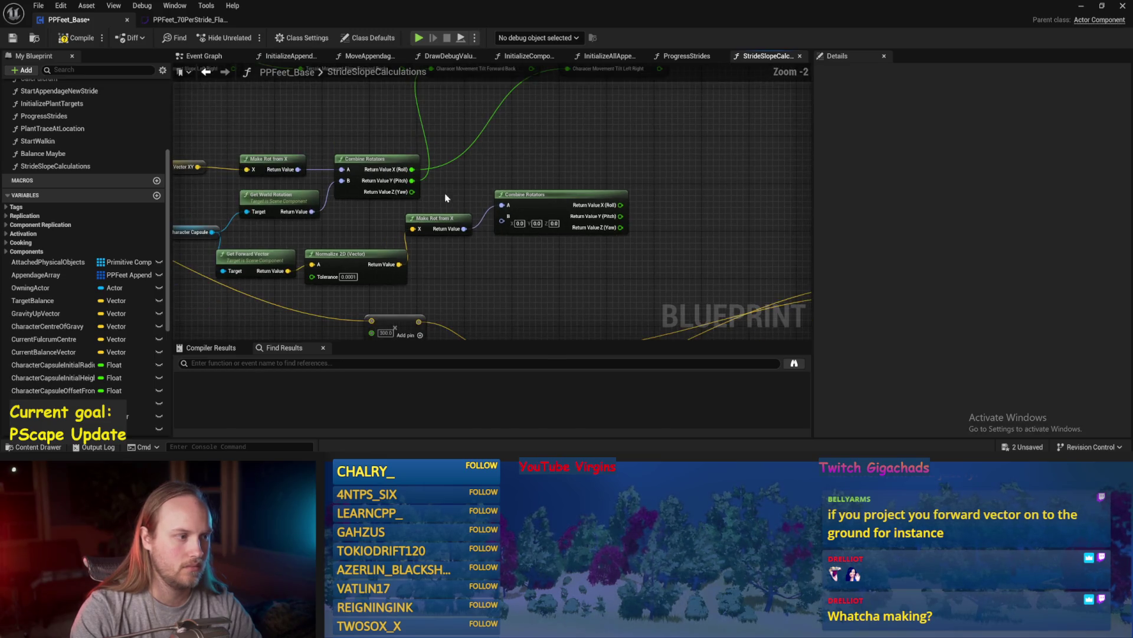
left_click_drag(314, 211, 502, 216)
mouse_move(635, 148)
left_mouse_down()
mouse_move(576, 229)
mouse_move(580, 212)
left_mouse_up()
key("ctrl+s")
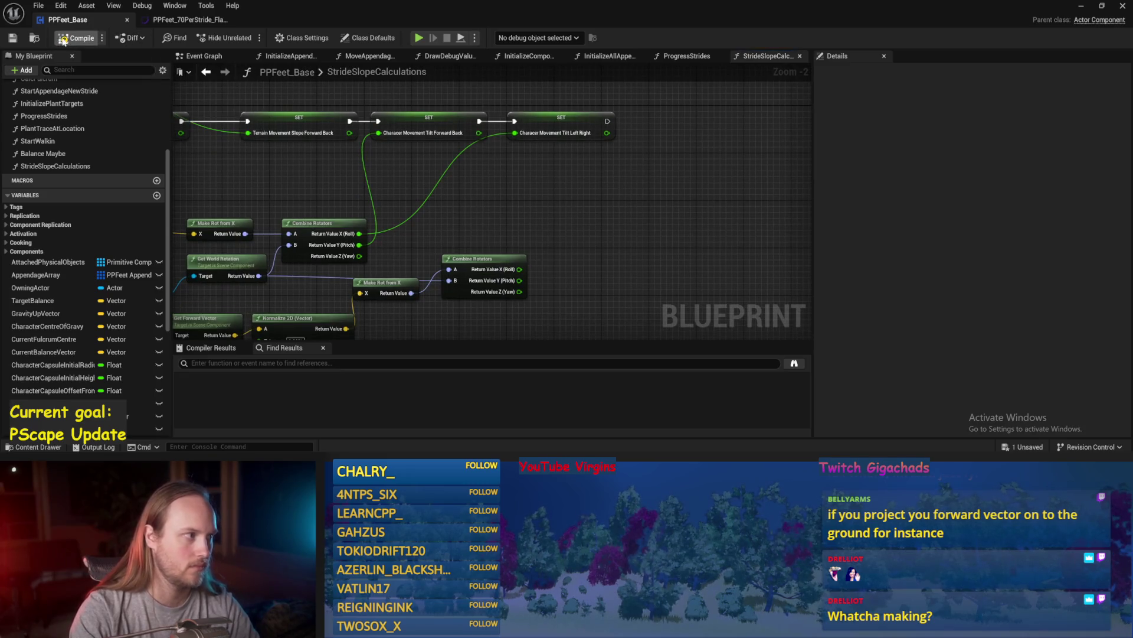
- Promote the combined rotator's roll to CharacterFacingTiltForwardBack, chaining its SET after the previous SET
mouse_move(445, 255)
left_mouse_down()
mouse_move(561, 161)
mouse_move(481, 211)
mouse_move(473, 281)
mouse_move(592, 222)
left_mouse_up()
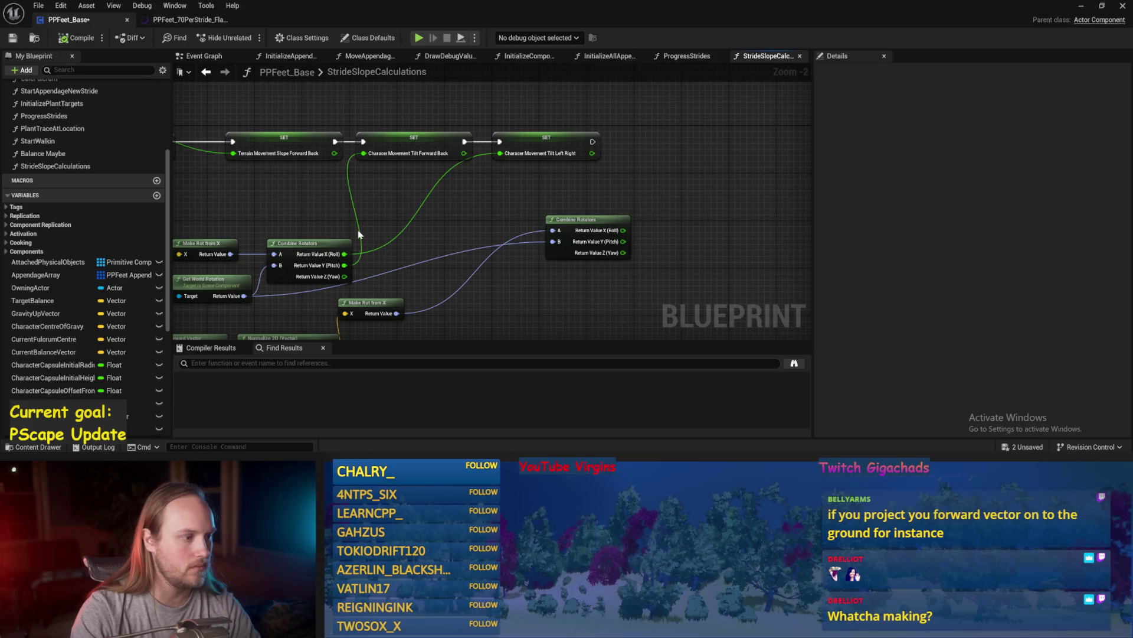
right_click(622, 230)
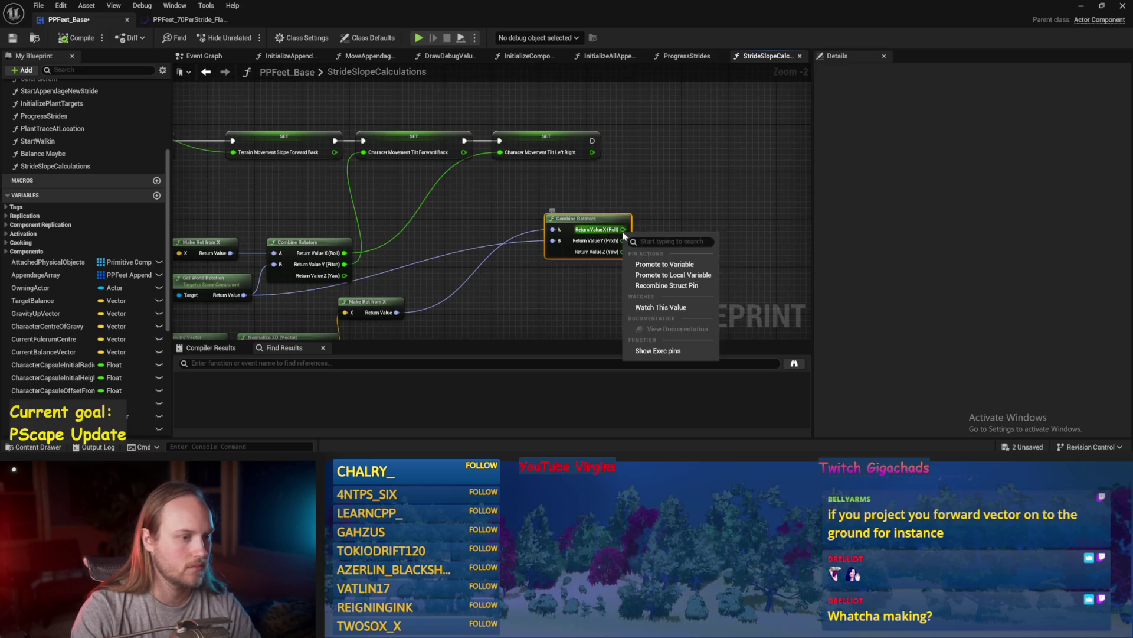
left_click(633, 267)
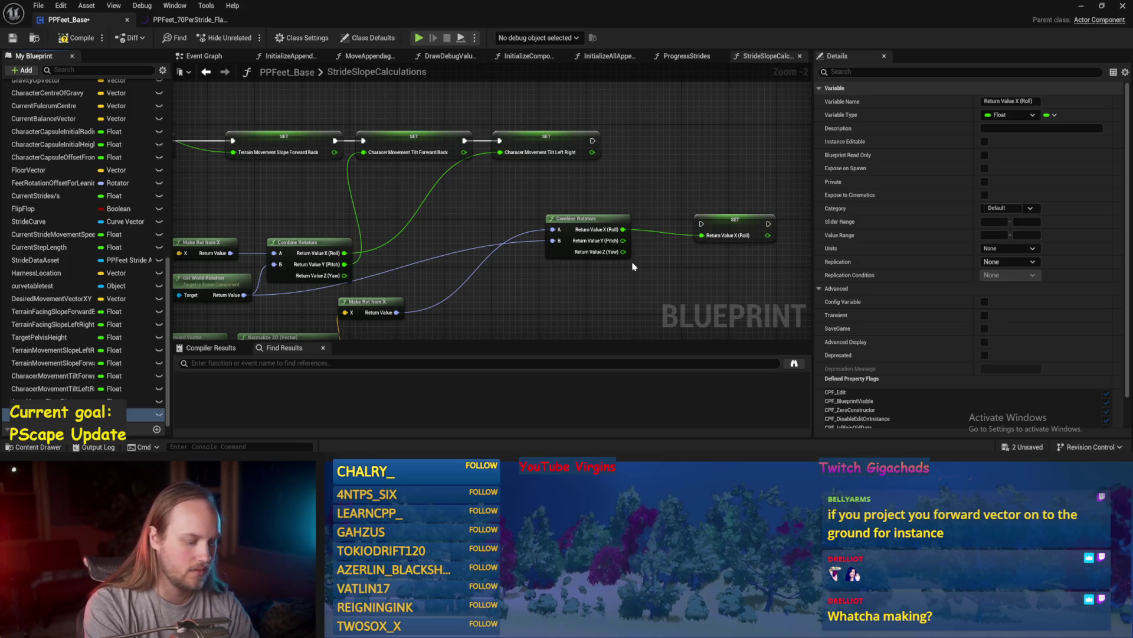
type("CharacterFacingTiltForwardBack")
key("Return")
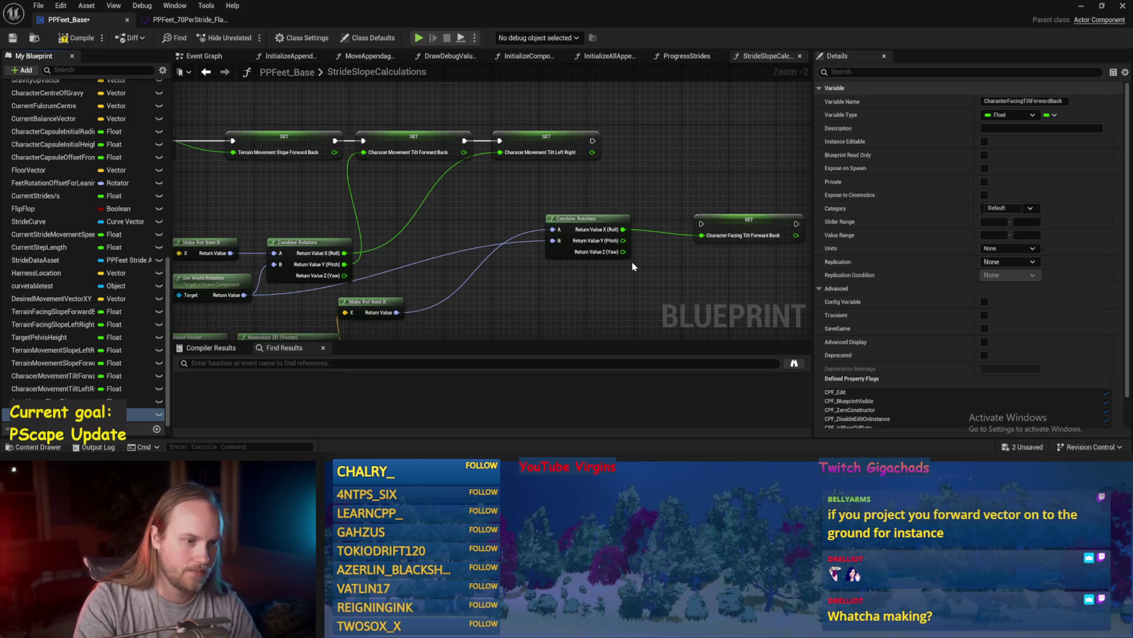
mouse_move(742, 224)
left_mouse_down()
mouse_move(701, 177)
mouse_move(696, 143)
mouse_move(677, 141)
left_mouse_up()
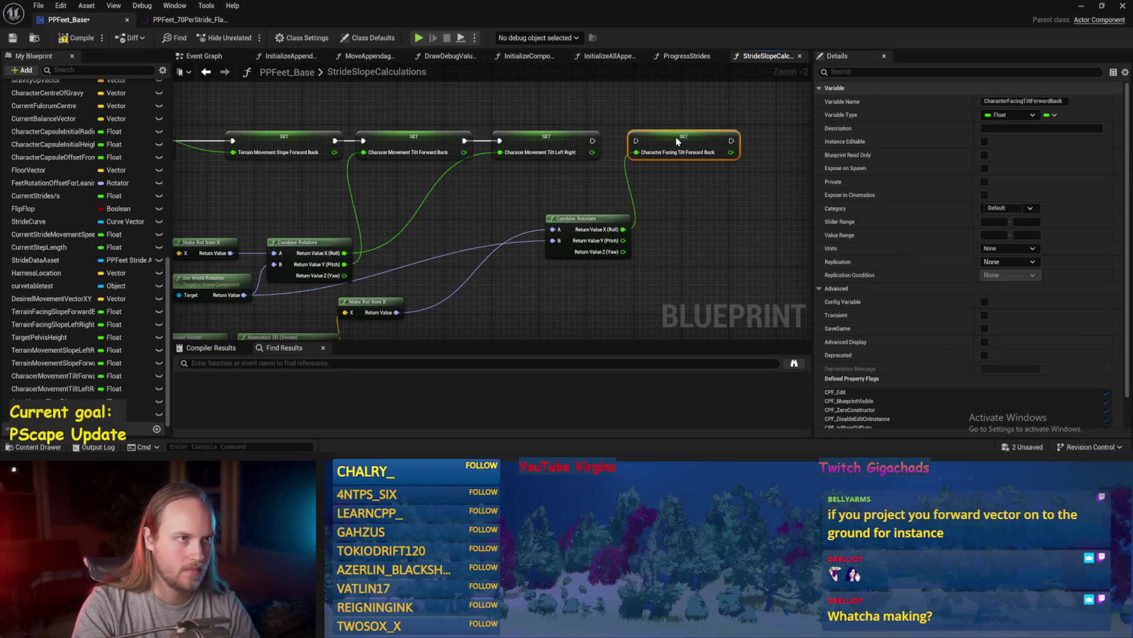
left_click(705, 181)
left_click_drag(592, 140, 644, 141)
scroll(595, 142, "up", 1)
left_click_drag(667, 182, 657, 218)
- Promote the combined rotator's pitch to CharacterFacingTiltLeftRight and save PPFeet_Base
right_click(584, 230)
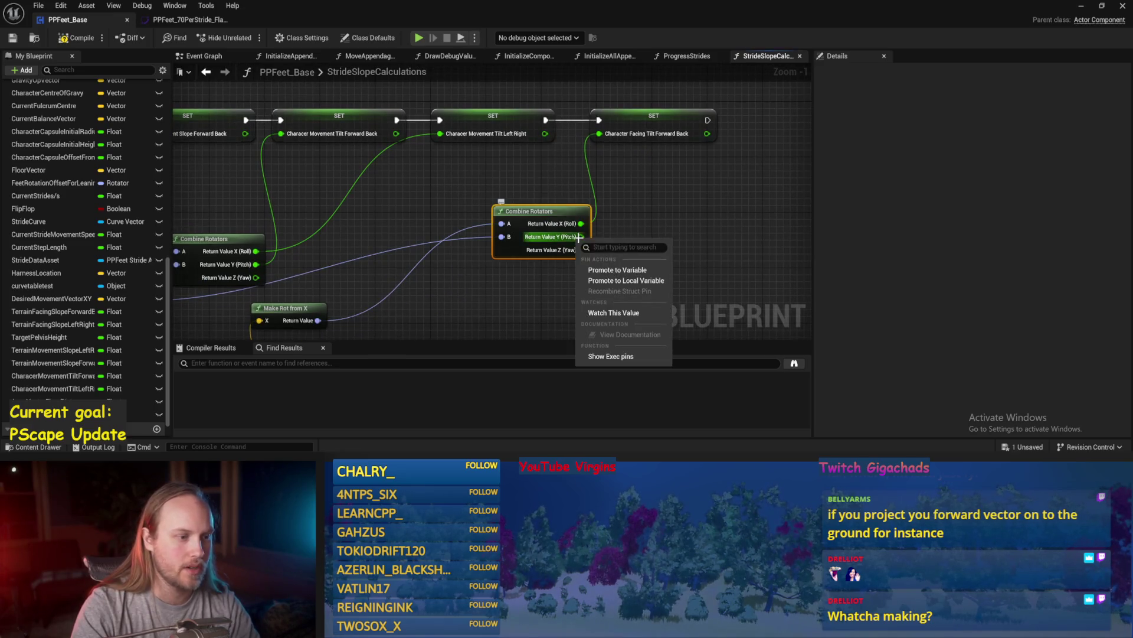
left_click(631, 280)
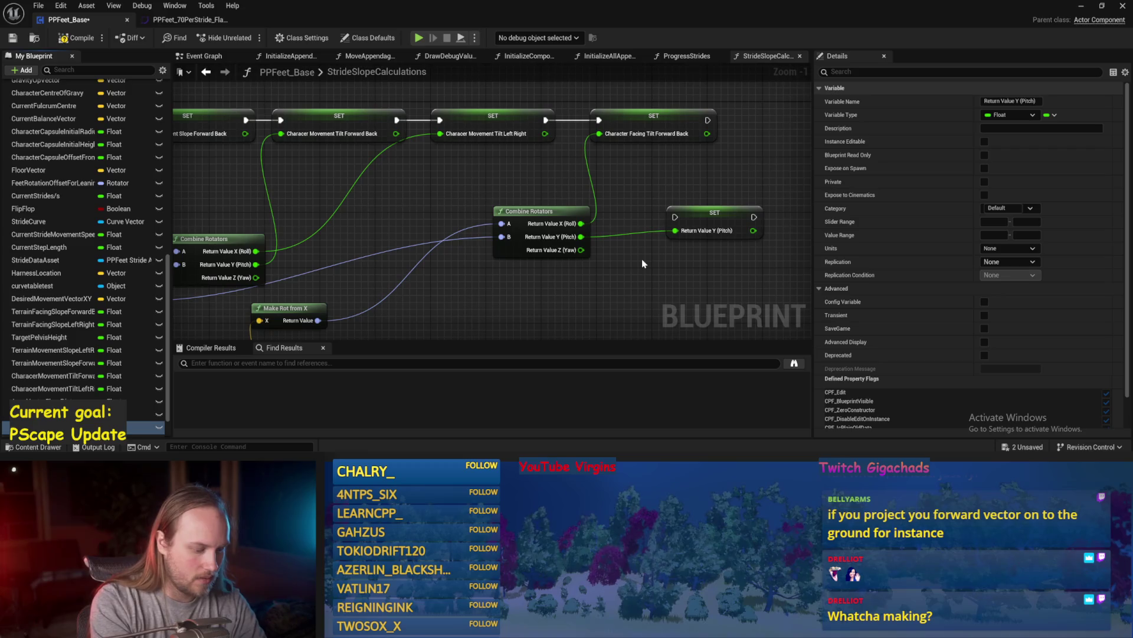
type("CharacterFacingTiltLeftRight")
key("Return")
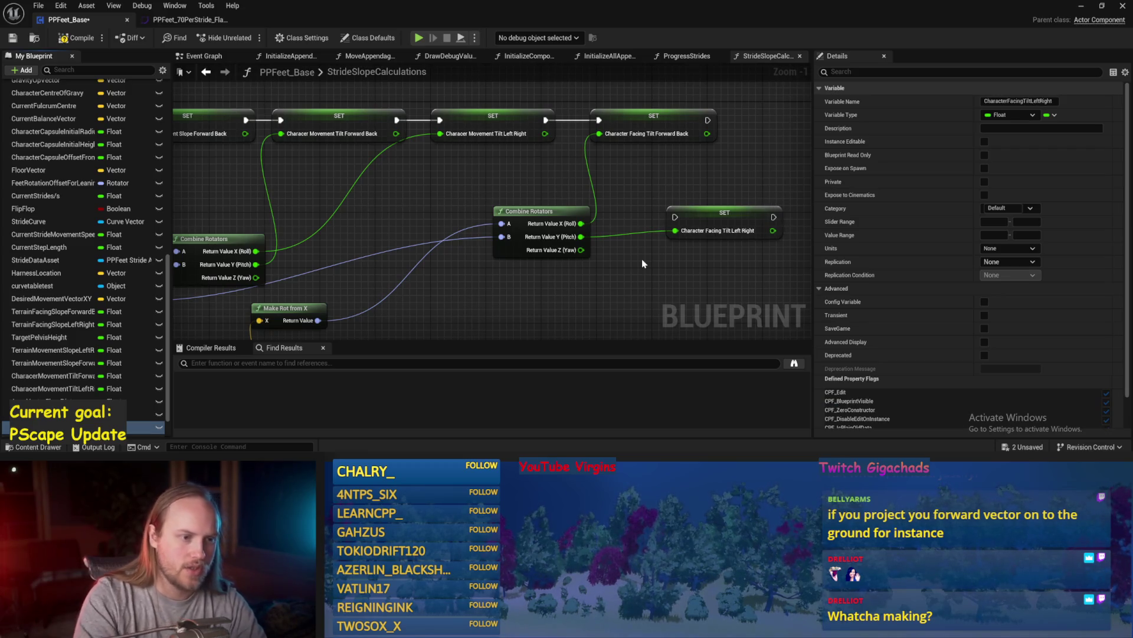
left_click_drag(701, 199, 556, 233)
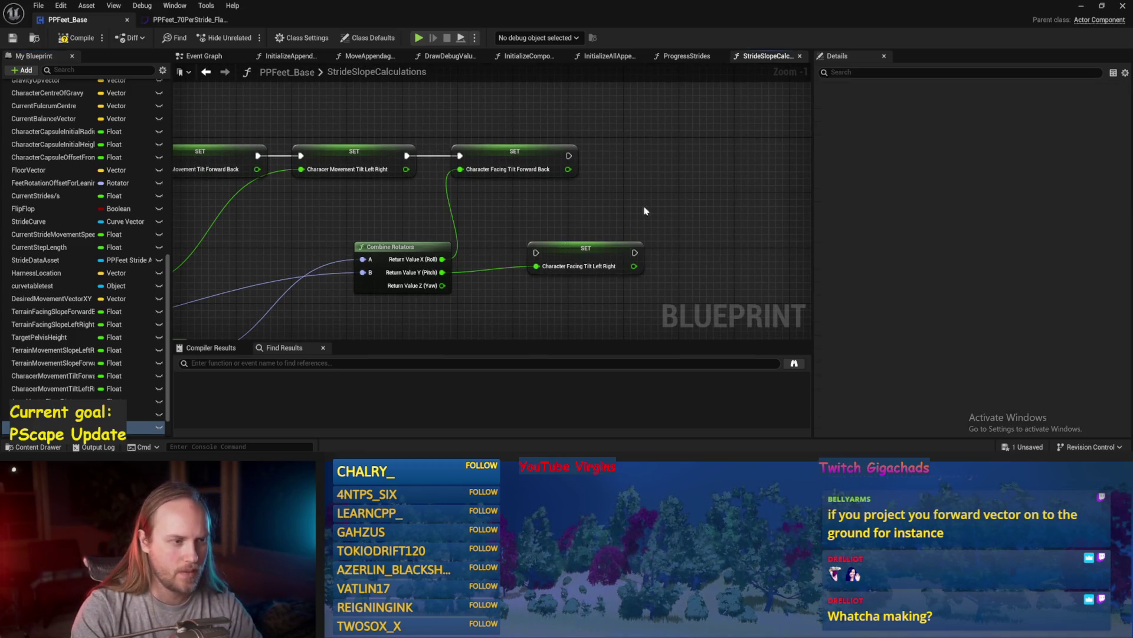
key("ctrl+s")
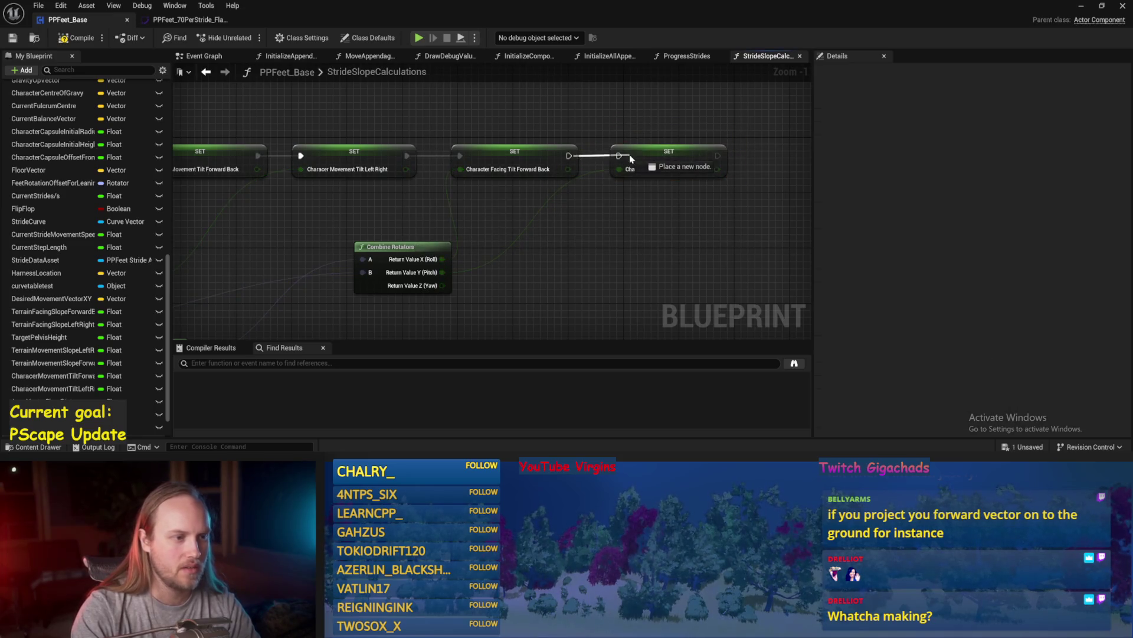
key("ctrl+s")
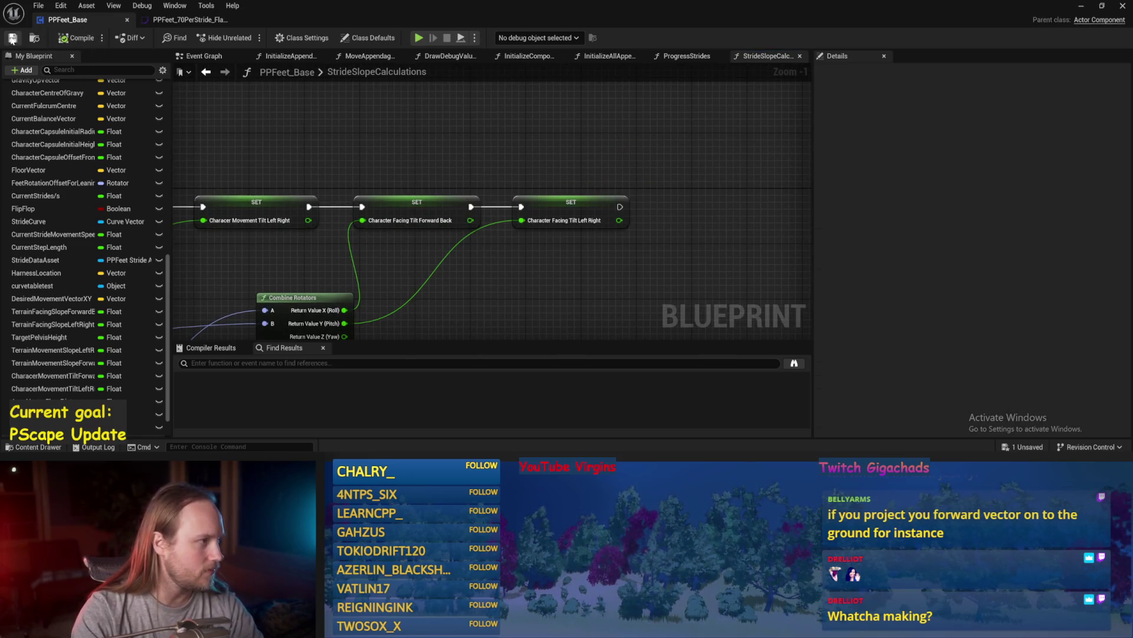
- Load PPCMS_TestLevel from Plugins > Prismatica Physical Character, saving changes, and play it full-screen
left_click(1081, 7)
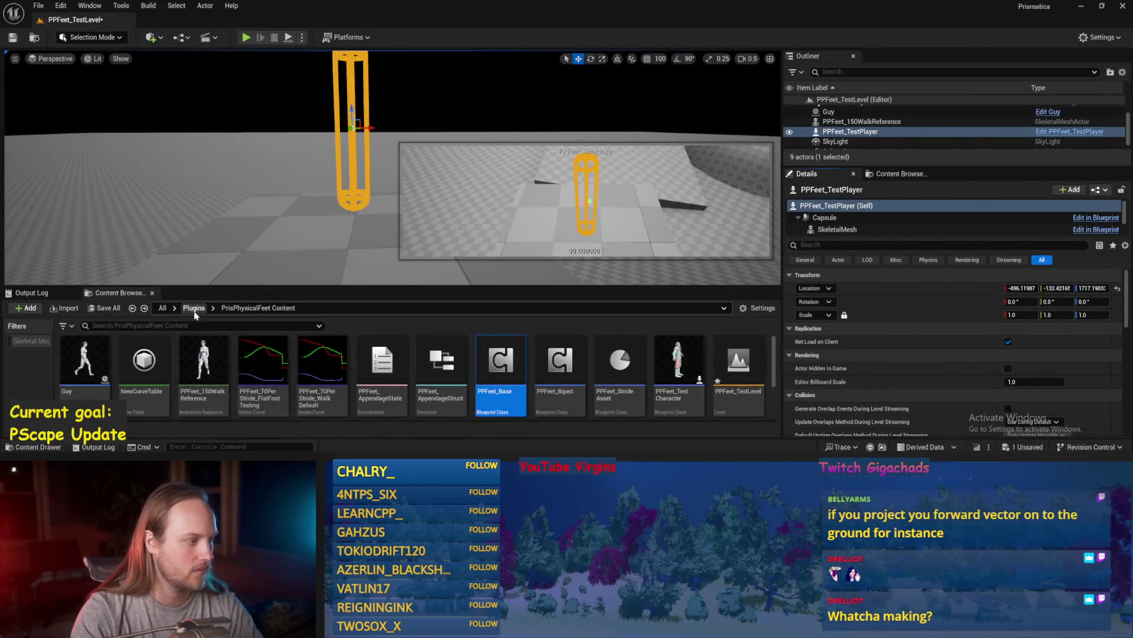
left_click(193, 311)
double_click(334, 366)
scroll(560, 387, "down", 1)
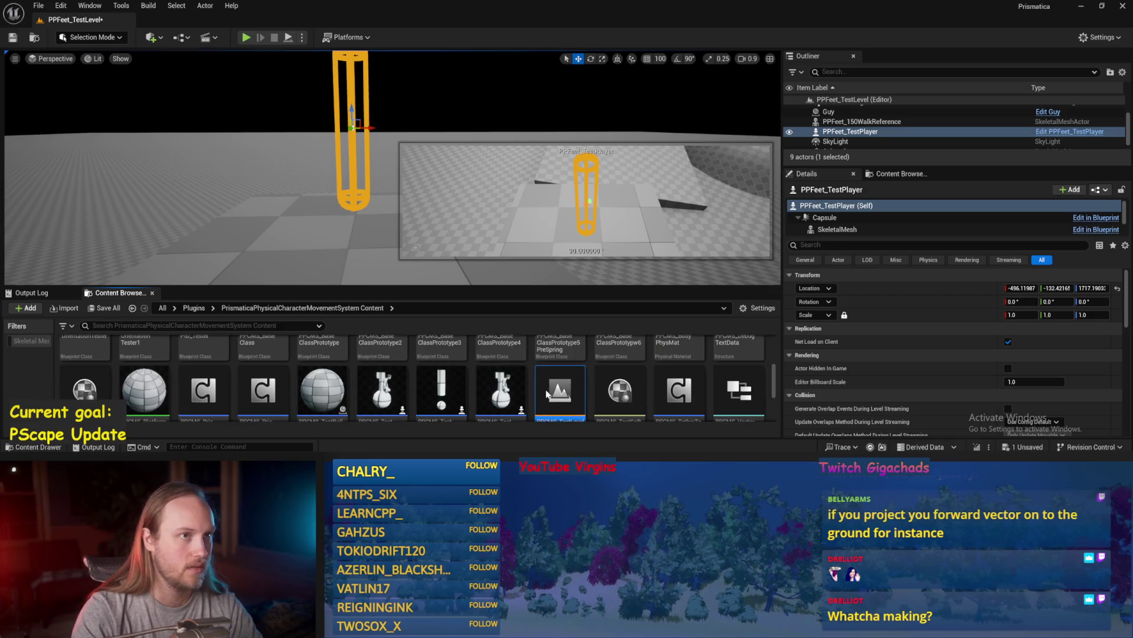
key("ctrl+shift+s")
left_click(650, 344)
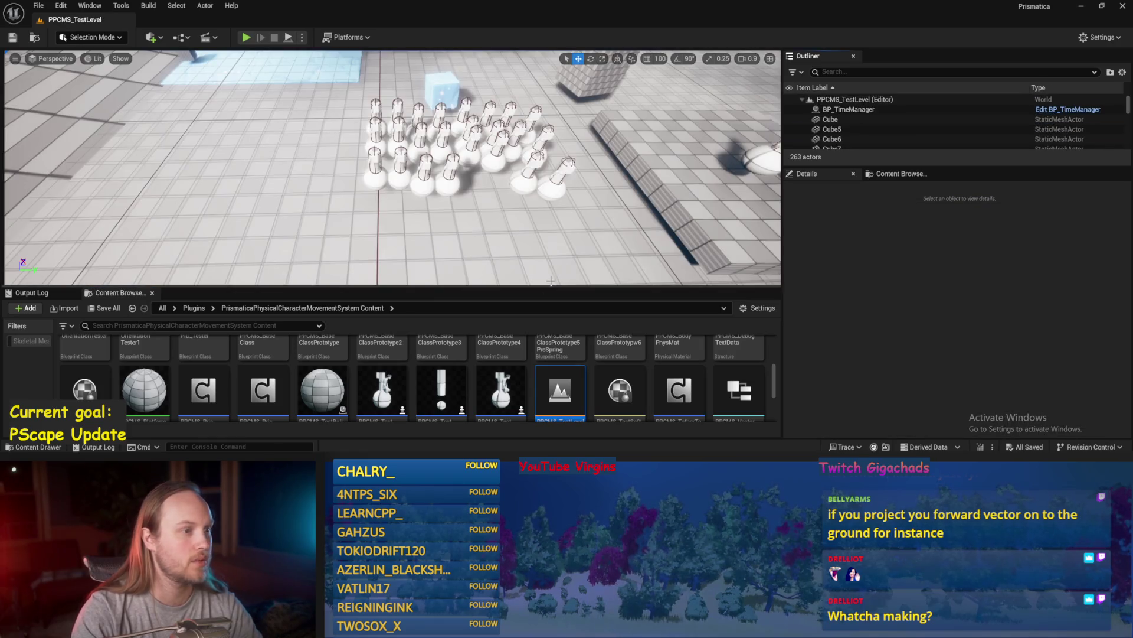
key("alt+p")
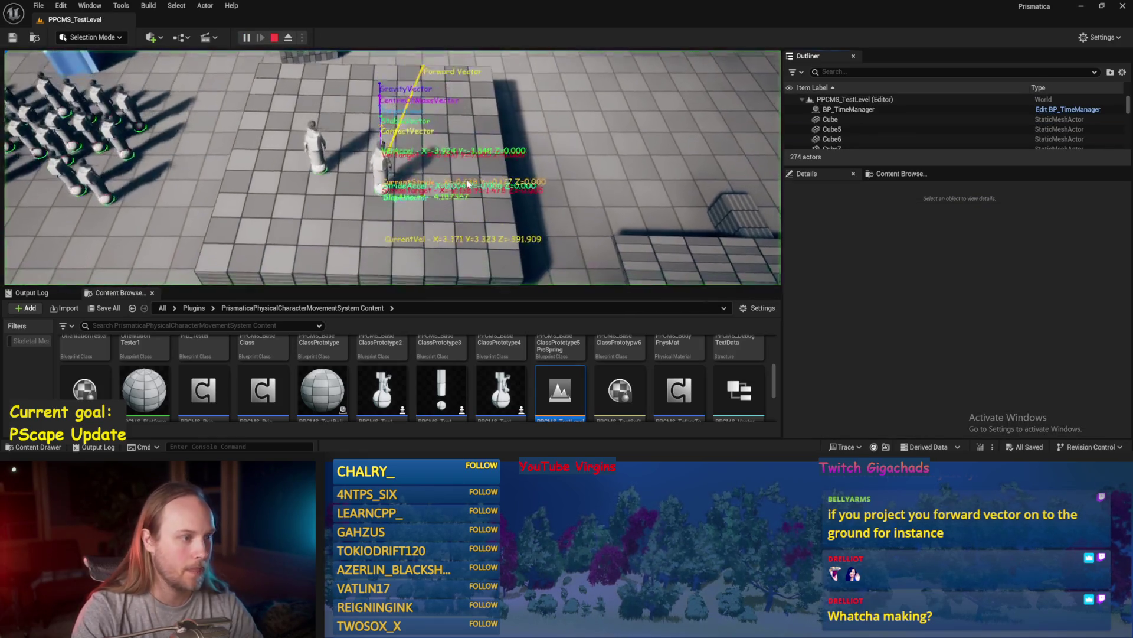
key("F11")
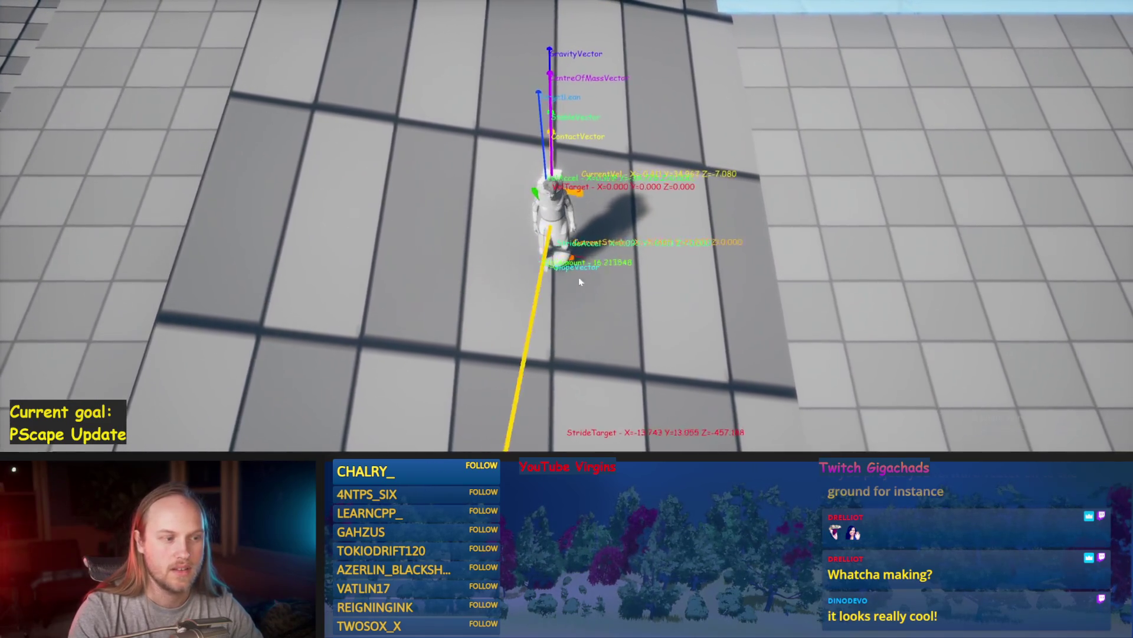
- Walk the character with A, W and D across tiles and ice, restarting play once, then stop
key("a")
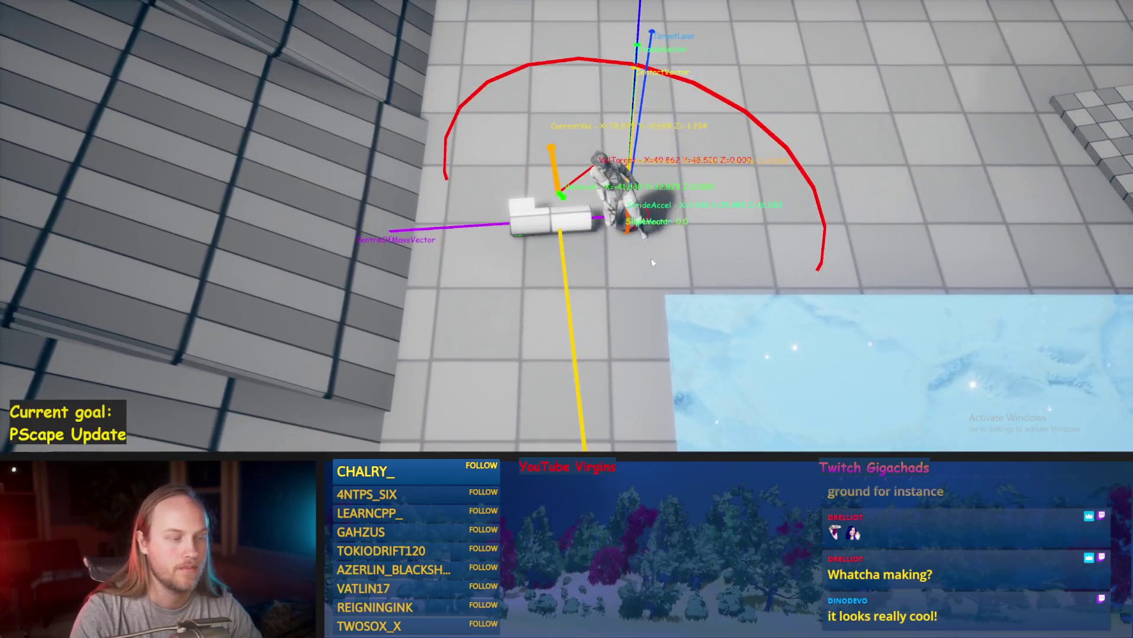
key("Escape")
key("alt+p")
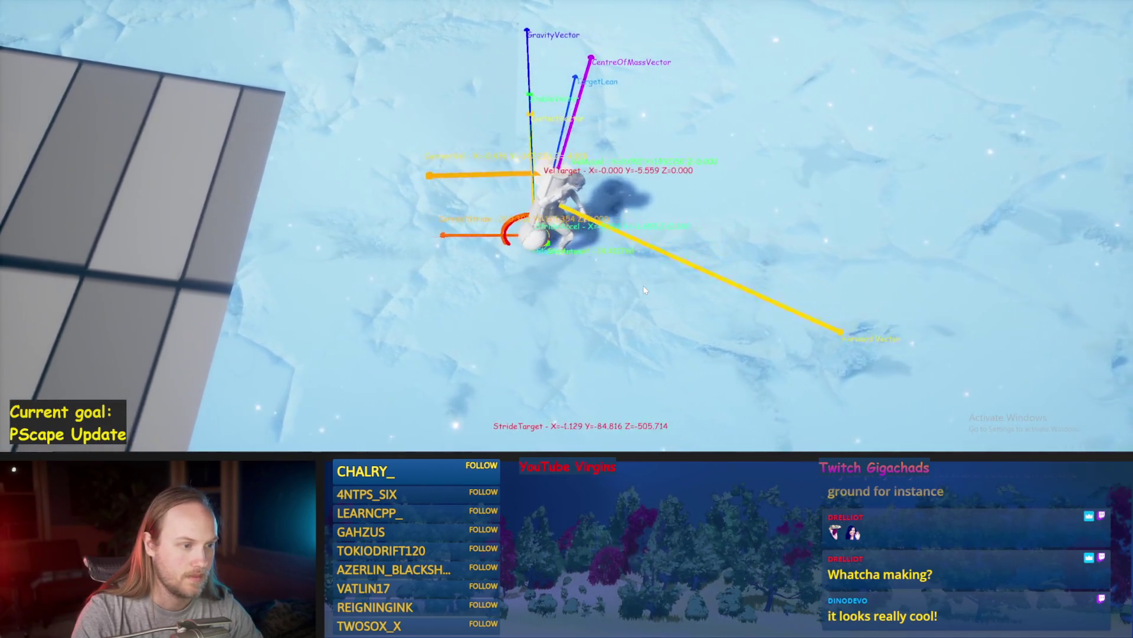
key("w")
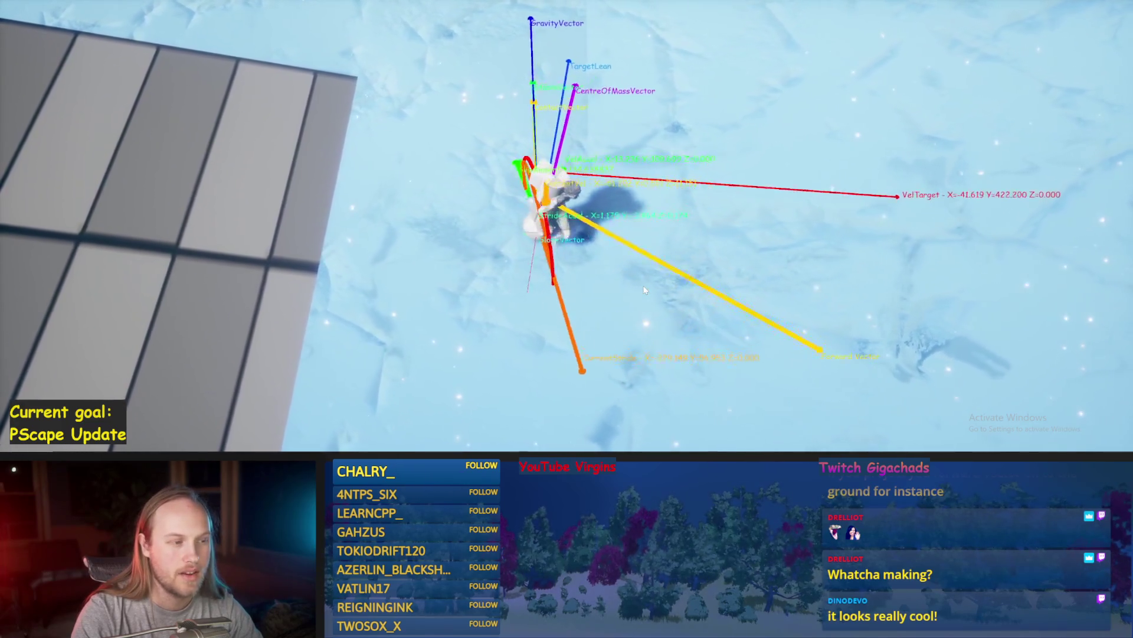
key("d")
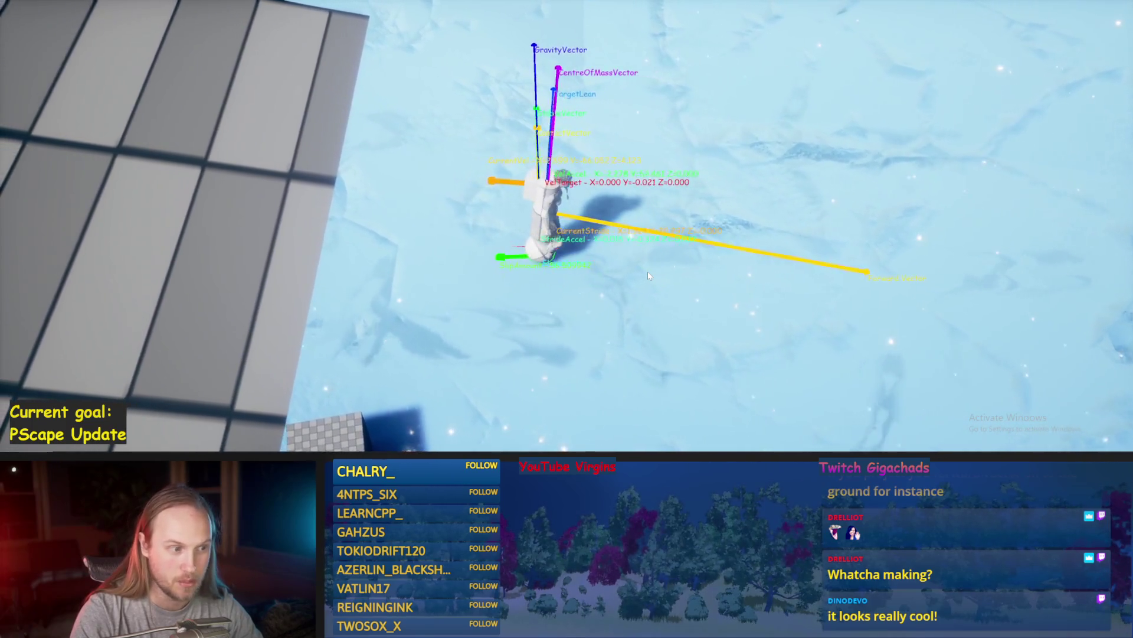
key("w")
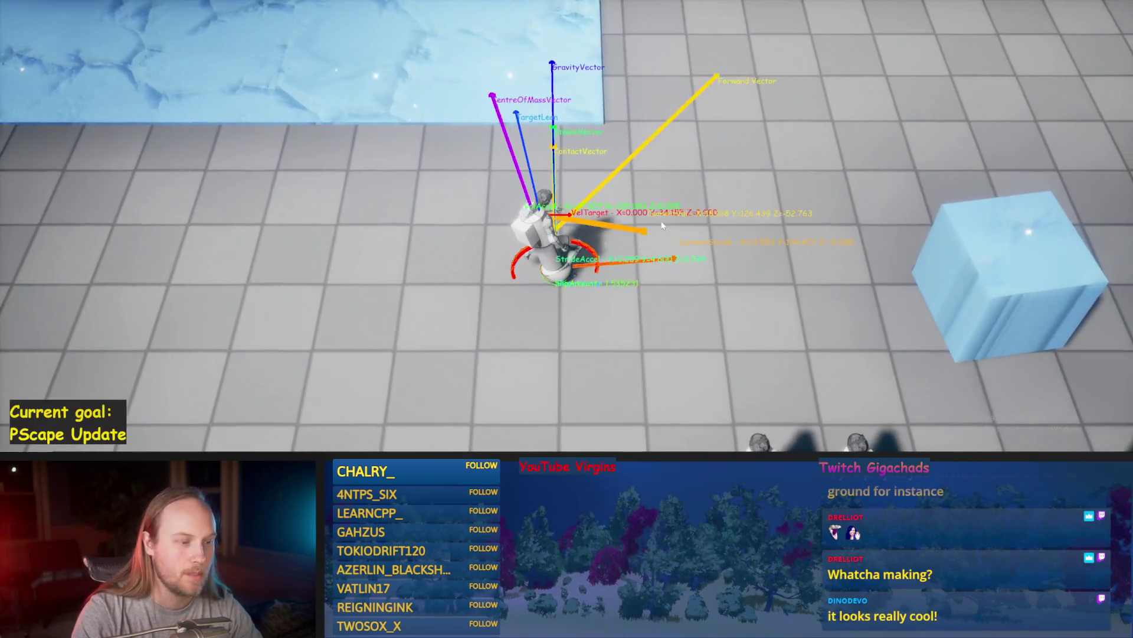
key("Escape")
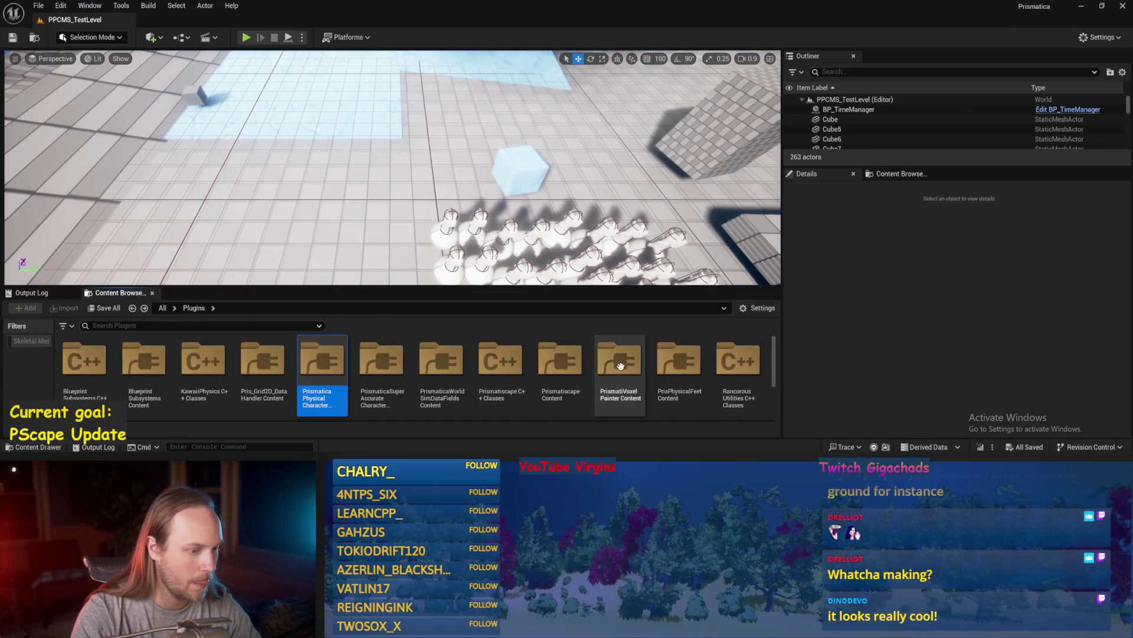
- Open the PrisPhysicalFeet Content folder and bring PPFeet_Base's ProgressStrides graph into view
double_click(695, 369)
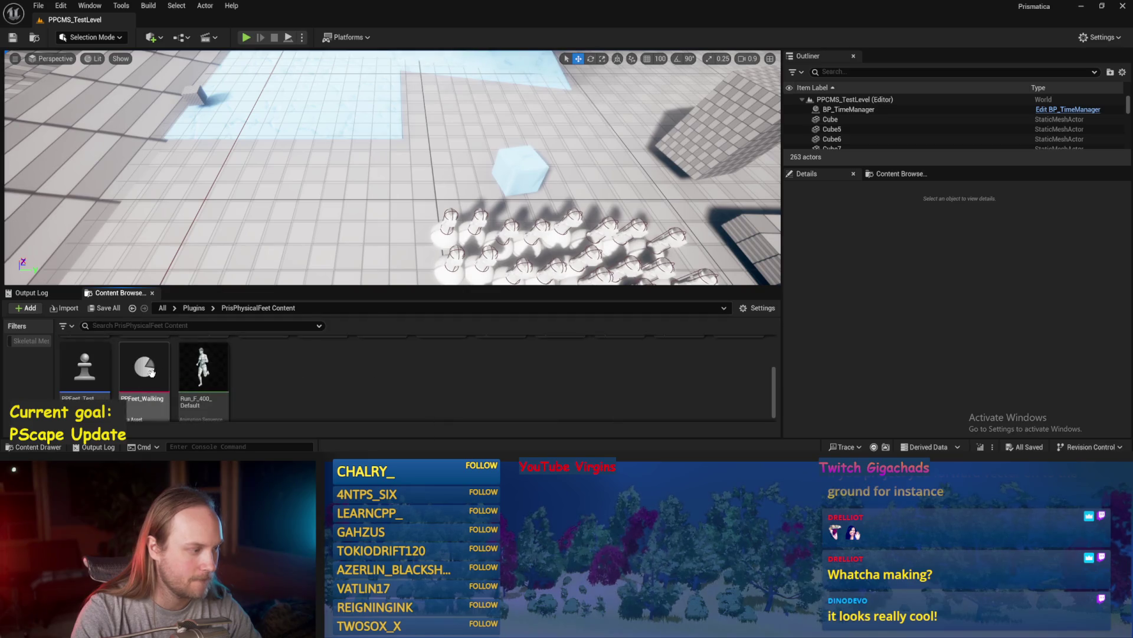
scroll(387, 368, "up", 3)
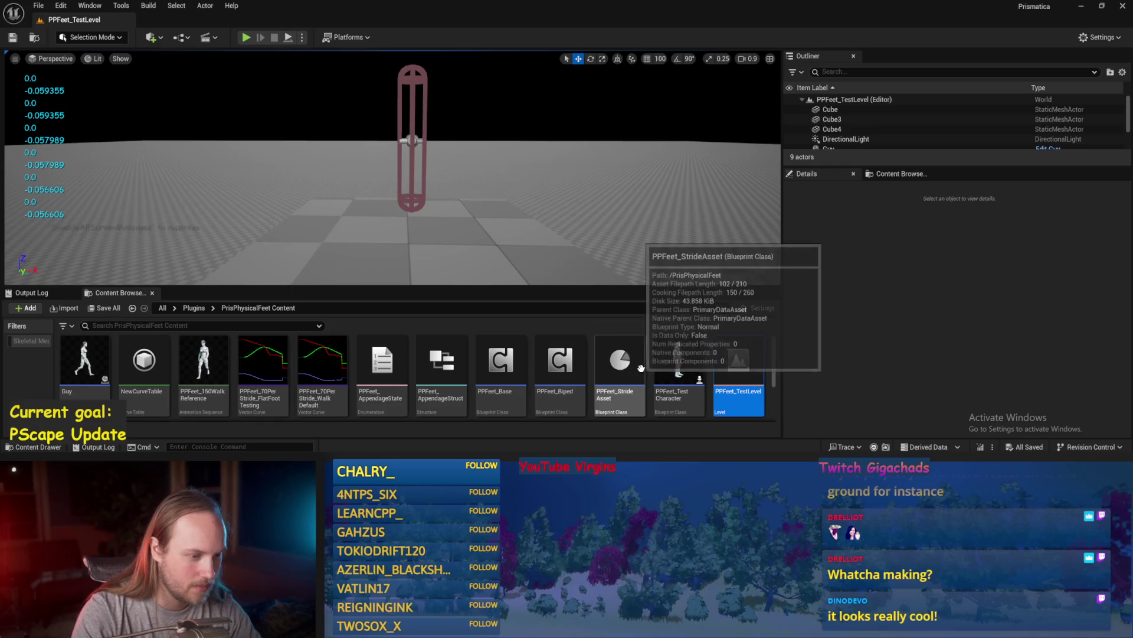
scroll(363, 220, "down", 3)
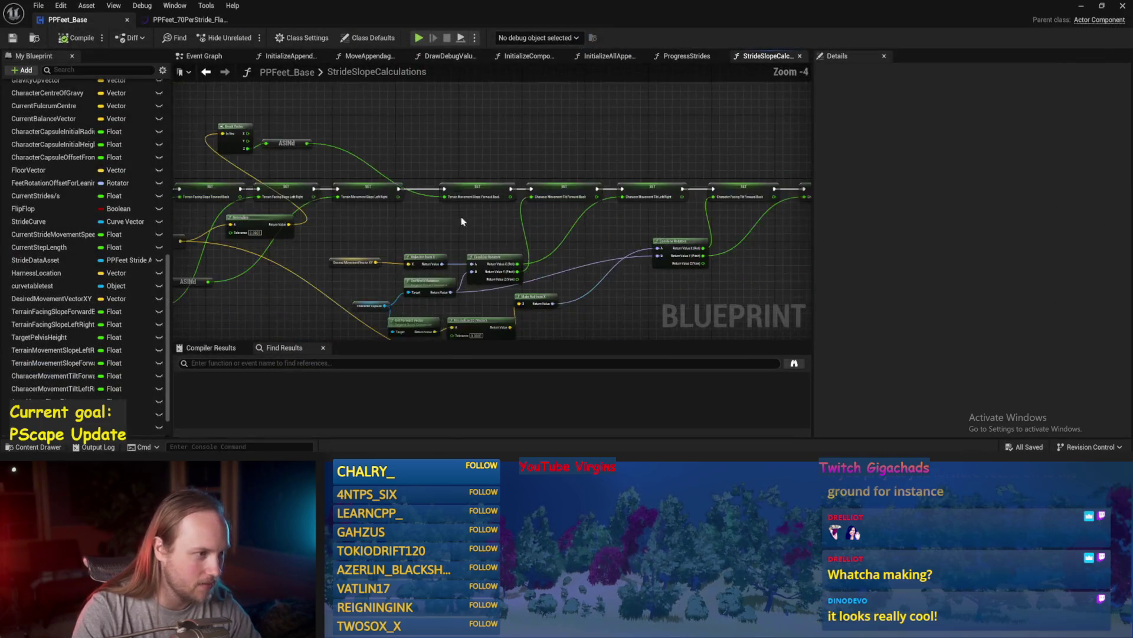
scroll(392, 193, "up", 3)
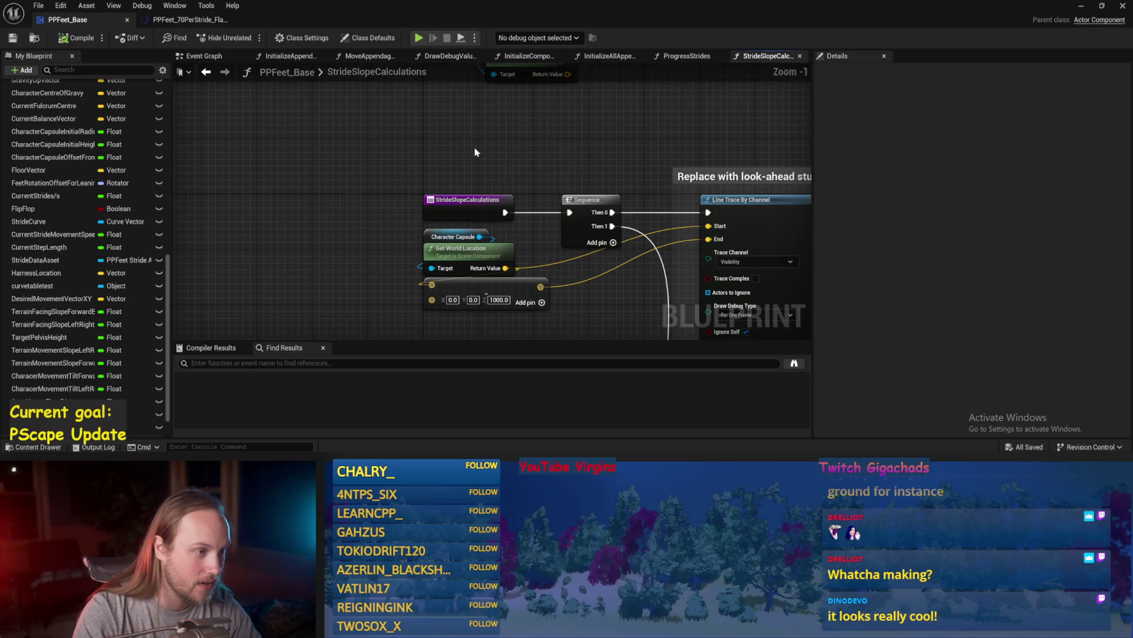
left_click_drag(684, 56, 767, 55)
scroll(600, 190, "down", 3)
scroll(345, 157, "up", 2)
scroll(464, 185, "up", 3)
- Change the Current Step Length default value and compile the blueprint
left_click(203, 236)
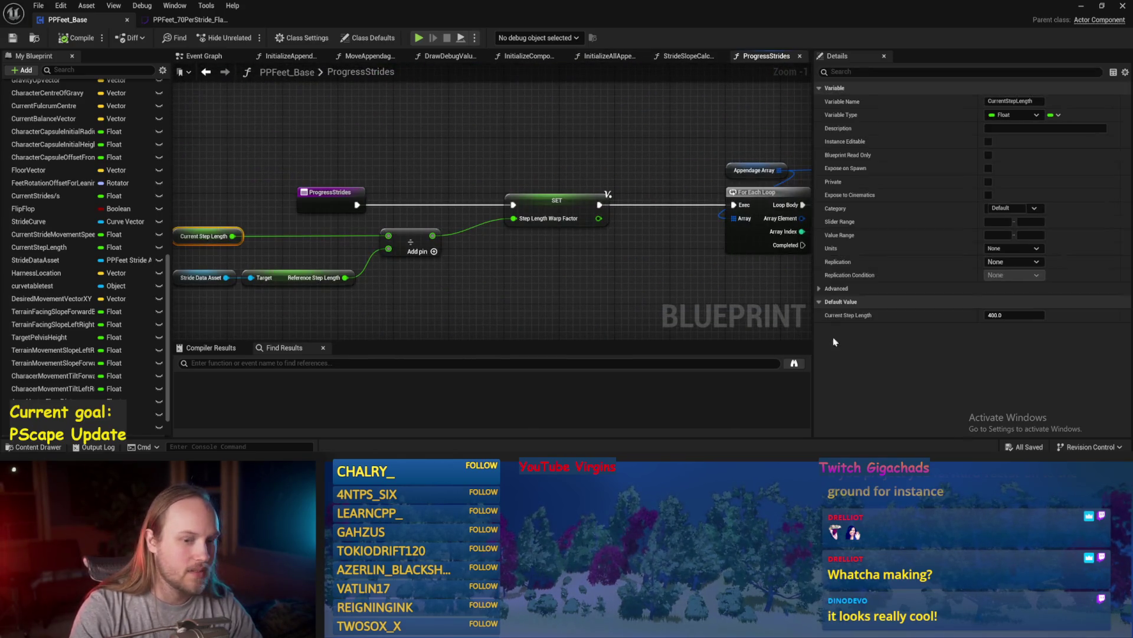
left_click(1014, 315)
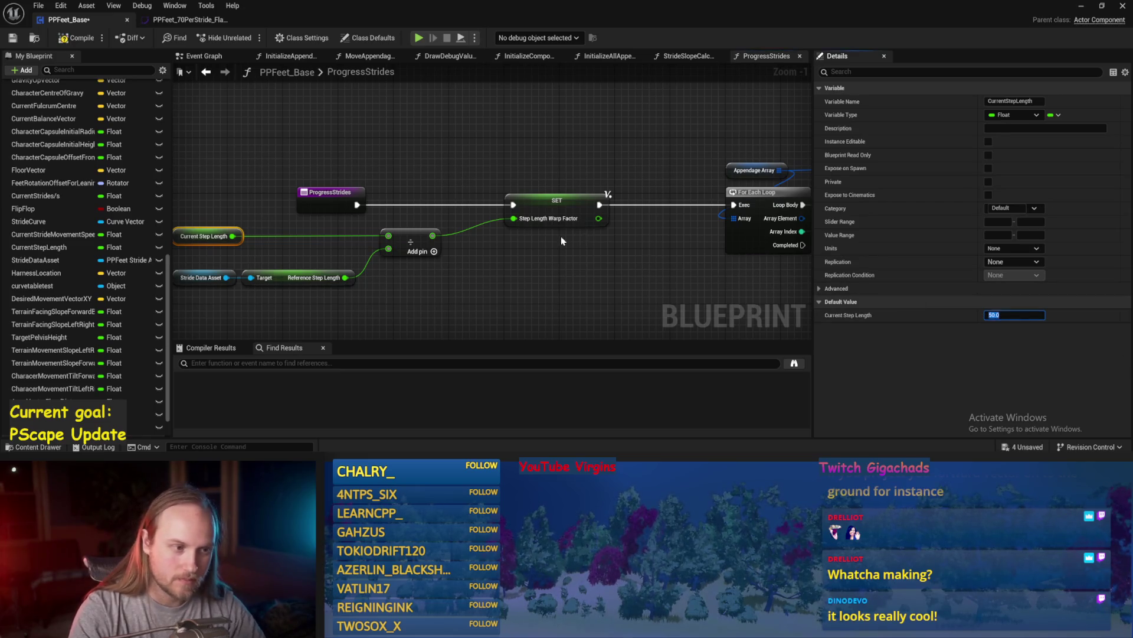
left_click(567, 266)
left_click(77, 38)
scroll(544, 152, "down", 3)
left_click_drag(362, 176, 590, 83)
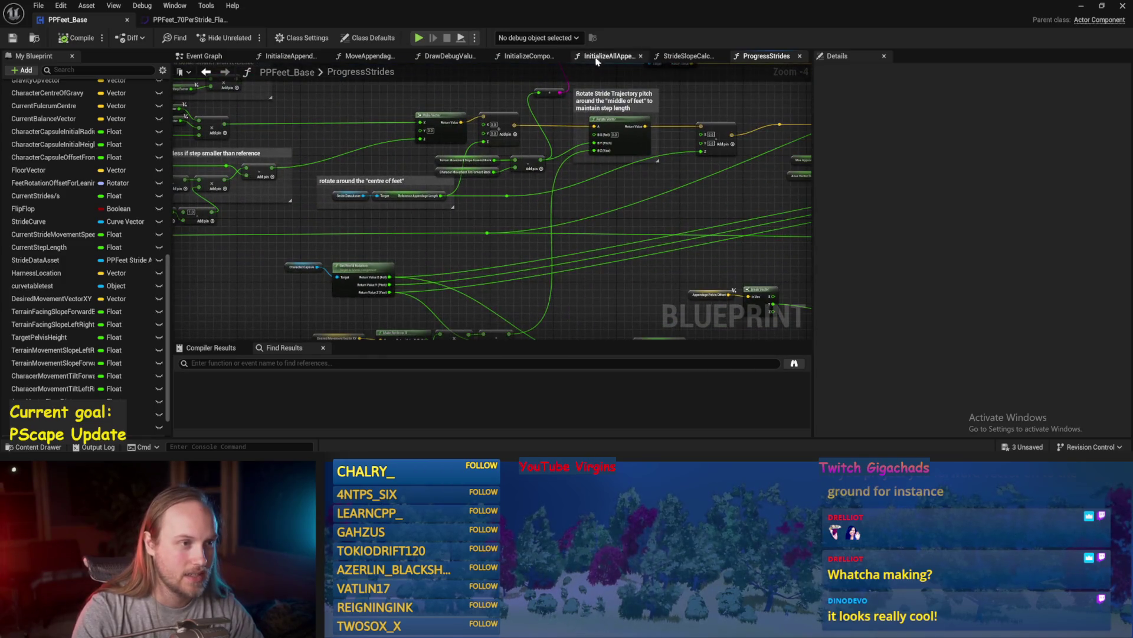
- Inspect the appendage loop nodes in DrawDebugValues, then return to the Event Graph
left_click(228, 57)
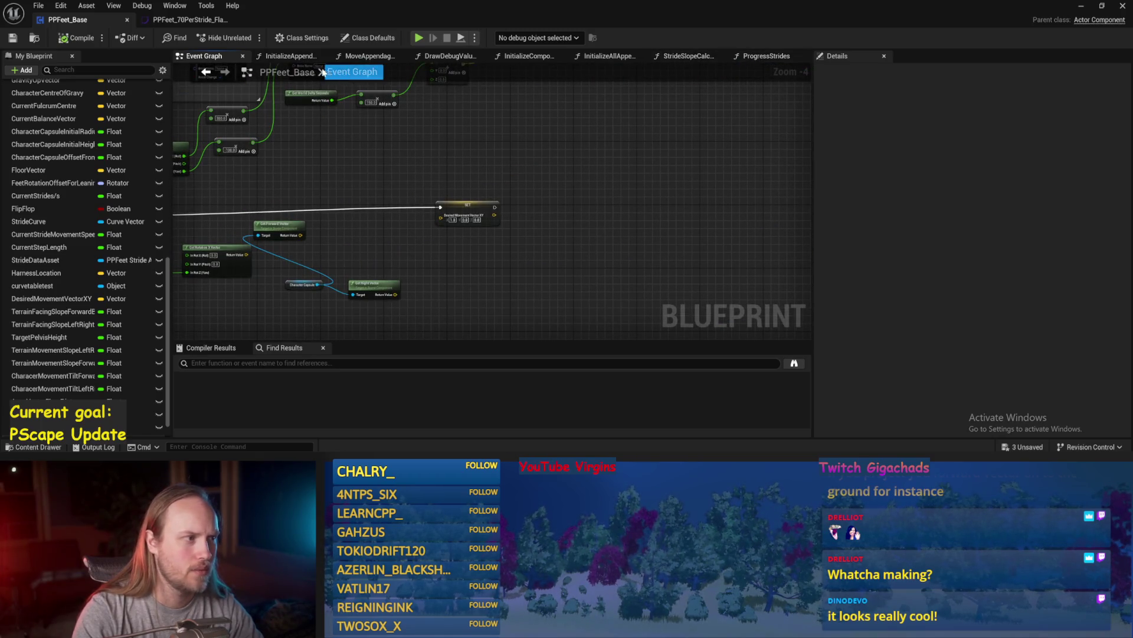
left_click(449, 56)
mouse_move(614, 155)
left_mouse_down()
mouse_move(415, 189)
mouse_move(488, 245)
mouse_move(589, 232)
mouse_move(450, 197)
mouse_move(659, 273)
left_mouse_up()
scroll(608, 225, "up", 1)
scroll(450, 197, "down", 2)
left_click(218, 57)
- Feed Get Rotation X Vector into the Desired Movement Vector SET and compile
scroll(501, 203, "down", 1)
left_click_drag(748, 238, 749, 144)
scroll(610, 207, "up", 1)
left_click_drag(610, 208, 579, 236)
scroll(579, 215, "up", 1)
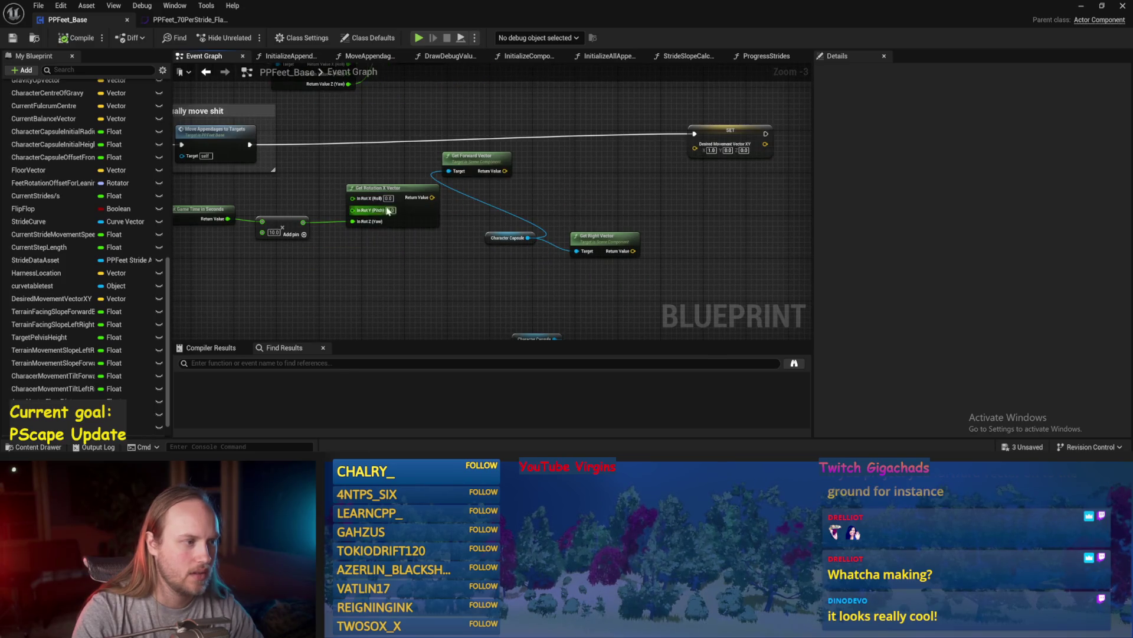
mouse_move(438, 198)
left_mouse_down()
mouse_move(695, 148)
mouse_move(701, 158)
left_mouse_up()
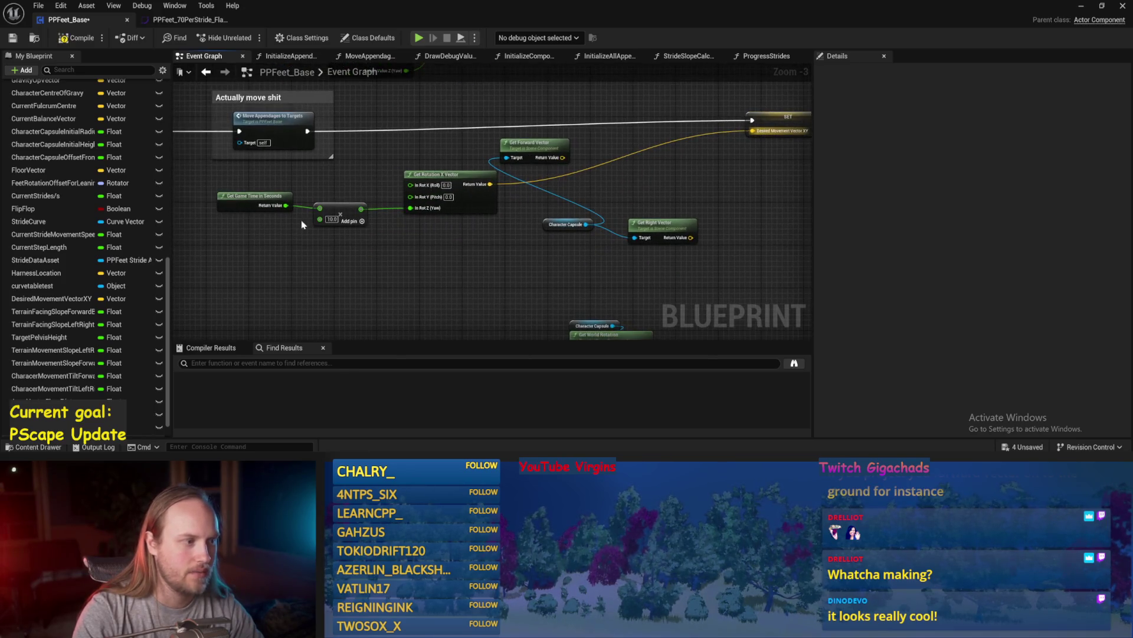
left_click(13, 39)
scroll(551, 223, "down", 2)
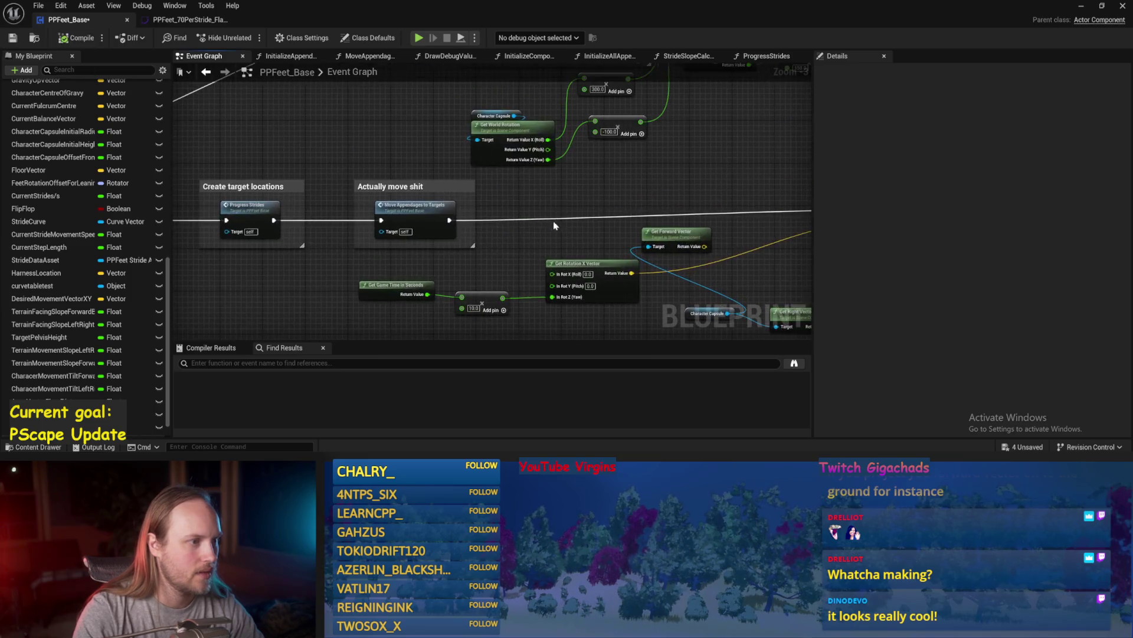
scroll(430, 240, "up", 2)
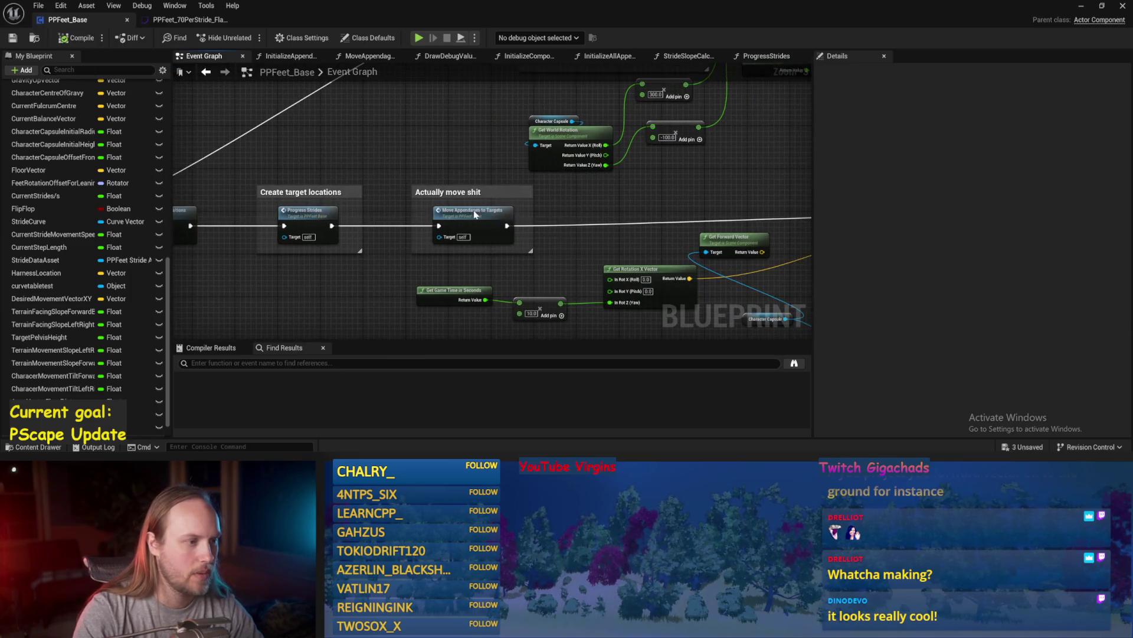
- In MoveAppendagesToTargets, wire In Pos Target Z and add reroute points, then return to the level
double_click(481, 219)
scroll(608, 265, "up", 3)
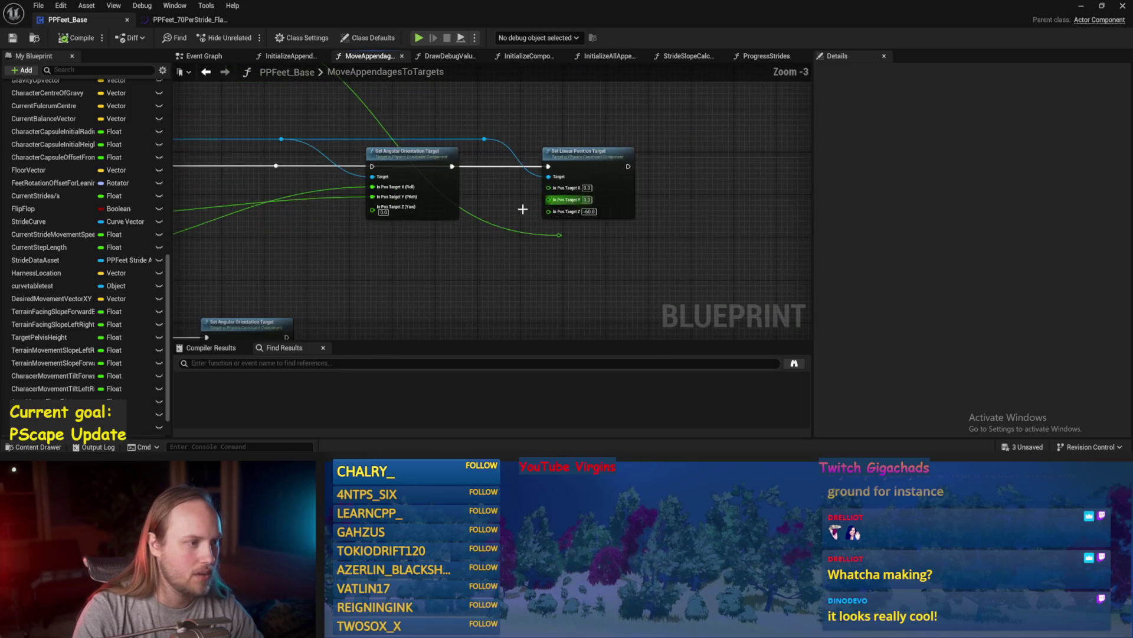
left_click_drag(573, 223, 559, 191)
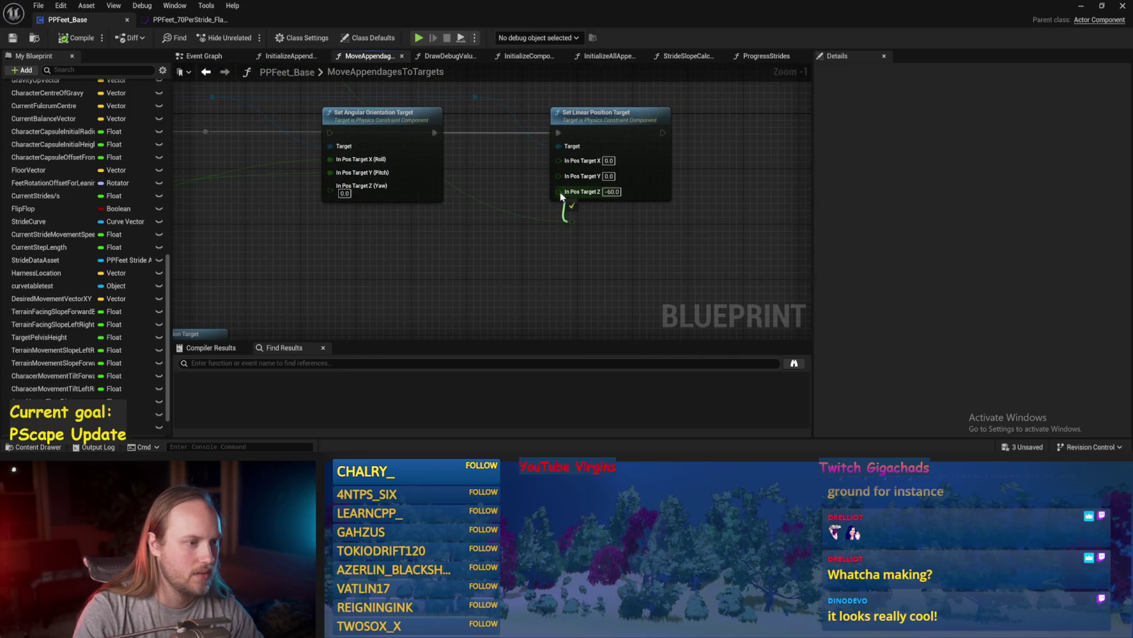
scroll(551, 255, "down", 2)
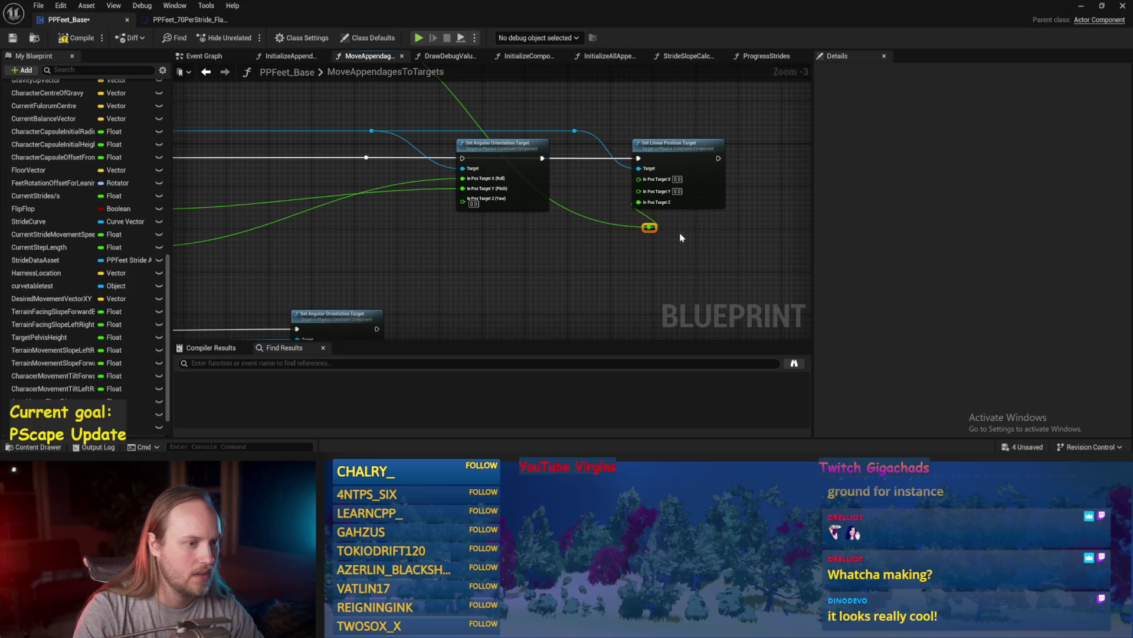
left_click_drag(653, 230, 596, 230)
scroll(596, 232, "down", 1)
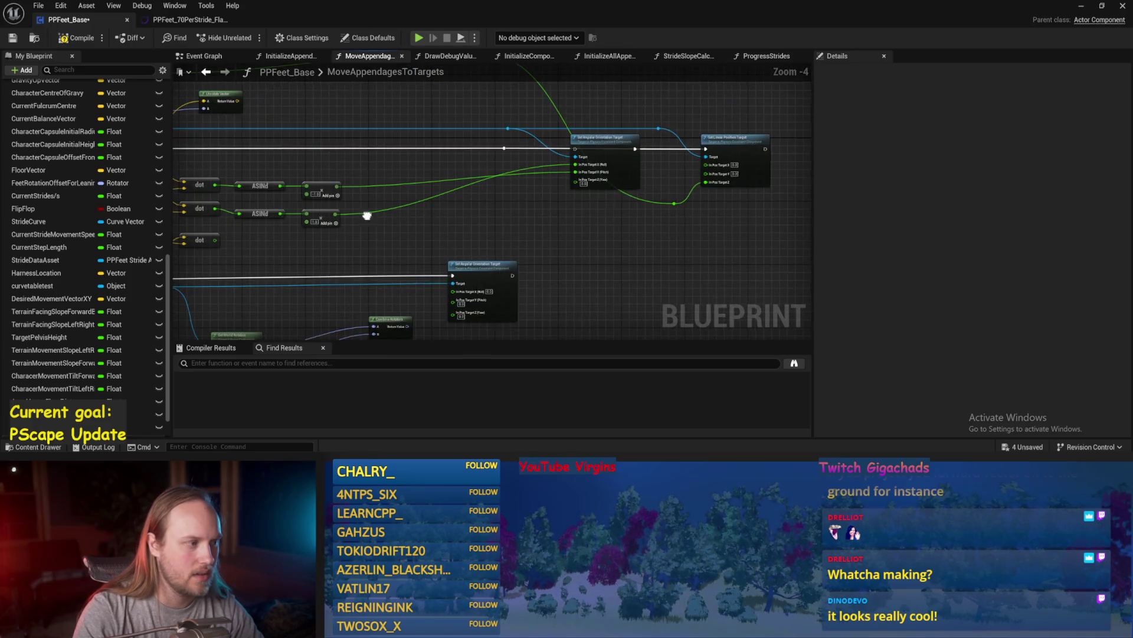
scroll(693, 233, "down", 1)
scroll(513, 212, "up", 3)
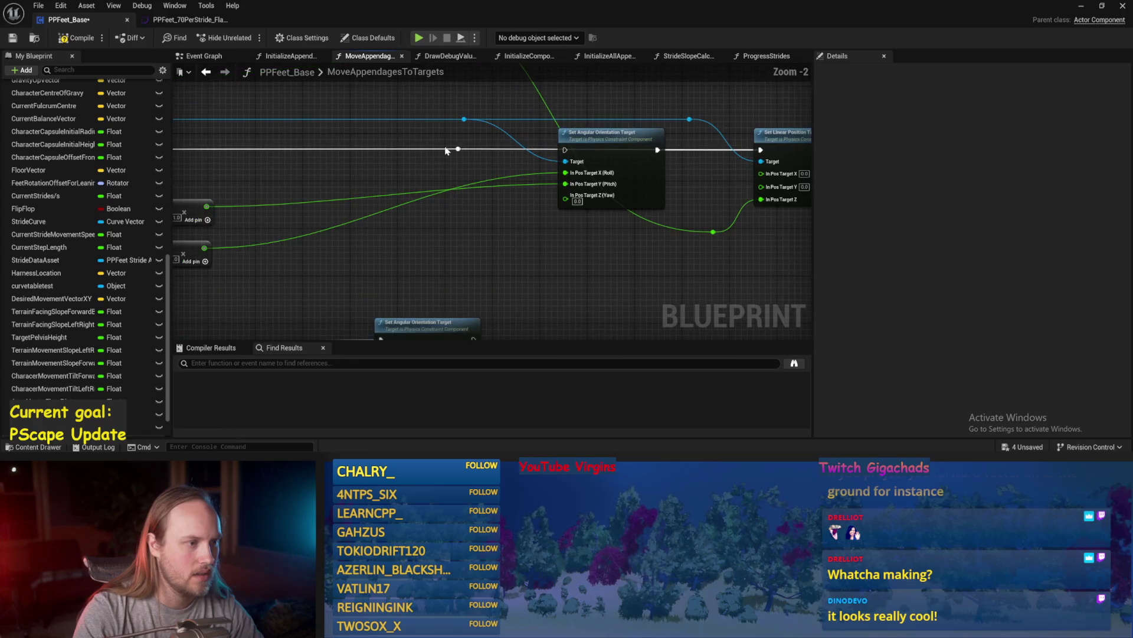
double_click(458, 149)
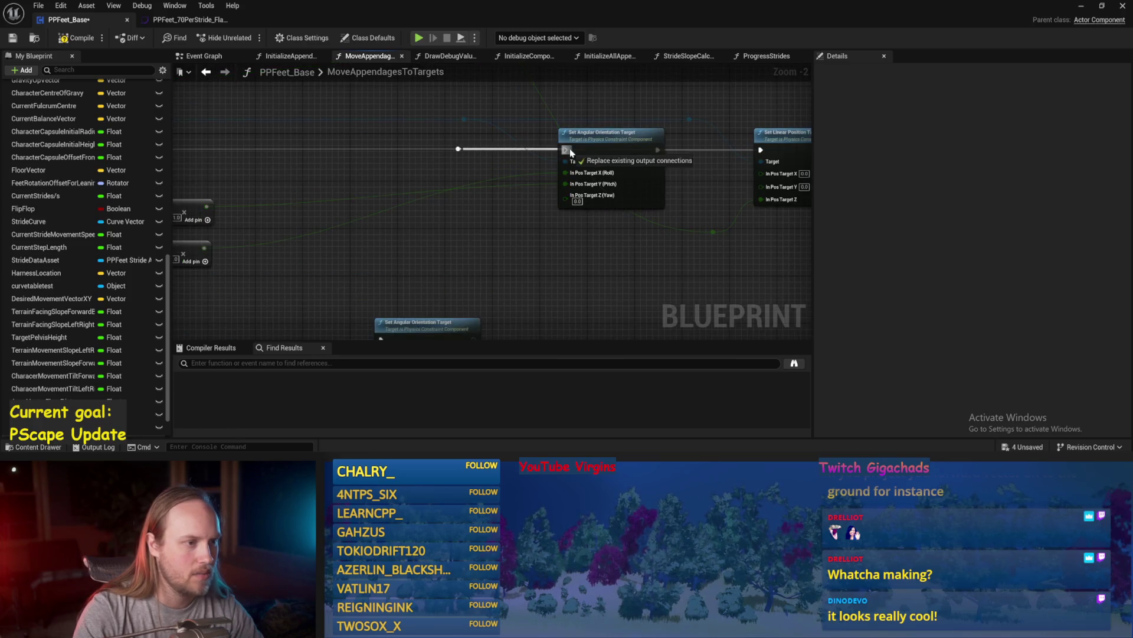
left_click(34, 38)
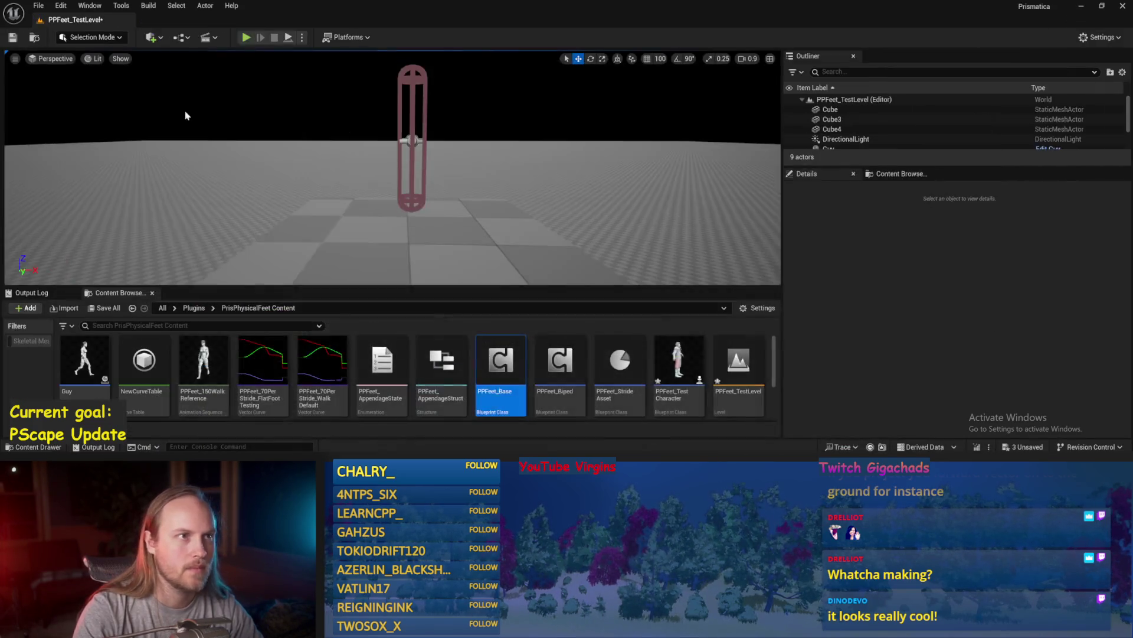
- Play the test level, selecting the floor cube, the test player (framed with F), and Cube4
left_click(296, 38)
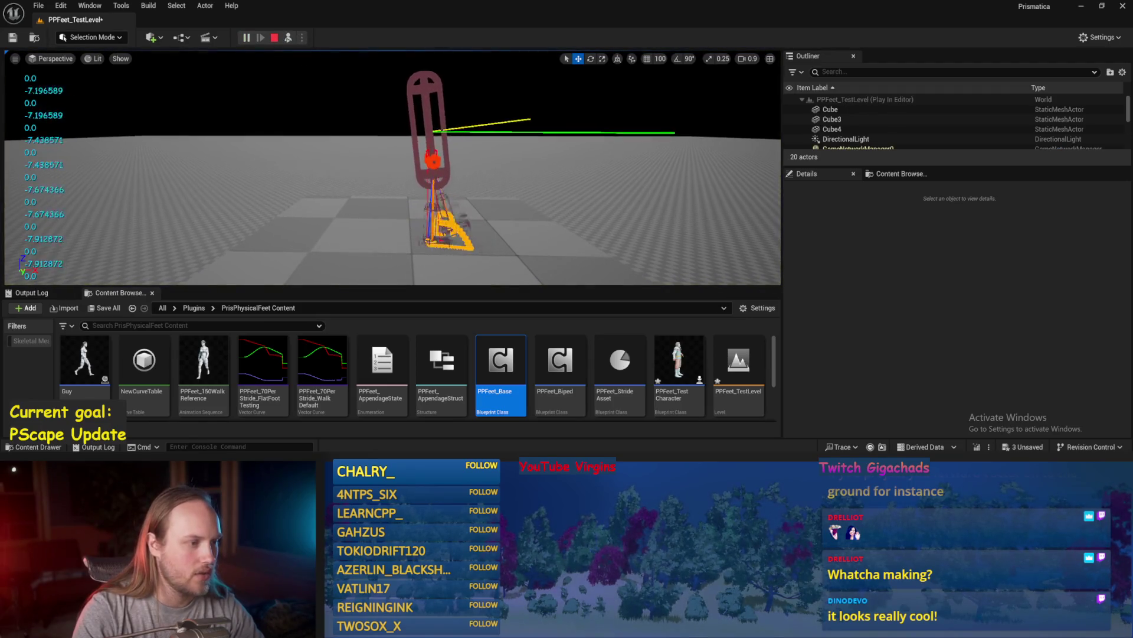
left_click(632, 218)
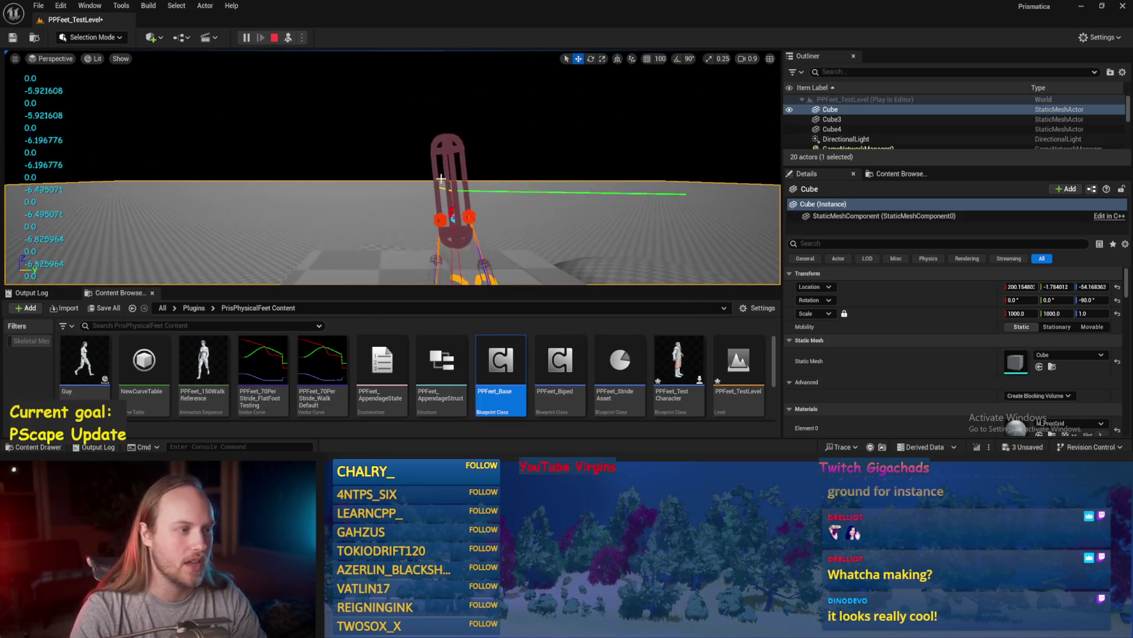
left_click(451, 175)
key("f")
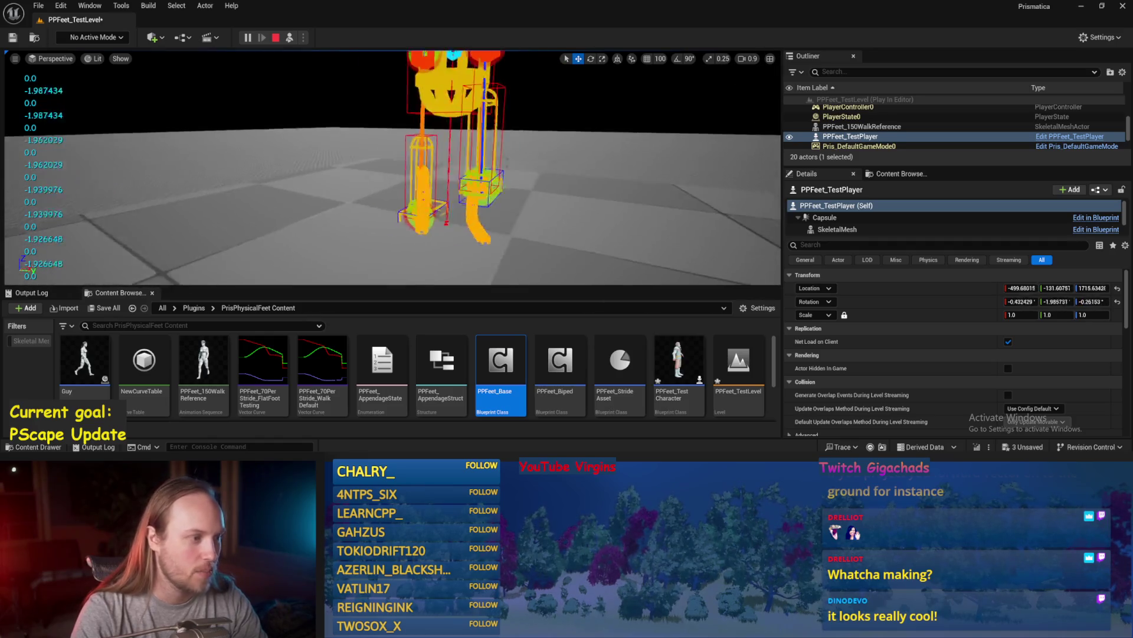
left_click(378, 238)
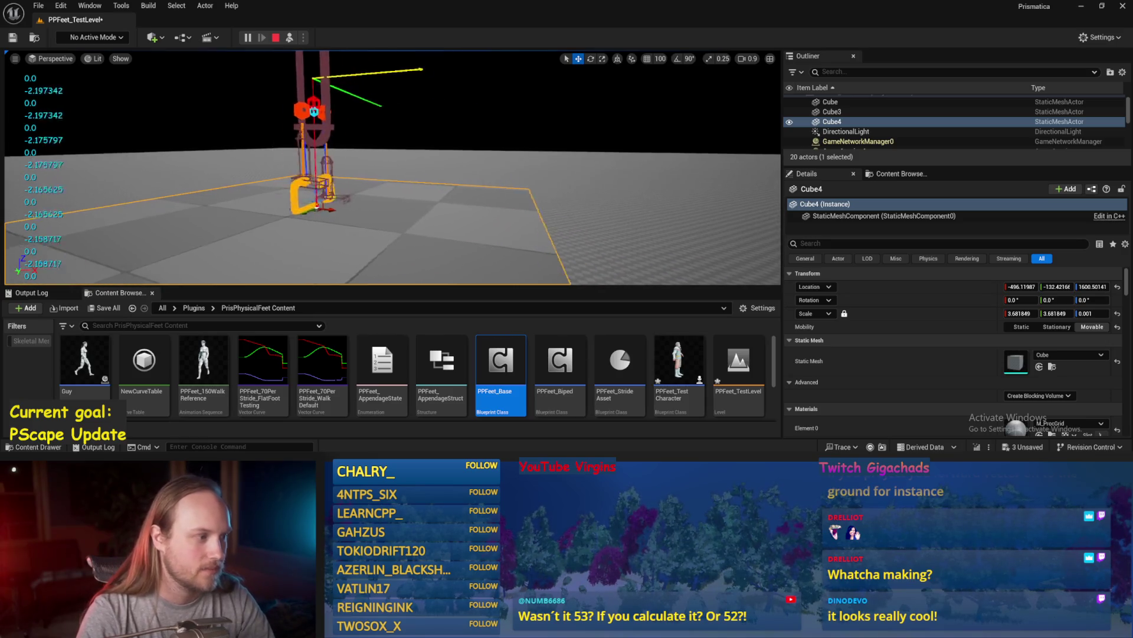
- Stop the play session and switch the viewport to game view
key("Escape")
key("alt+p")
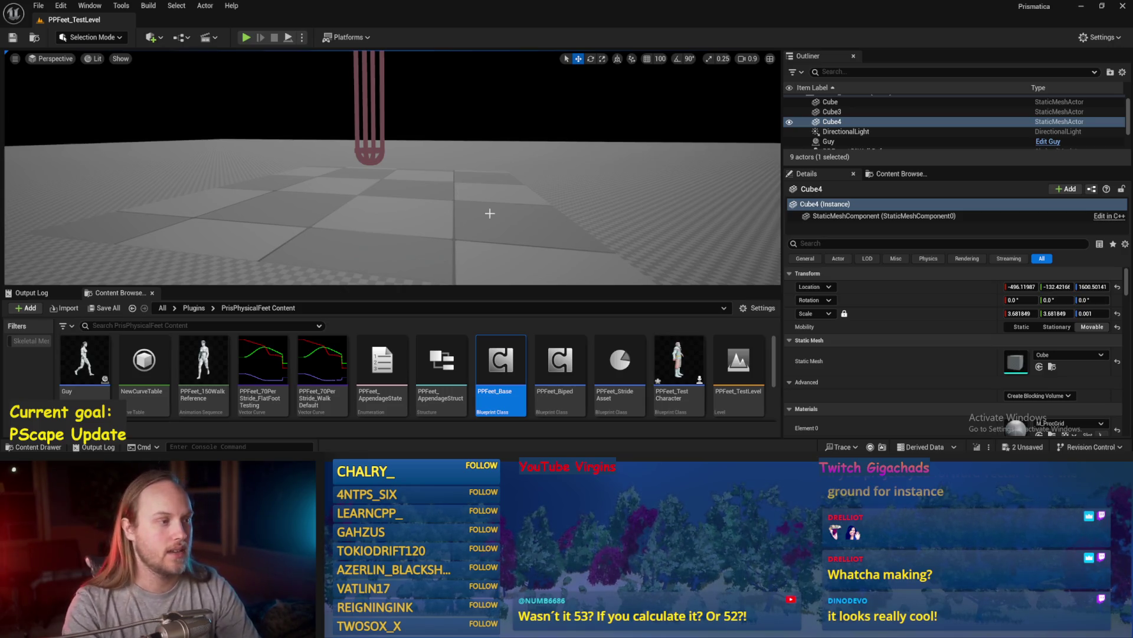
- Play-test with Cube4 tilted to about -38.62 degrees, then end the play test
left_click_drag(475, 162, 464, 158)
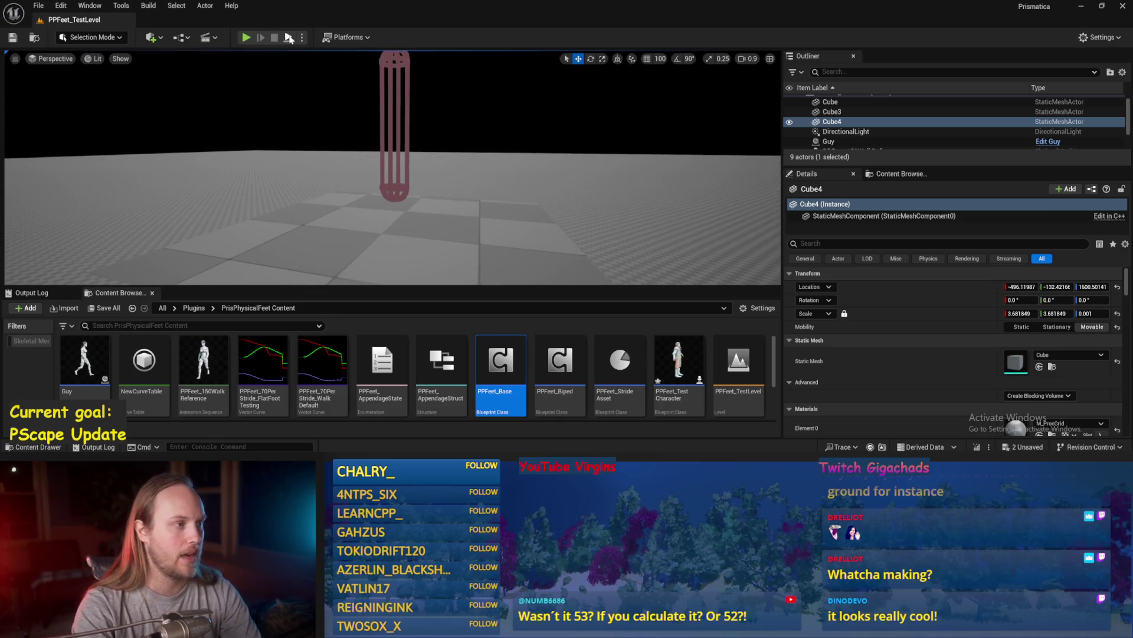
left_click(247, 37)
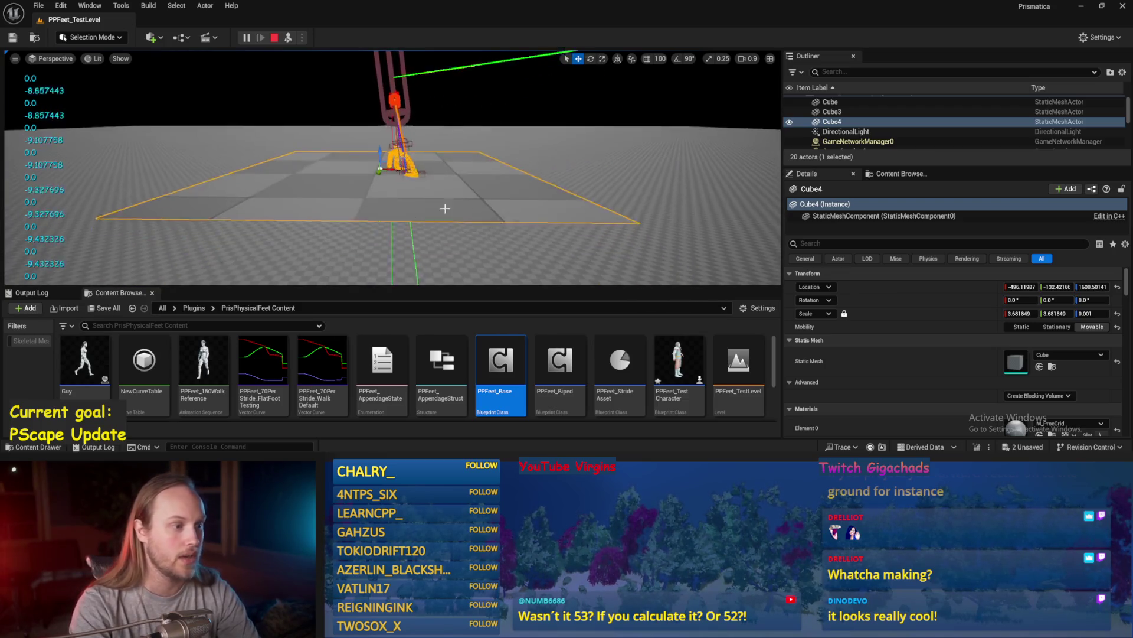
key("e")
mouse_move(407, 172)
left_mouse_down()
mouse_move(412, 188)
mouse_move(402, 149)
mouse_move(416, 168)
mouse_move(383, 148)
mouse_move(384, 103)
left_mouse_up()
key("w")
key("Escape")
key("ctrl+s")
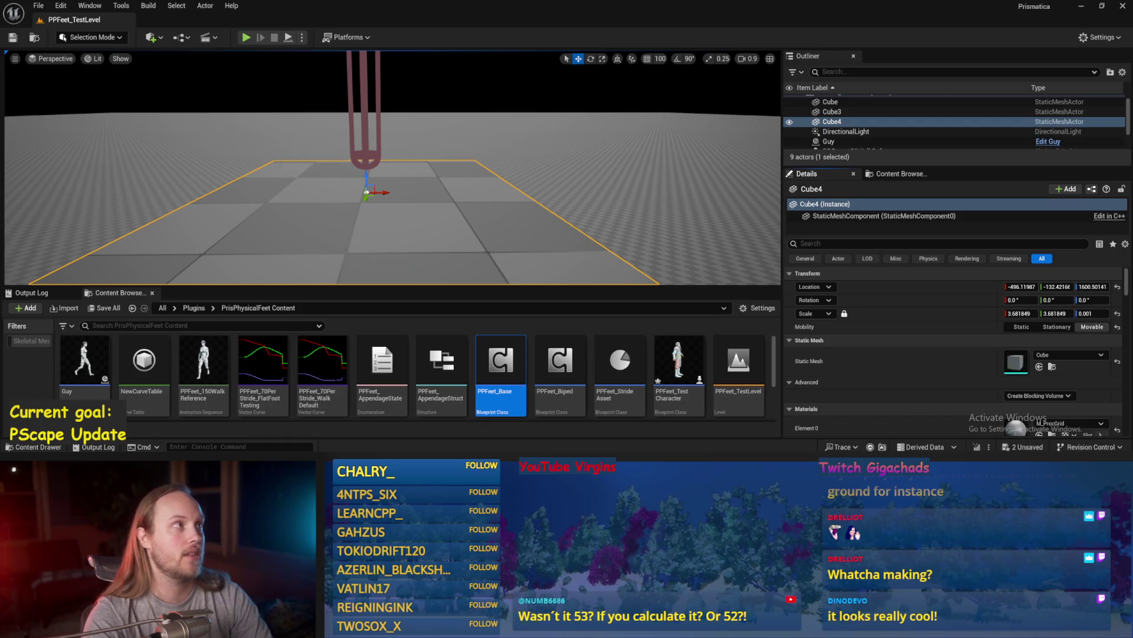
- Save the test level and open the PPFeet_Base blueprint
left_click_drag(512, 174, 512, 175)
key("ctrl+s")
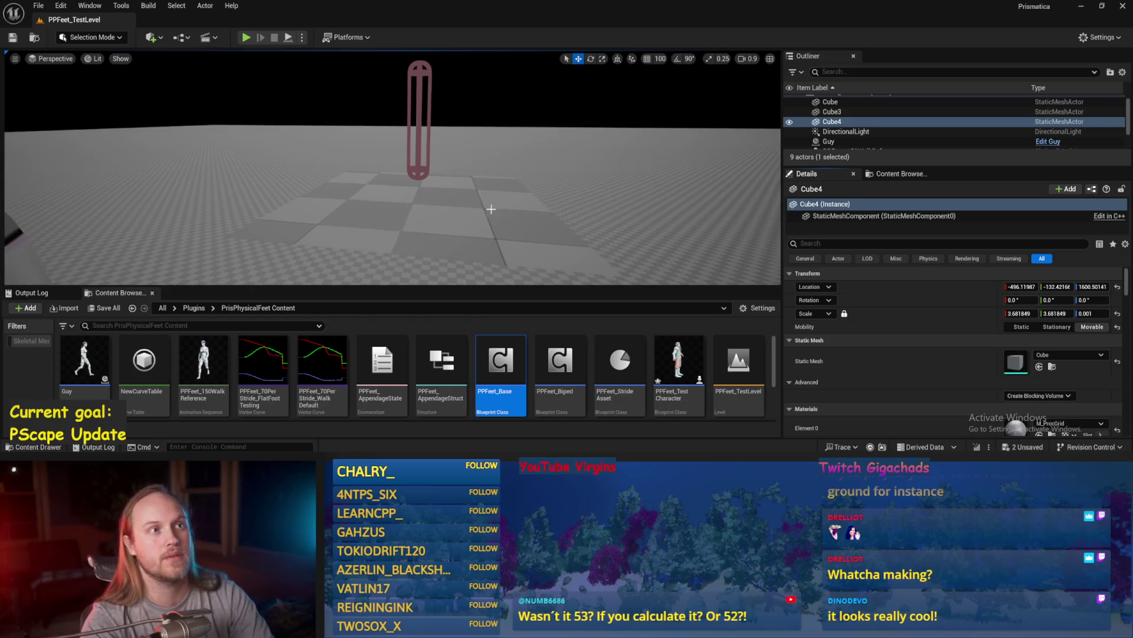
left_click_drag(525, 248, 522, 272)
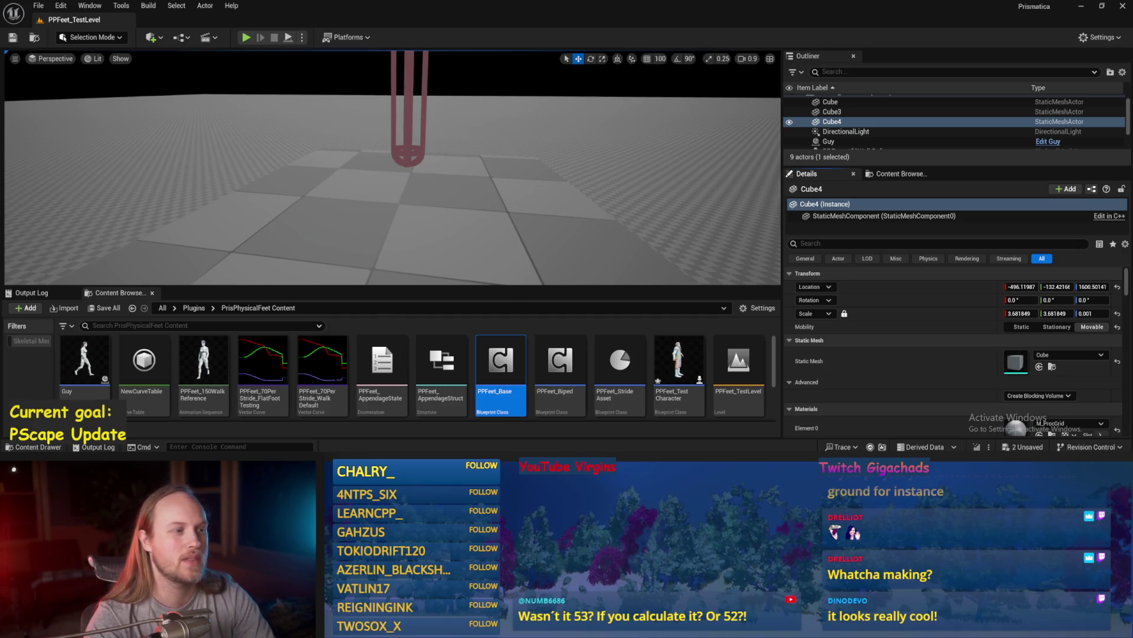
double_click(501, 363)
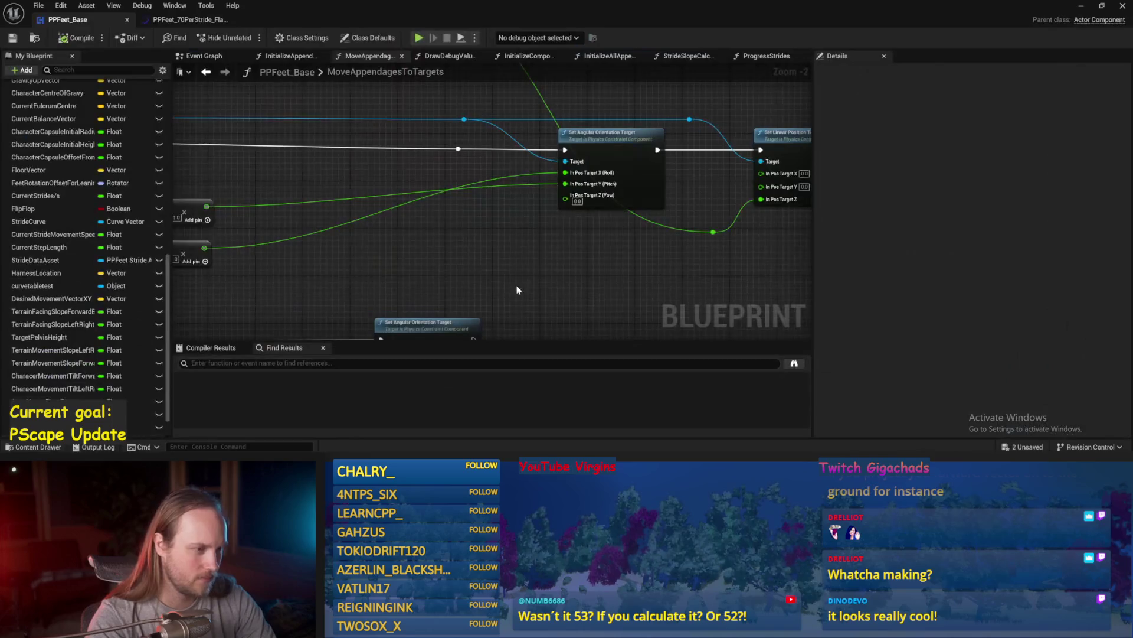
- Reroute execution into Set Linear Position Target, disconnect In Pos Target Z, and save the blueprint
scroll(526, 242, "down", 1)
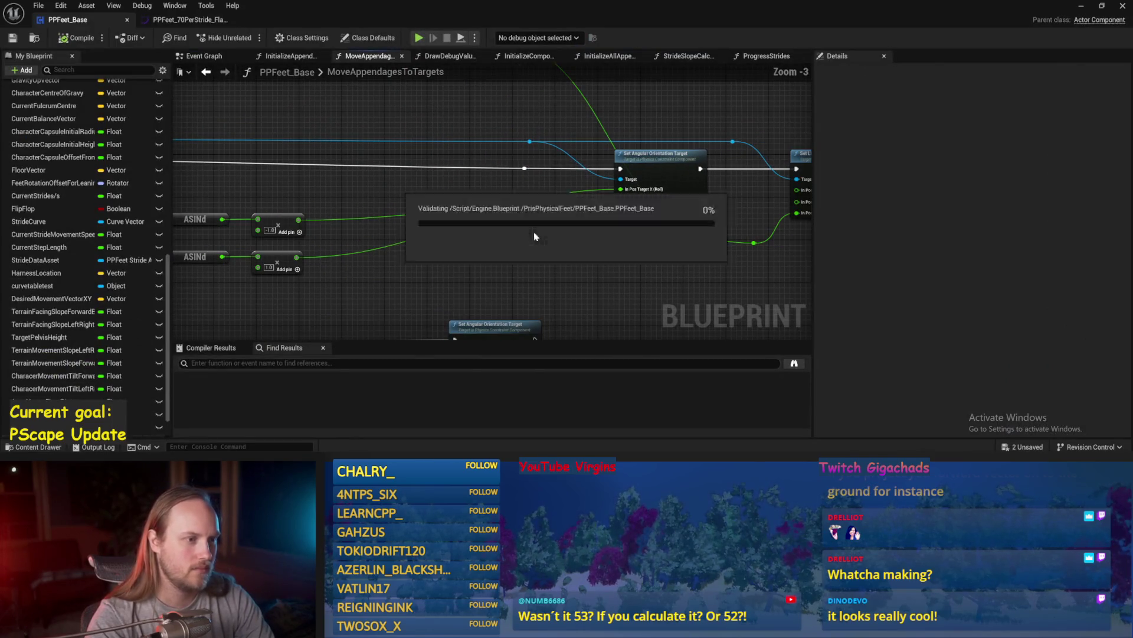
double_click(523, 167)
mouse_move(523, 167)
left_mouse_down()
mouse_move(830, 177)
mouse_move(741, 169)
left_mouse_up()
left_click(745, 217, "alt")
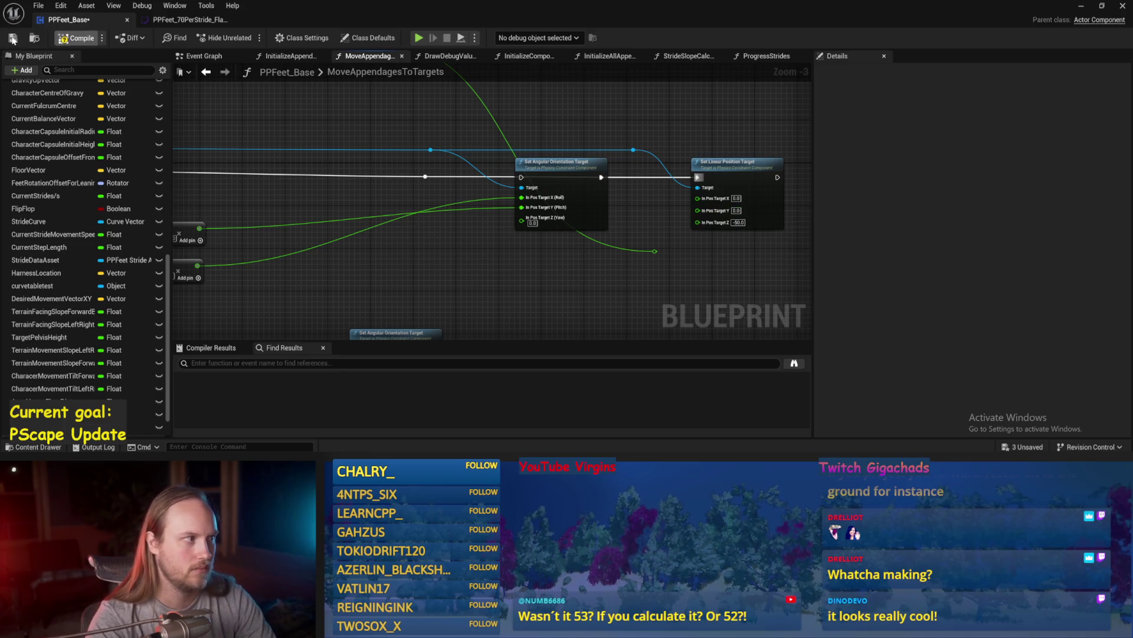
left_click(12, 39)
- Play PPFeet_TestLevel again from the level editor
scroll(454, 239, "down", 2)
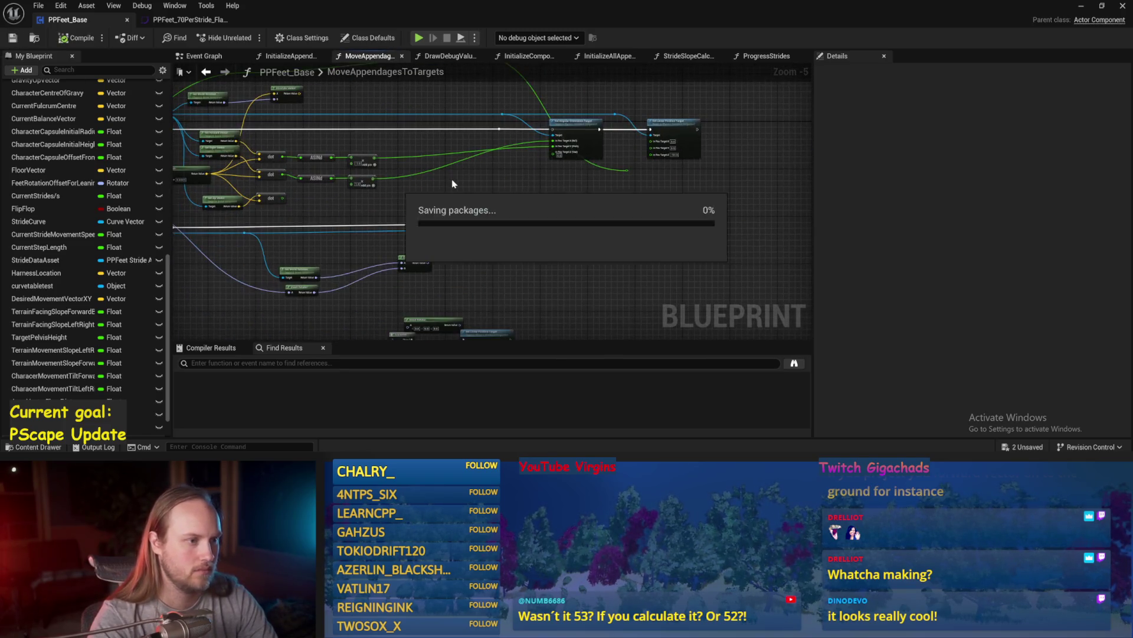
left_click_drag(453, 183, 520, 194)
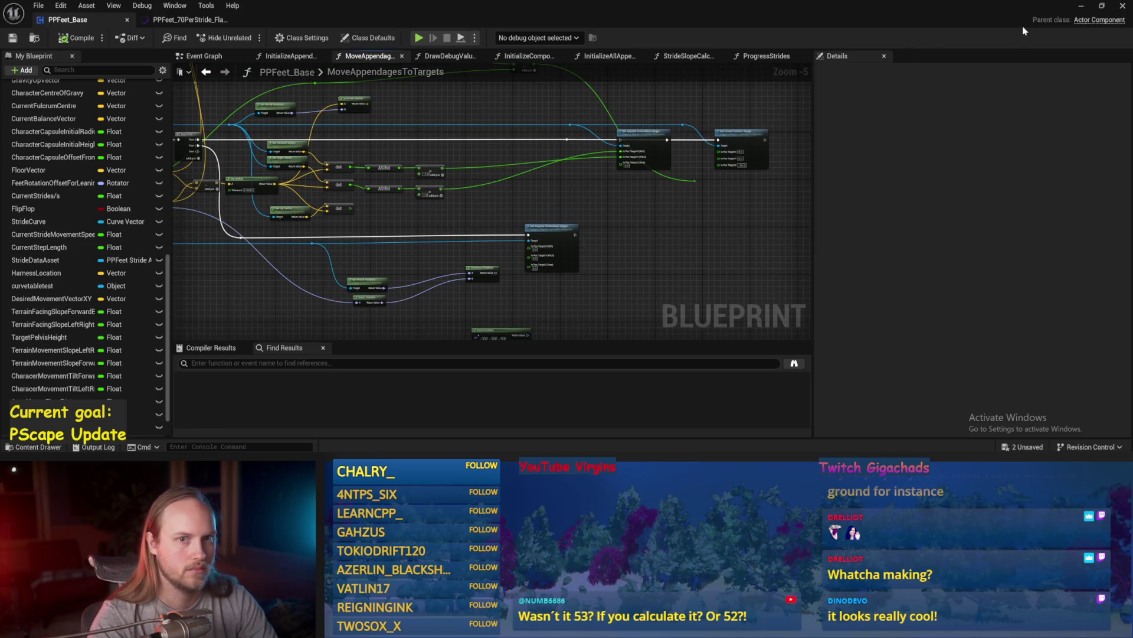
left_click(1077, 6)
left_click(288, 38)
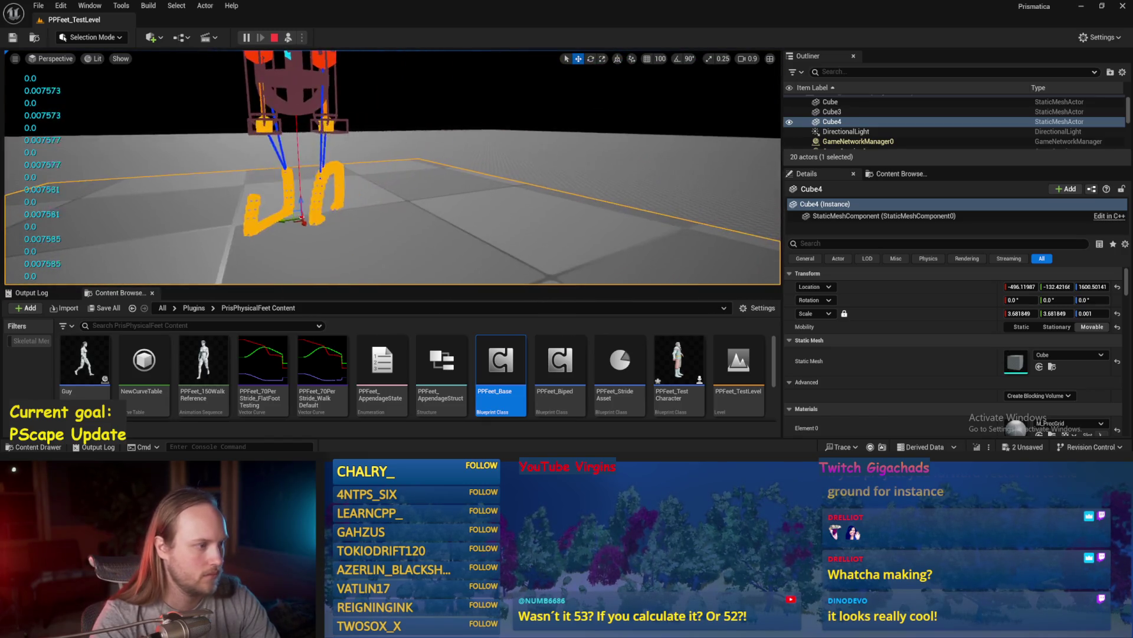
- Rotate the Cube4 floor into a steep slope
scroll(431, 245, "down", 10)
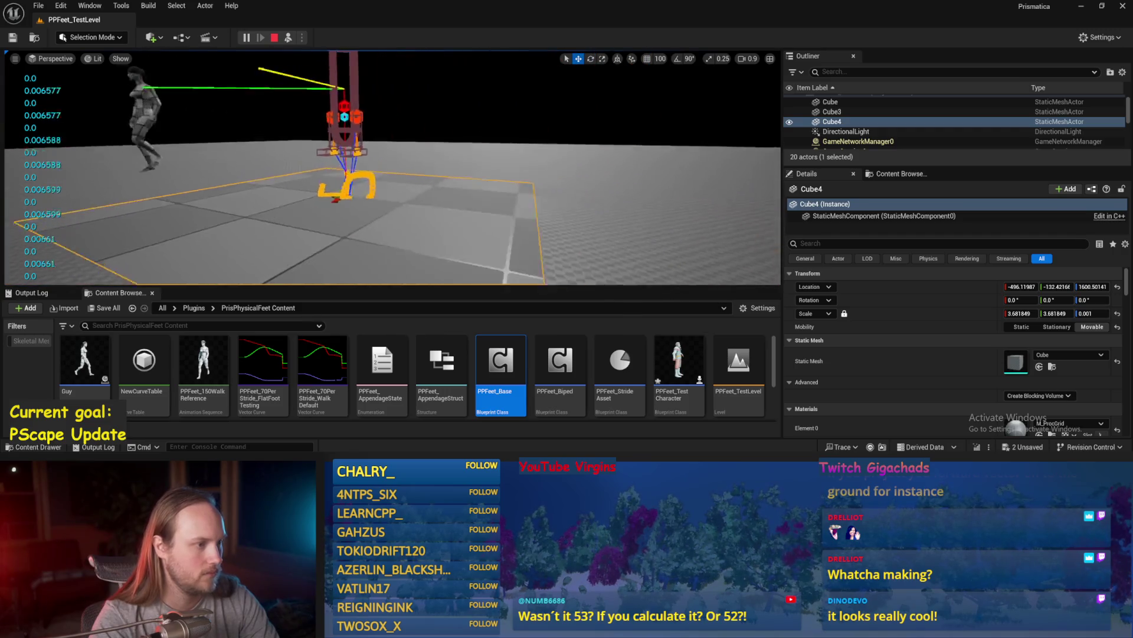
key("e")
left_click_drag(386, 192, 393, 175)
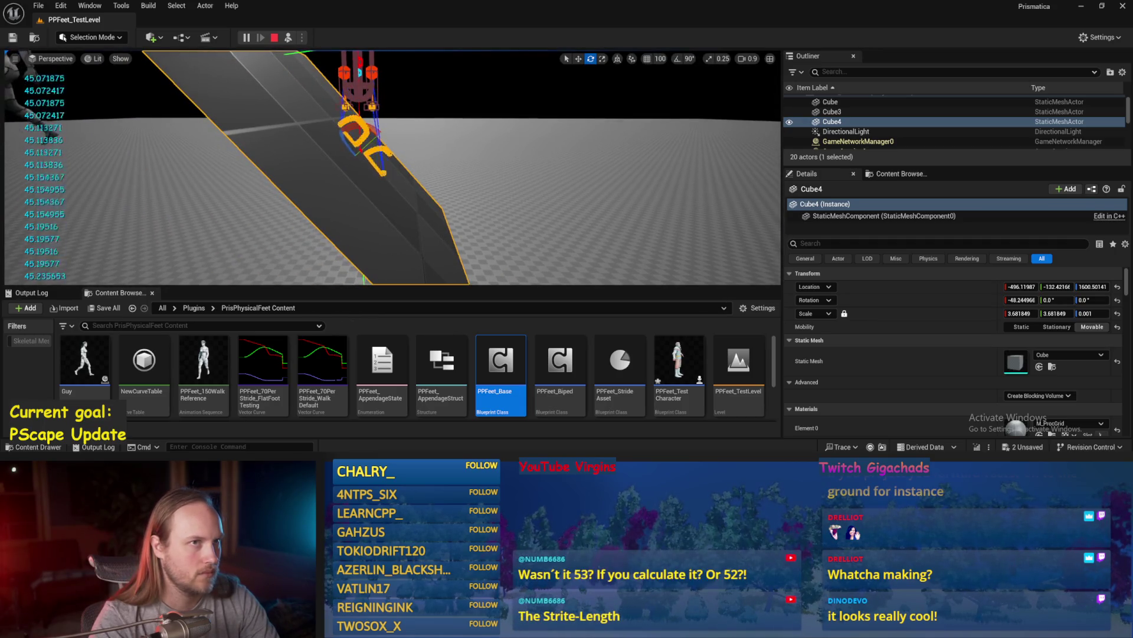
- Stop play, save the level, reframe on the pillar and walker, and start a new session
key("Escape")
key("ctrl+s")
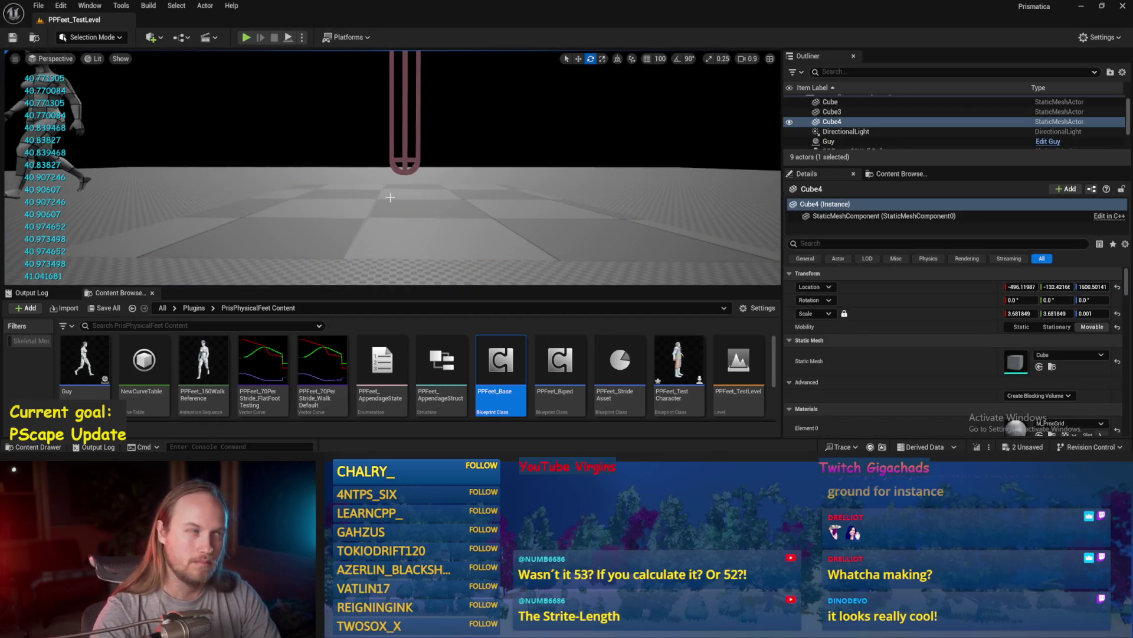
mouse_move(511, 225)
left_mouse_down()
mouse_move(511, 247)
mouse_move(508, 221)
left_mouse_up()
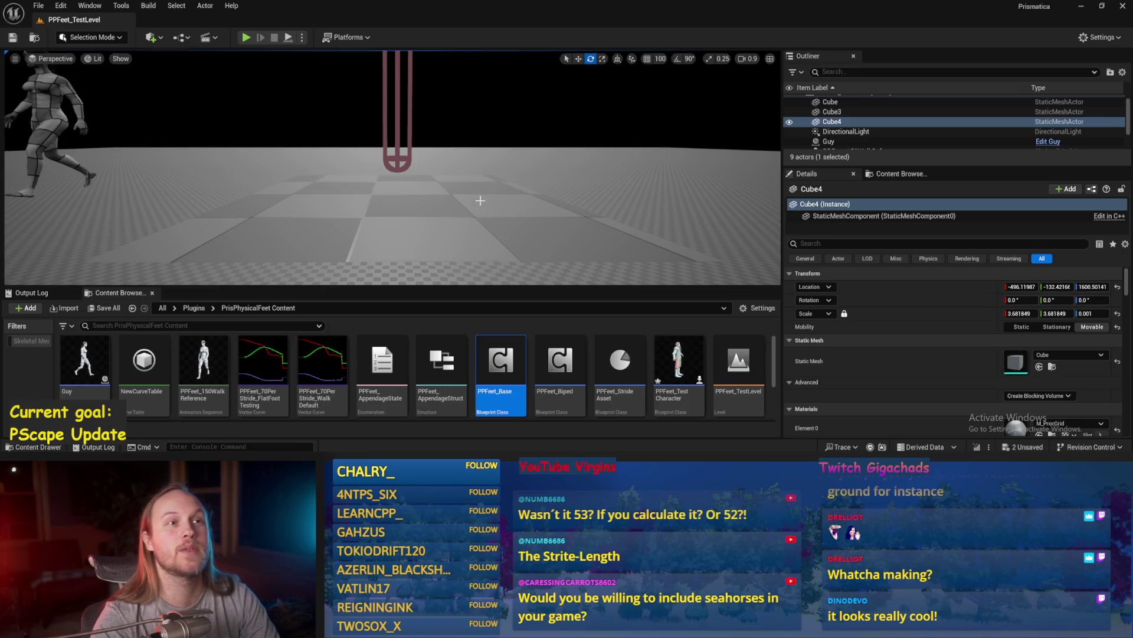
mouse_move(480, 201)
left_mouse_down()
mouse_move(480, 213)
mouse_move(497, 166)
left_mouse_up()
key("ctrl+s")
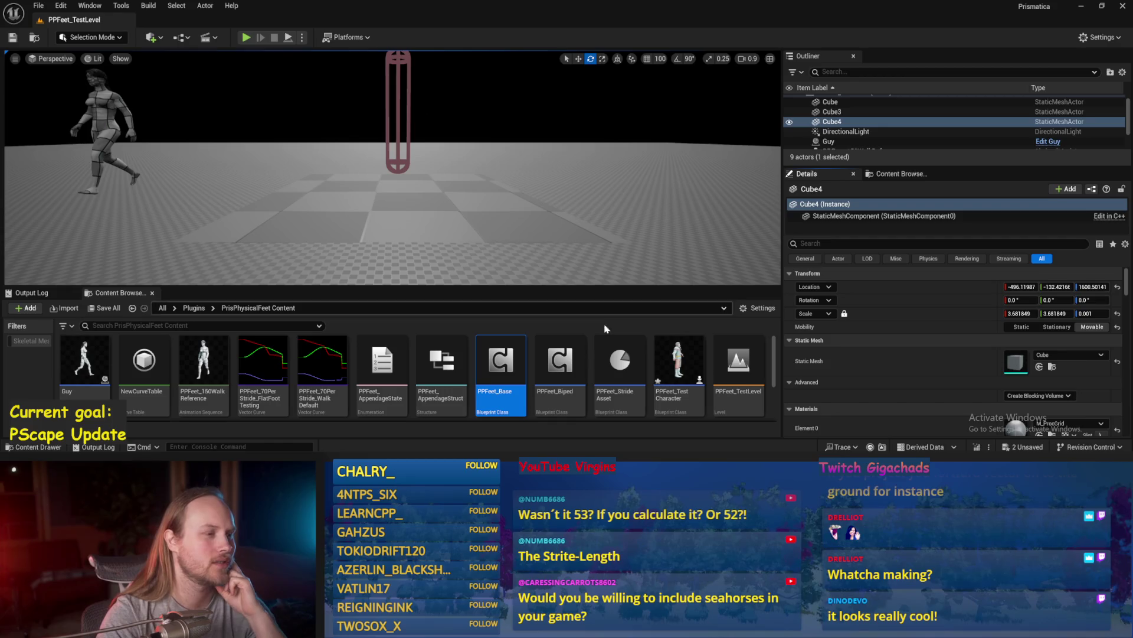
left_click(288, 38)
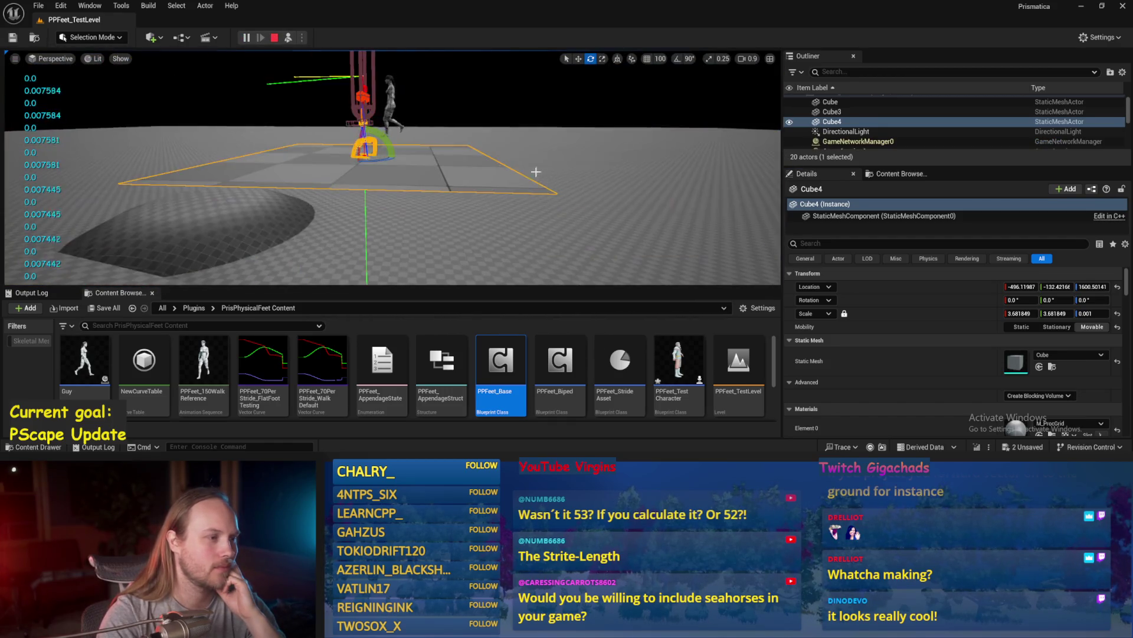
- Select the large floor Cube, then the Cube4 slab, to check their transforms in Details
left_click(390, 224)
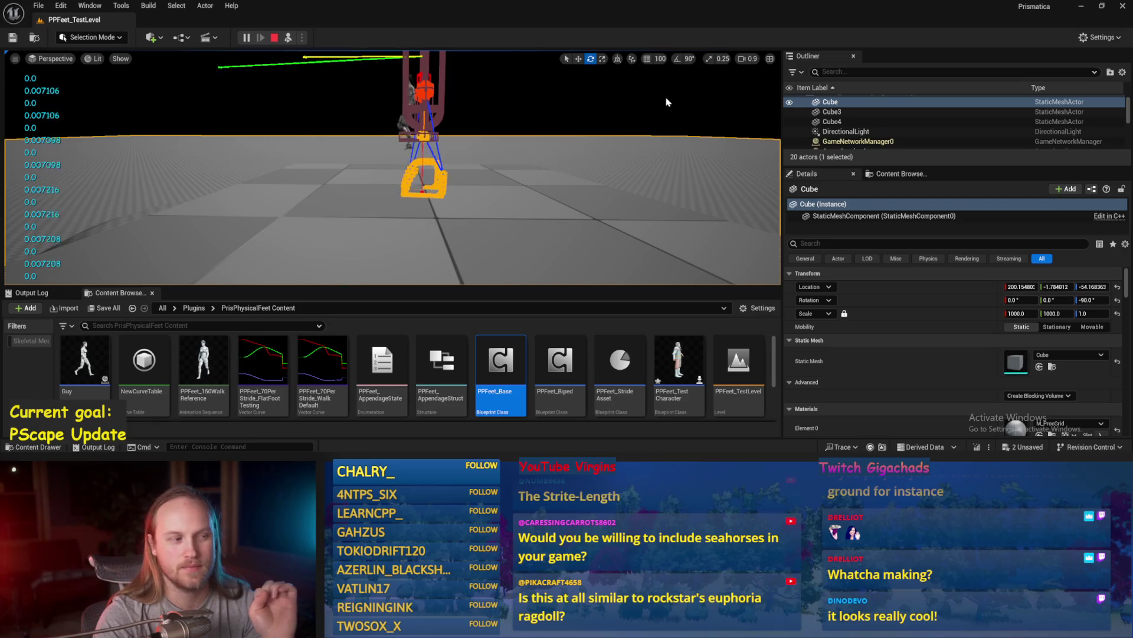
left_click(453, 228)
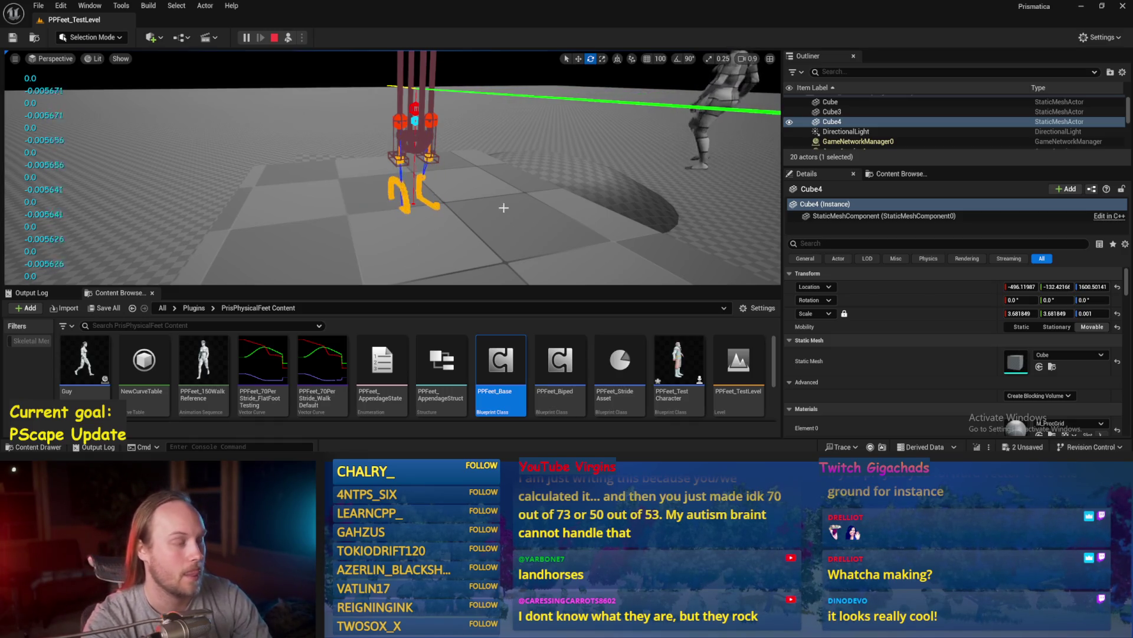
- End the play session with the rig mid-stride near the pillar
key("Escape")
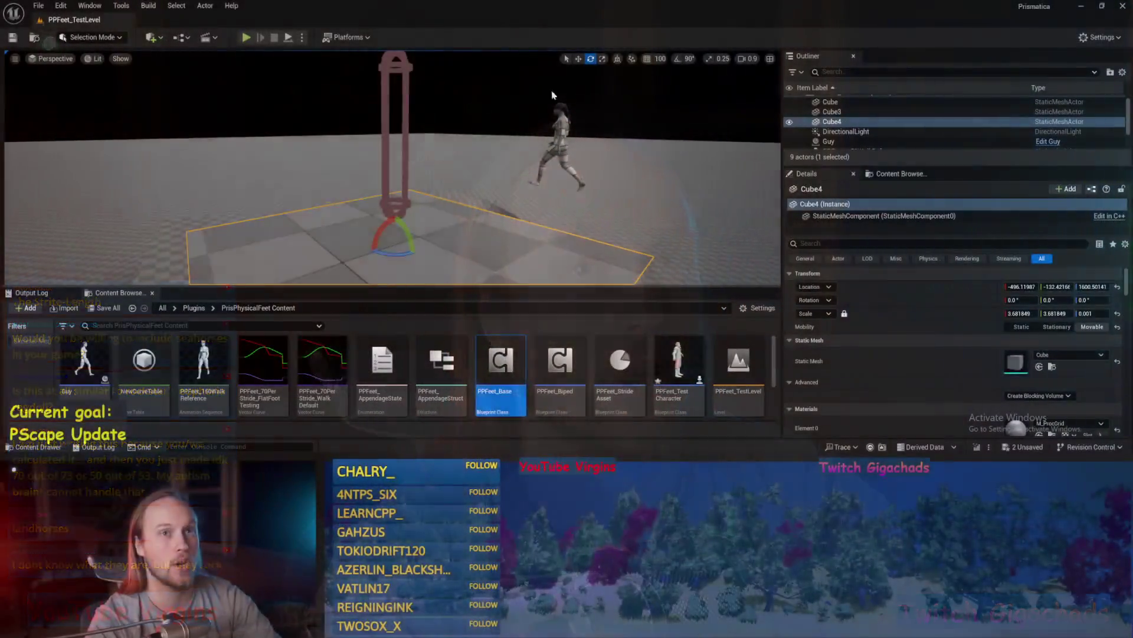
- Start a new play session of PPFeet_TestLevel
left_click(289, 38)
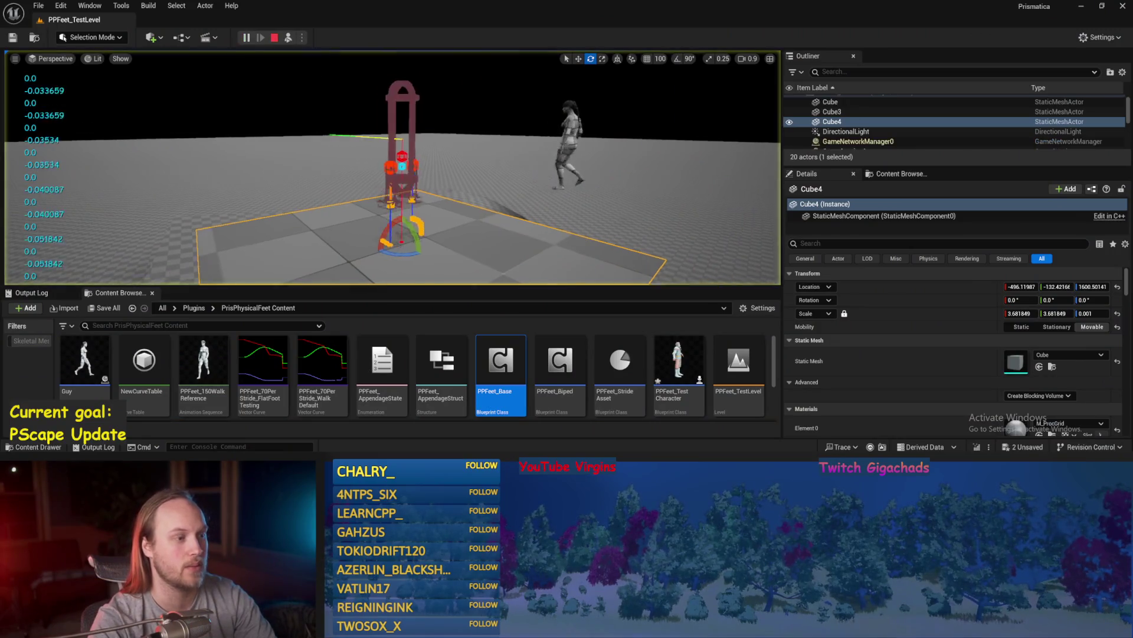
- Stop play, save the level, and select the PPFeet_150WalkReference walker to view its settings
left_click_drag(562, 193, 562, 193)
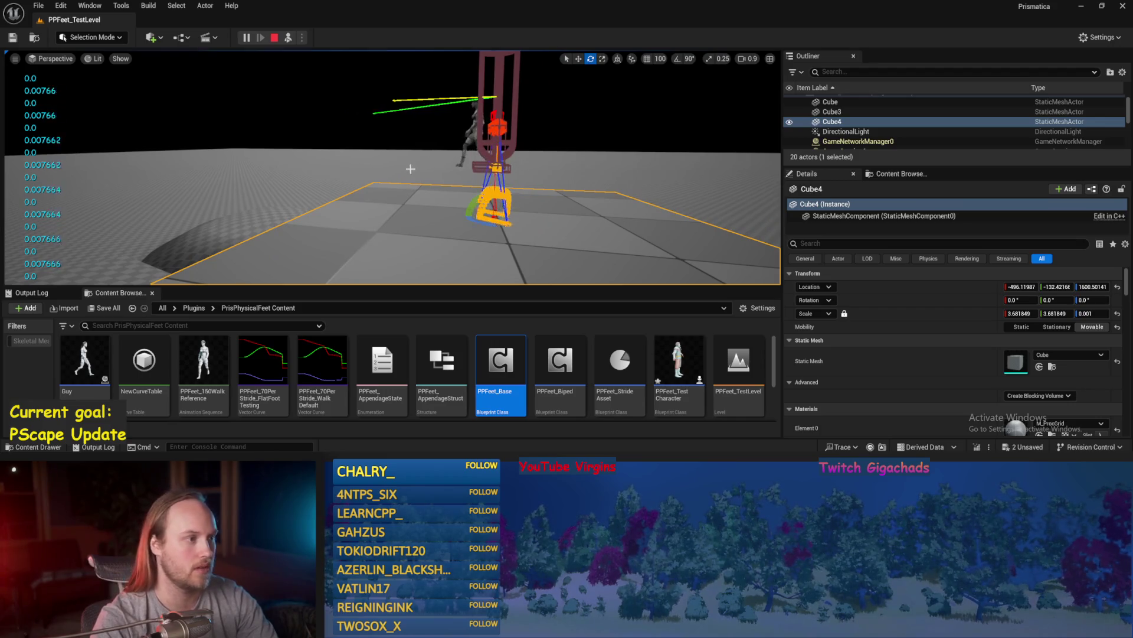
key("Escape")
key("ctrl+s")
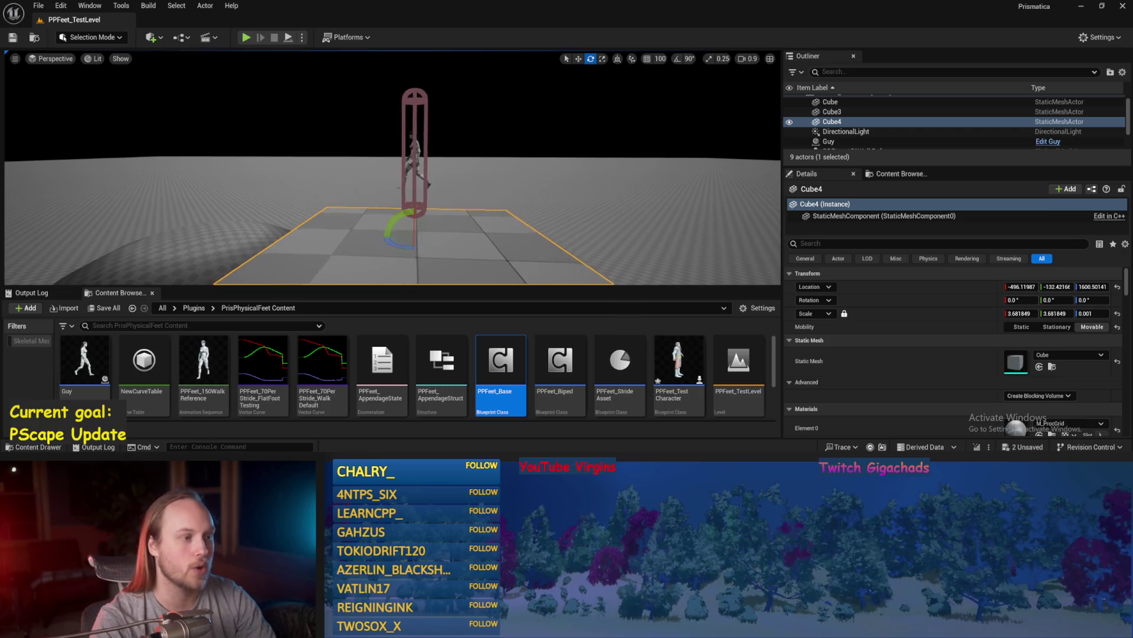
left_click(417, 179)
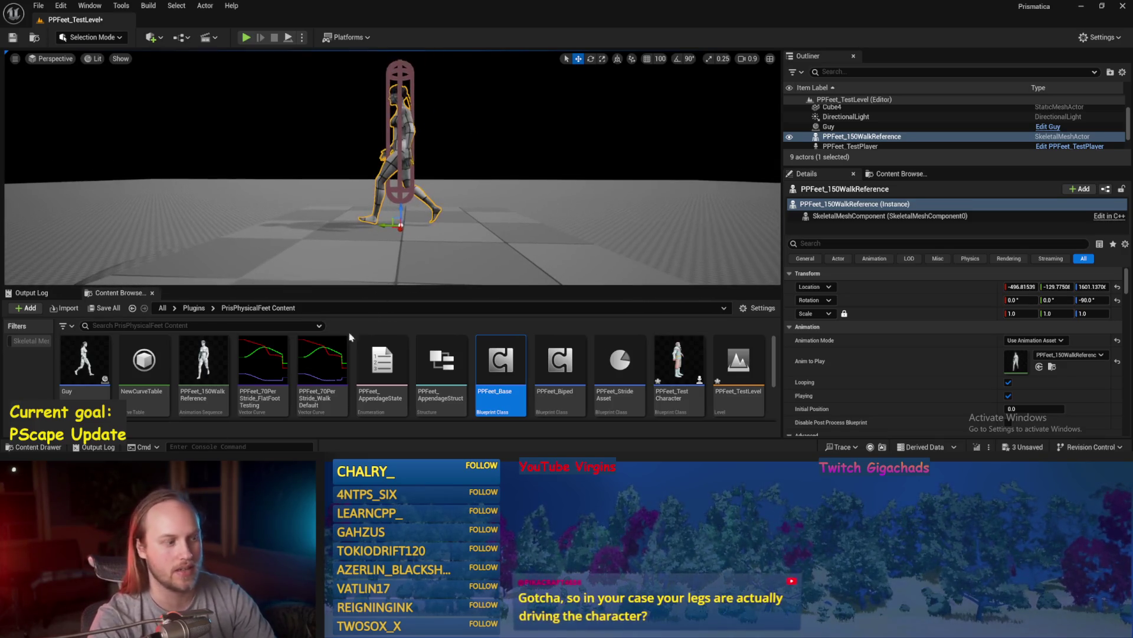
- Open and save PPFeet_Base, then go to its ProgressStrides graph's step length nodes
double_click(486, 342)
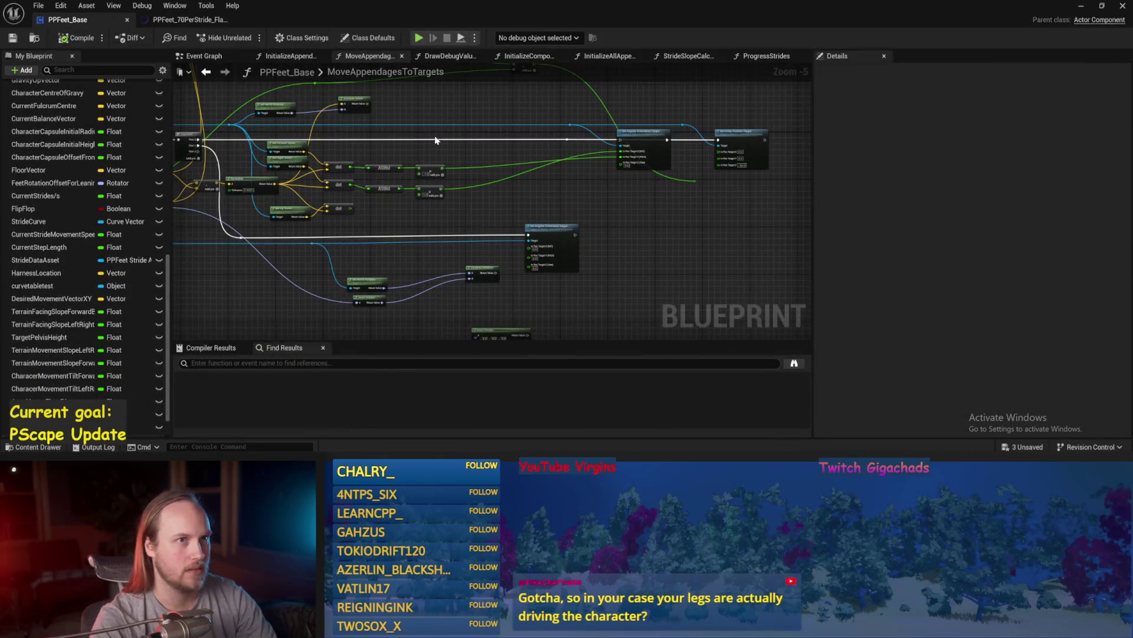
left_click(7, 39)
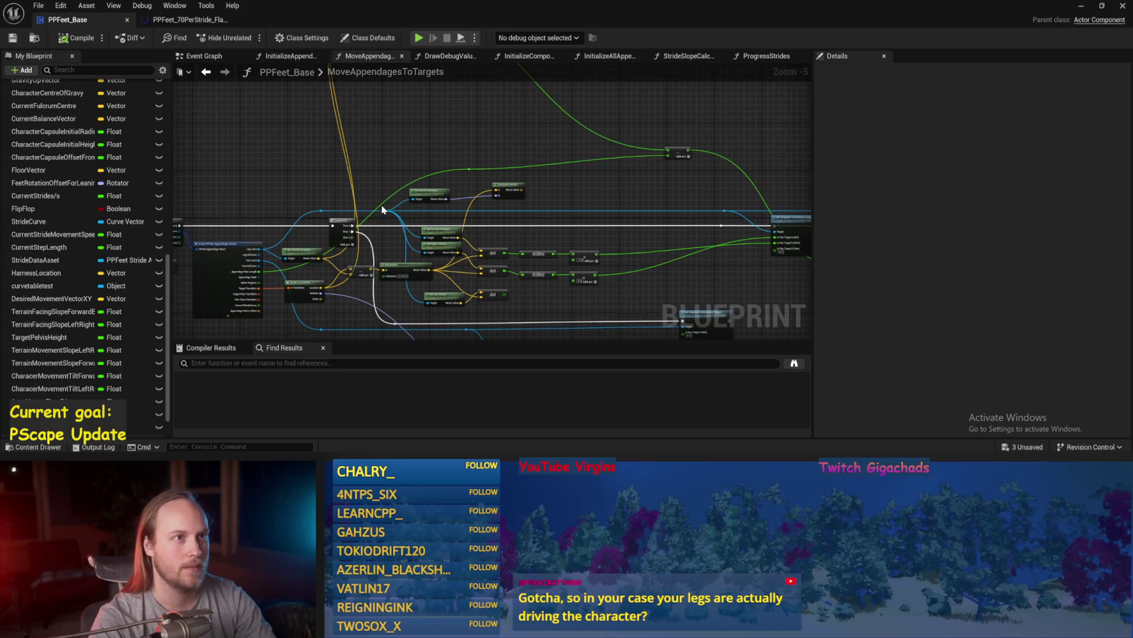
scroll(526, 136, "up", 1)
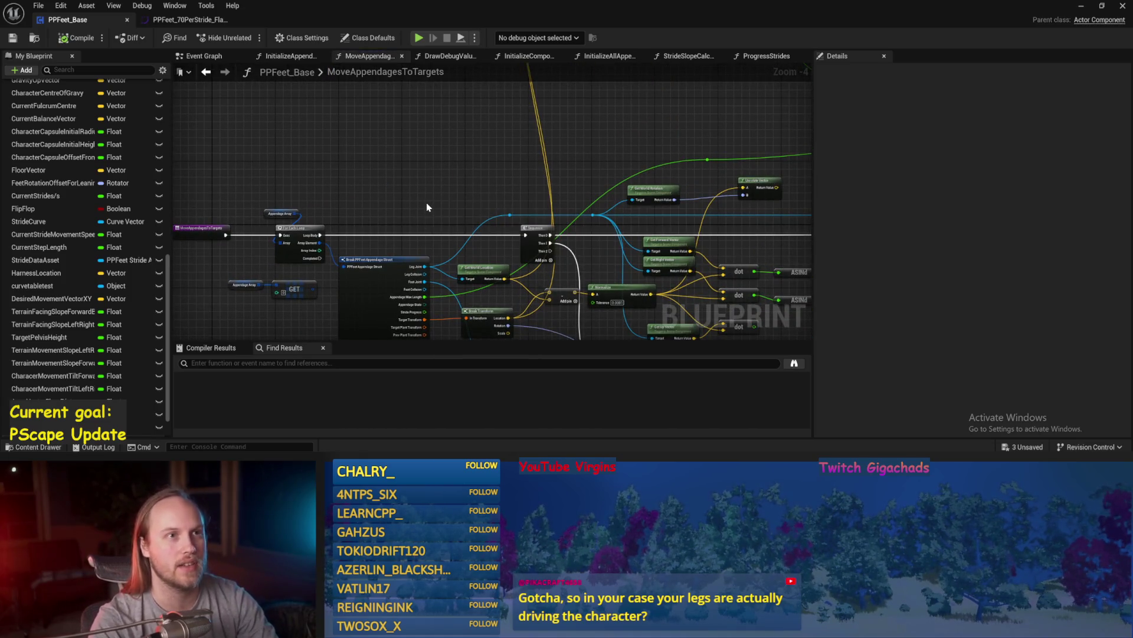
mouse_move(414, 207)
left_mouse_down()
mouse_move(451, 207)
mouse_move(480, 190)
mouse_move(438, 200)
mouse_move(385, 192)
left_mouse_up()
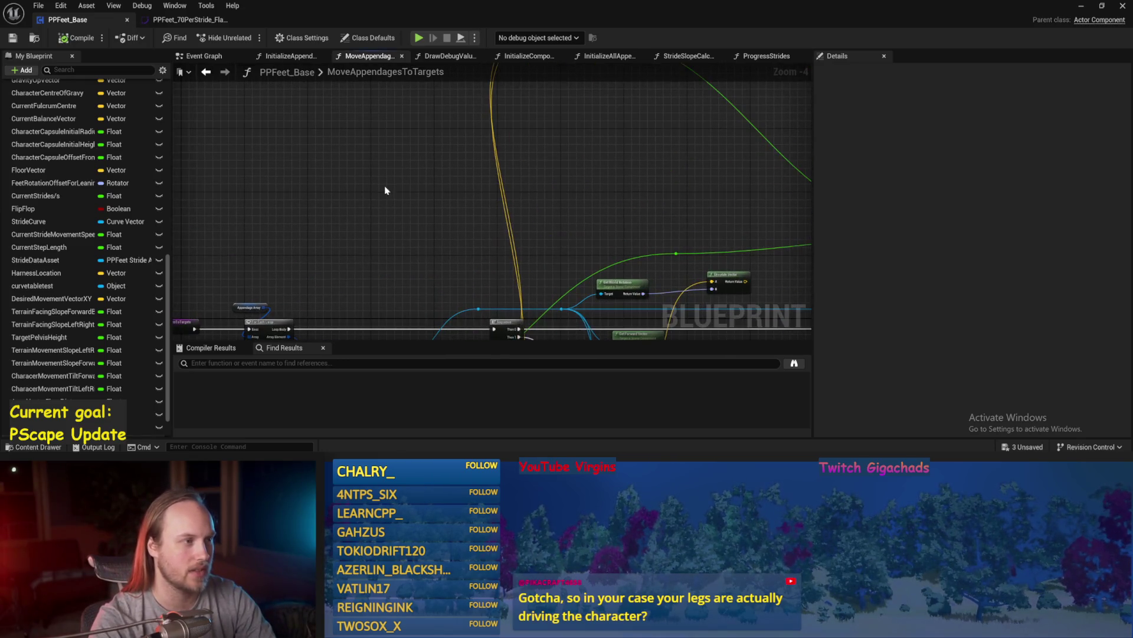
left_click_drag(330, 222, 424, 92)
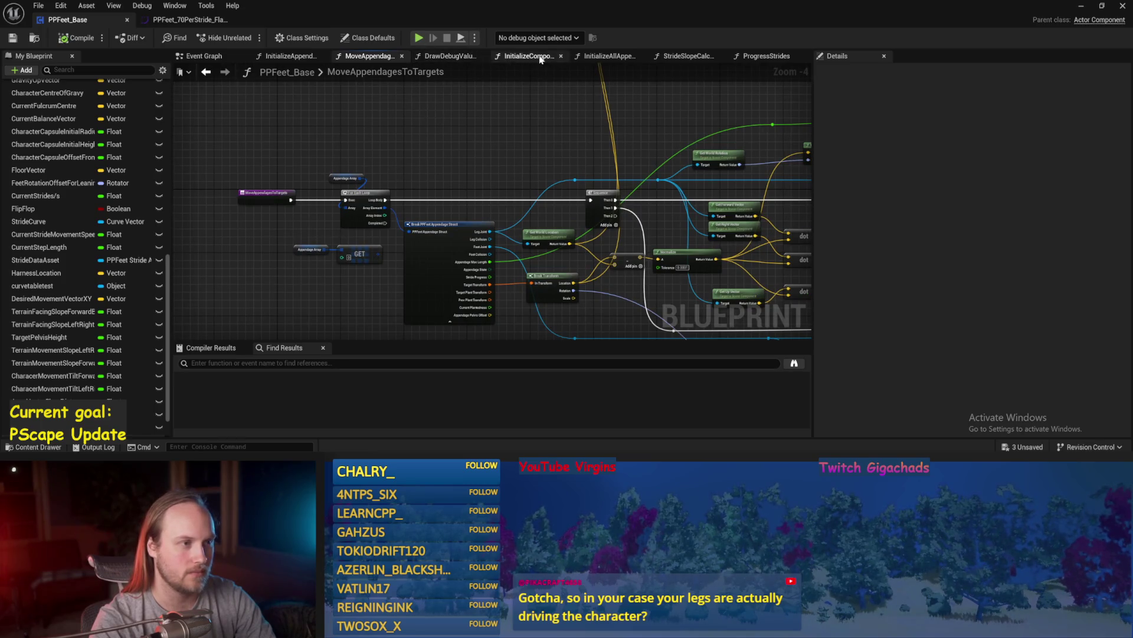
left_click(757, 57)
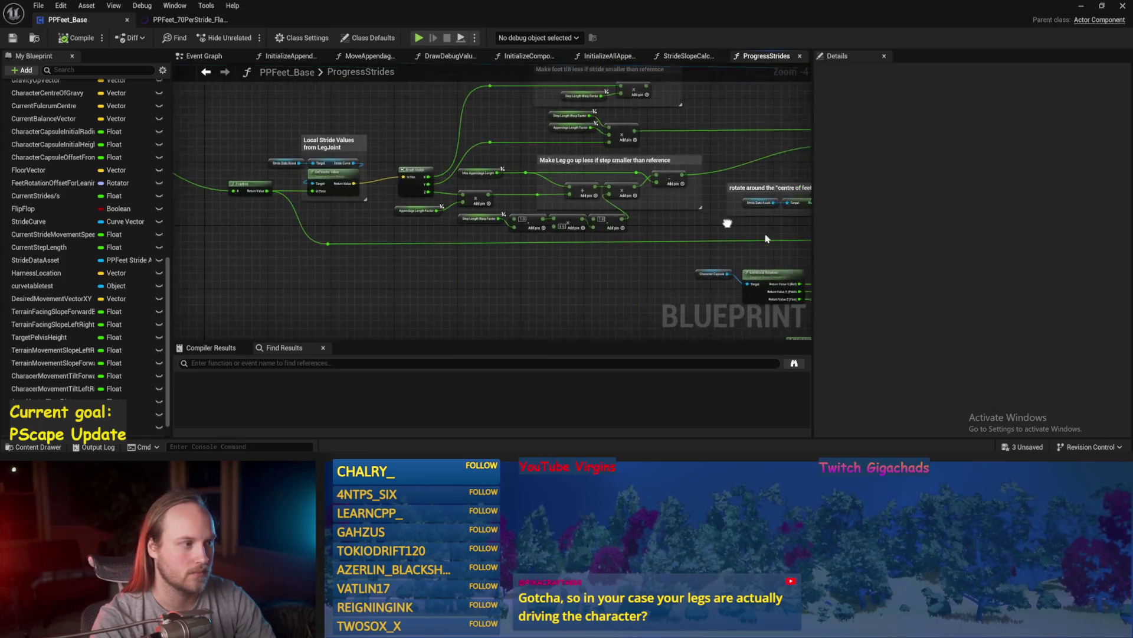
scroll(519, 207, "up", 2)
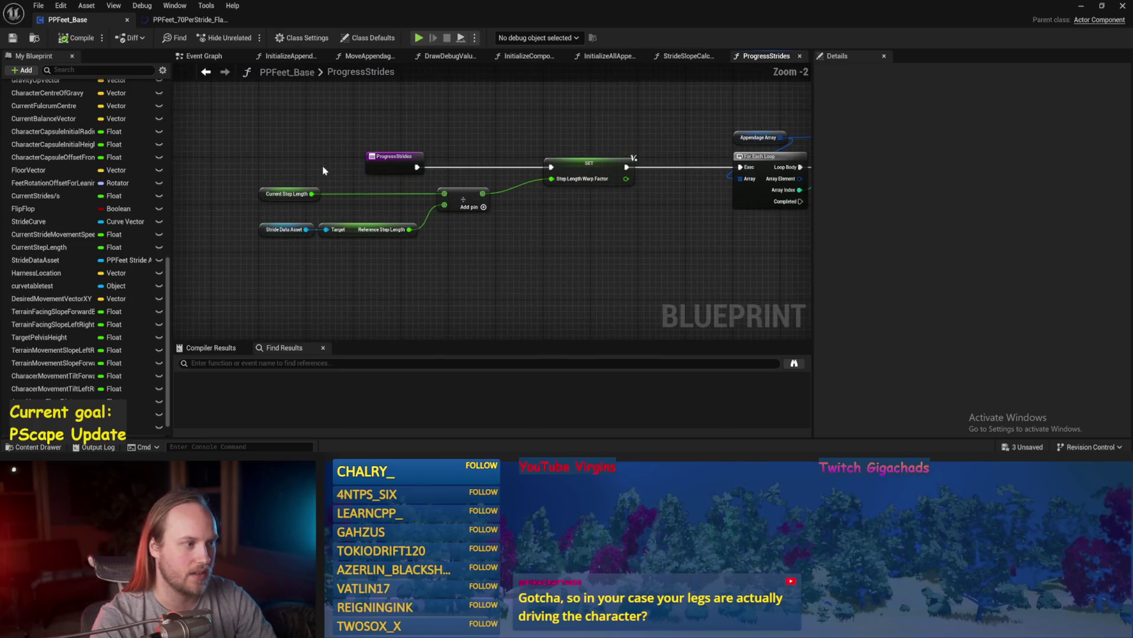
- Set the Current Step Length variable's default value to 70
left_click_drag(324, 168, 256, 213)
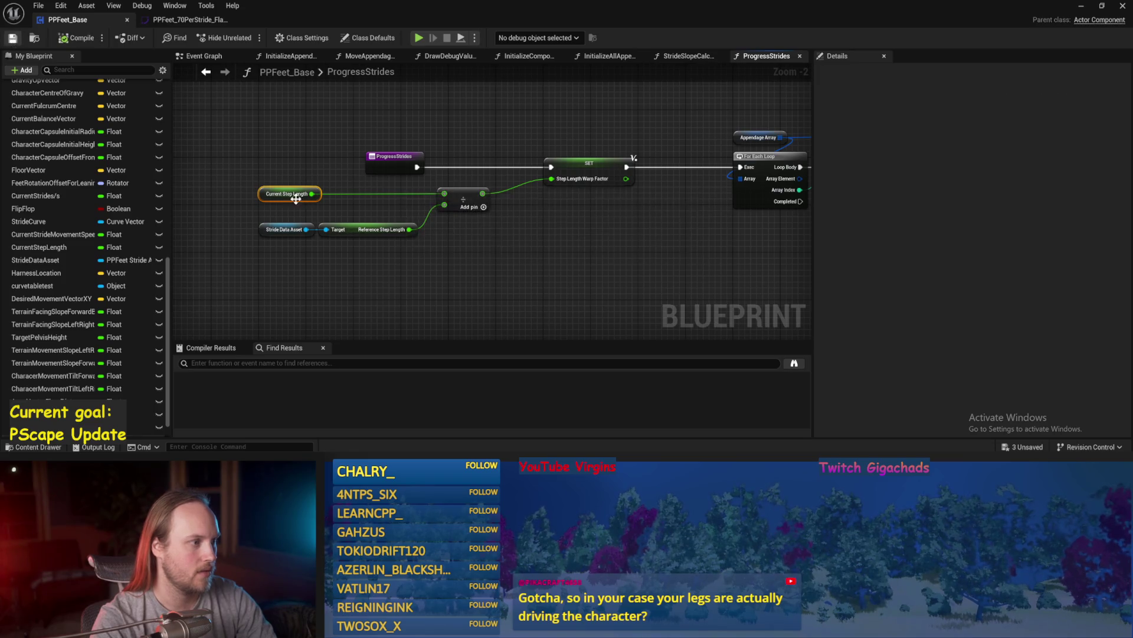
left_click(260, 196)
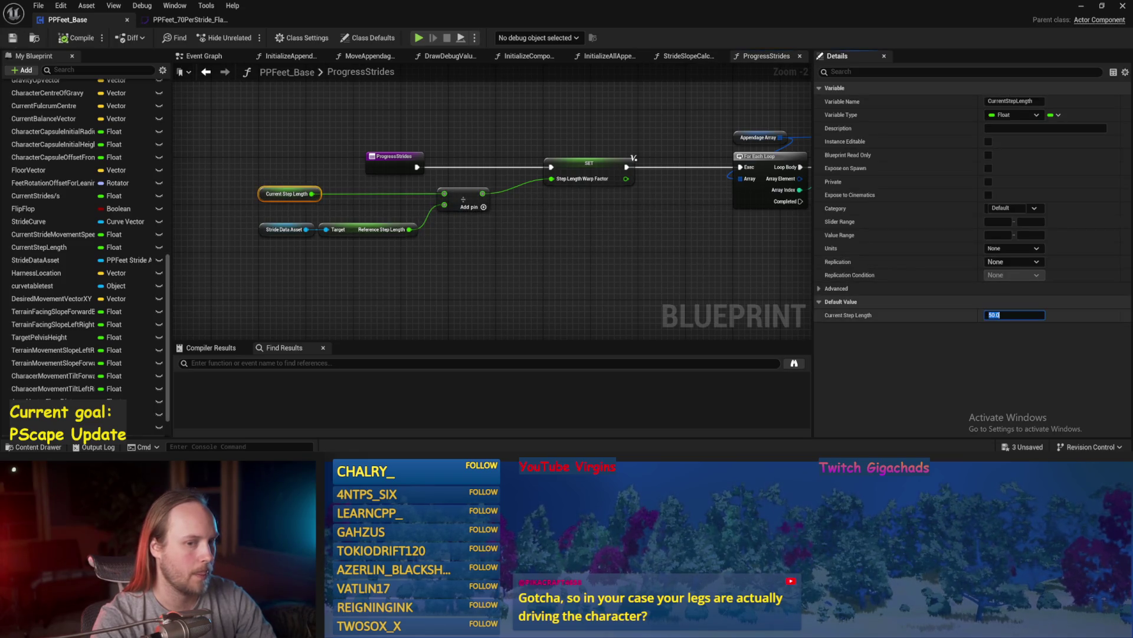
type("7")
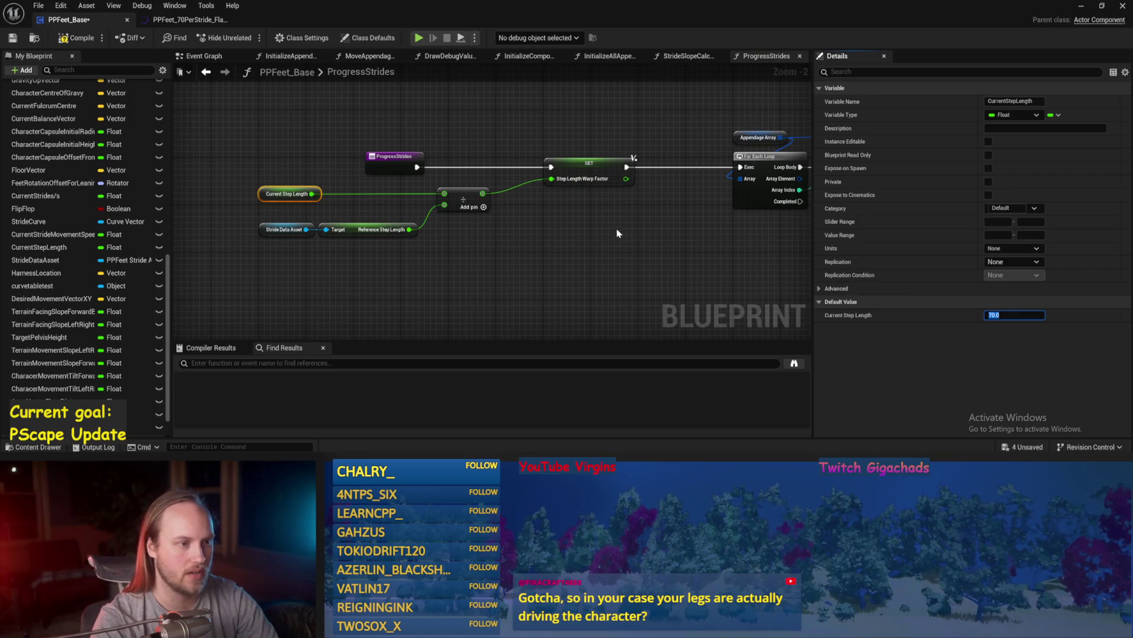
left_click(618, 233)
left_click(59, 39)
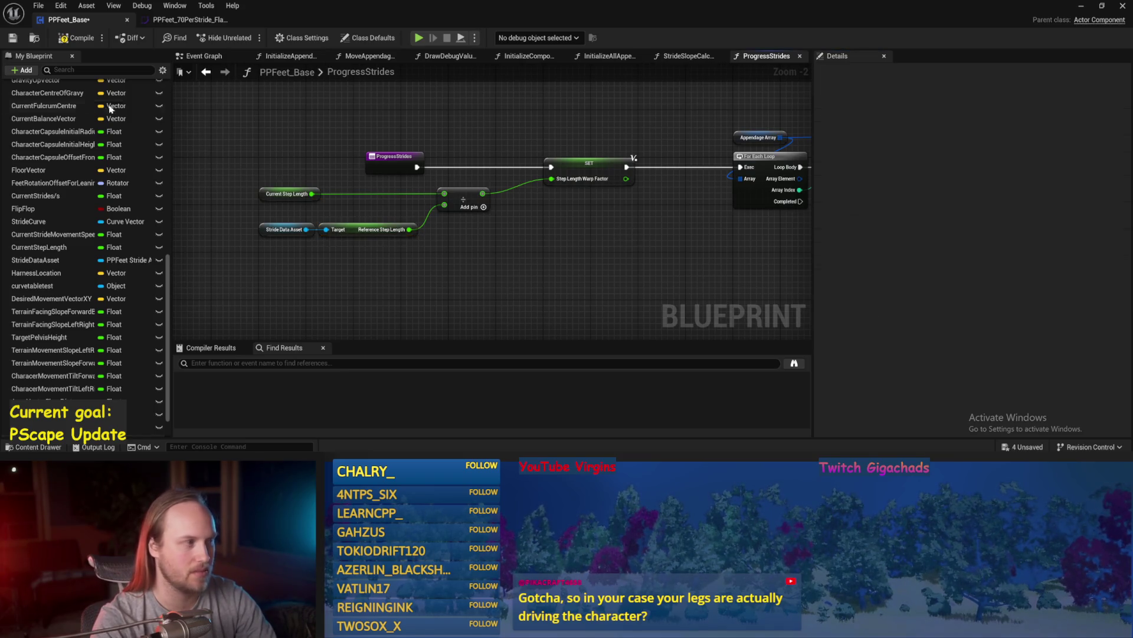
- Pull a wire from Reference Step Length, then save PPFeet_Base and return to the level
left_click(273, 242)
left_click_drag(409, 229, 431, 206)
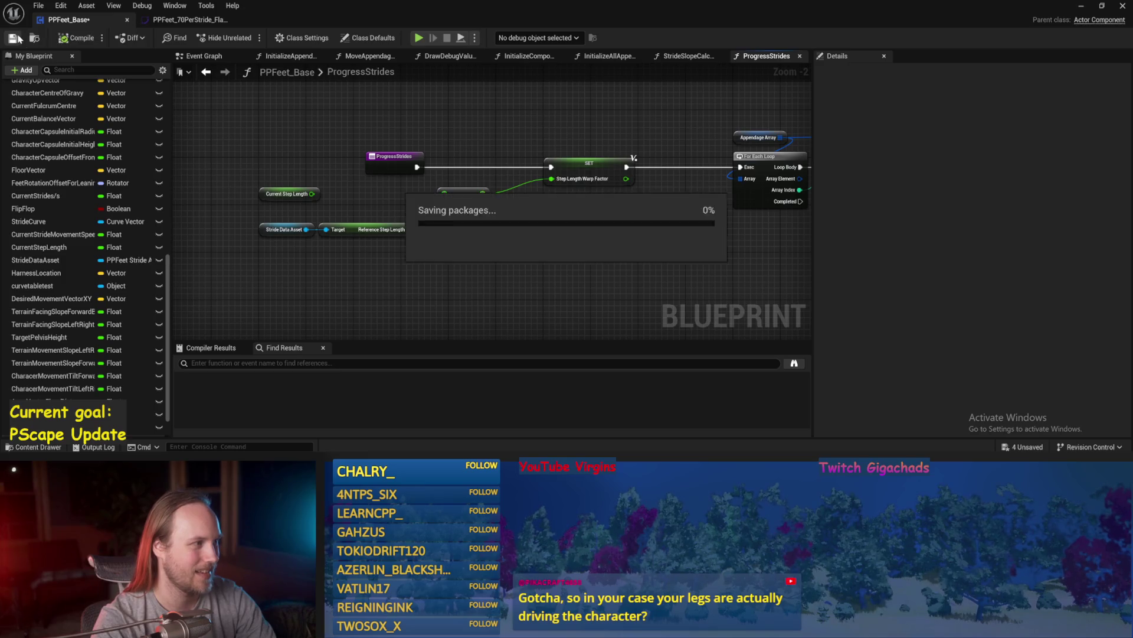
left_click(13, 37)
left_click(1081, 7)
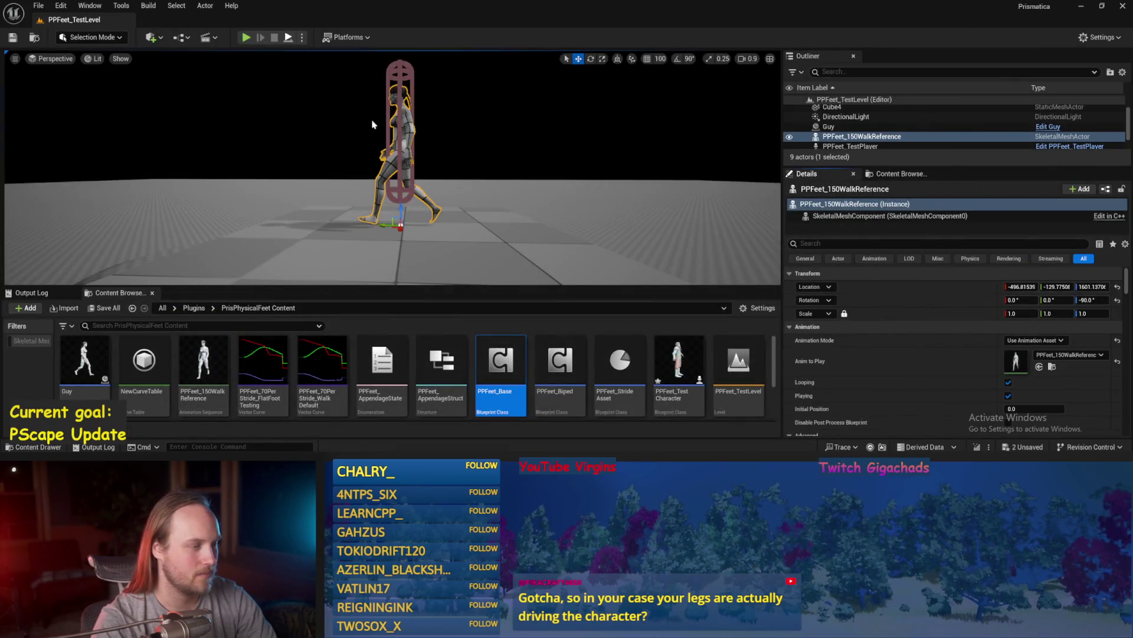
- Briefly test play, then select and frame the PPFeet_150WalkReference character
key("alt+p")
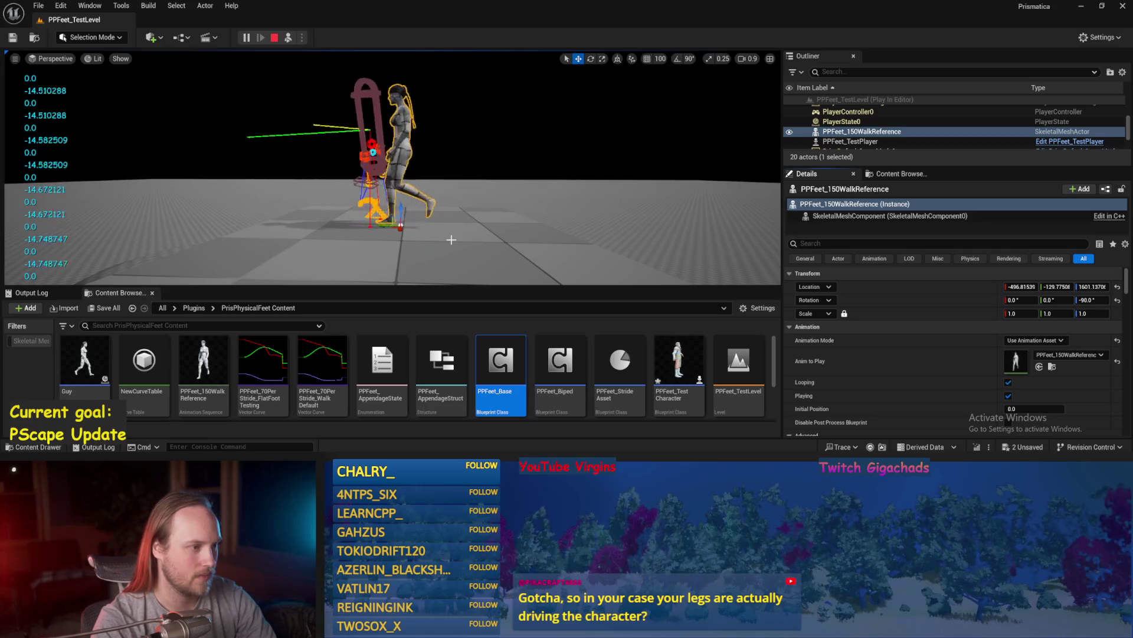
key("Escape")
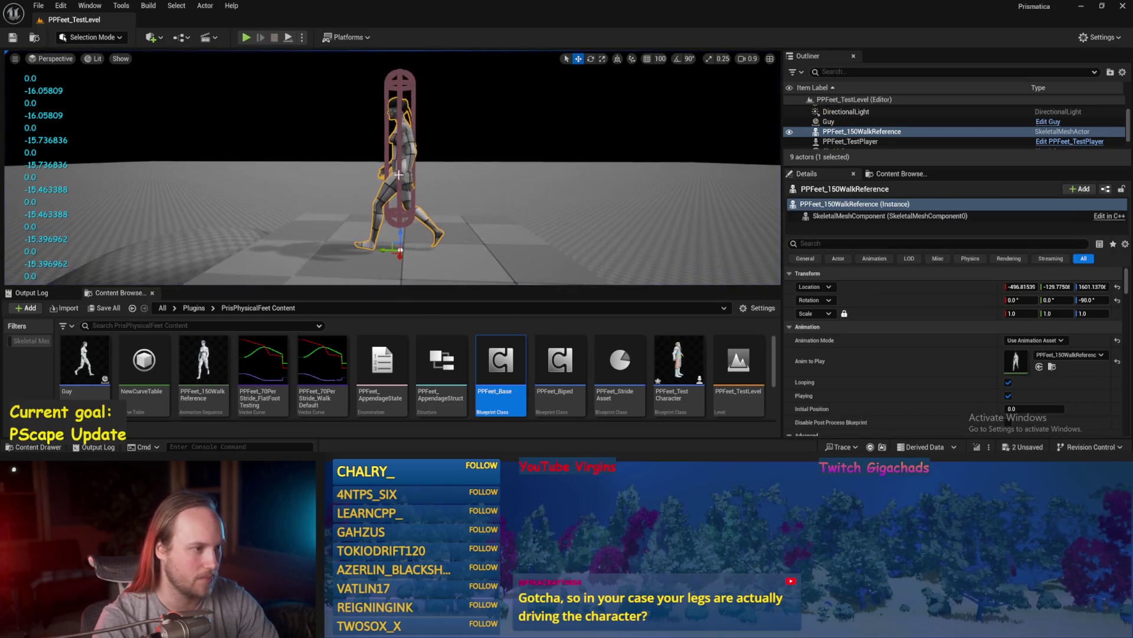
left_click(398, 176)
left_click_drag(398, 176, 307, 164)
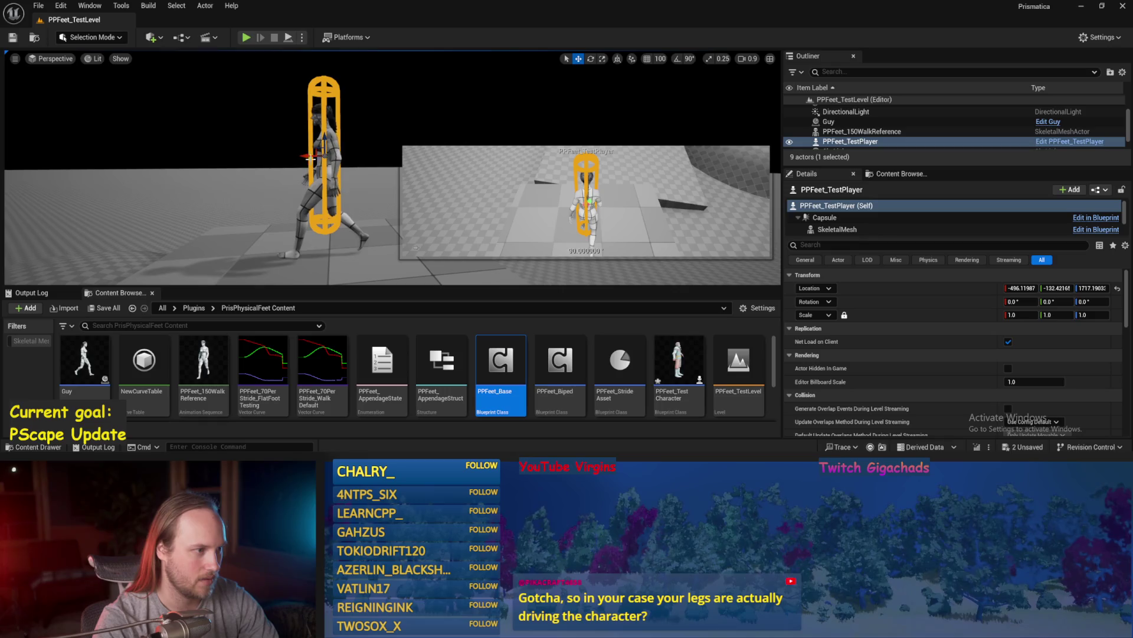
left_click(308, 164)
key("f")
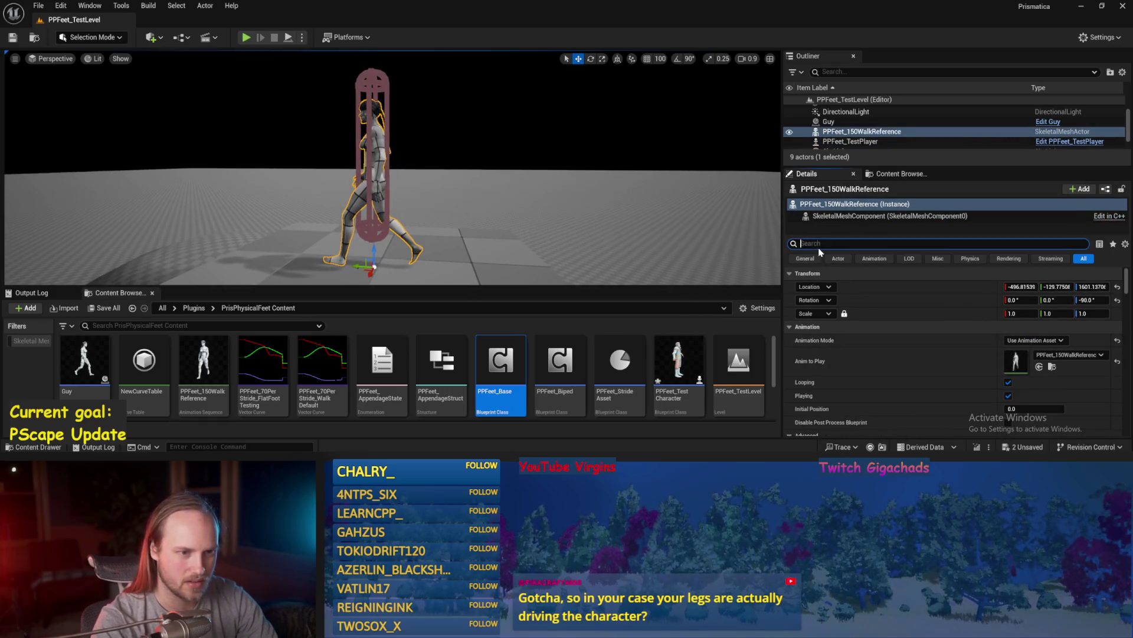
- Set the walker's Collision Presets to NoCollision, save the level, and start play
type("dolli")
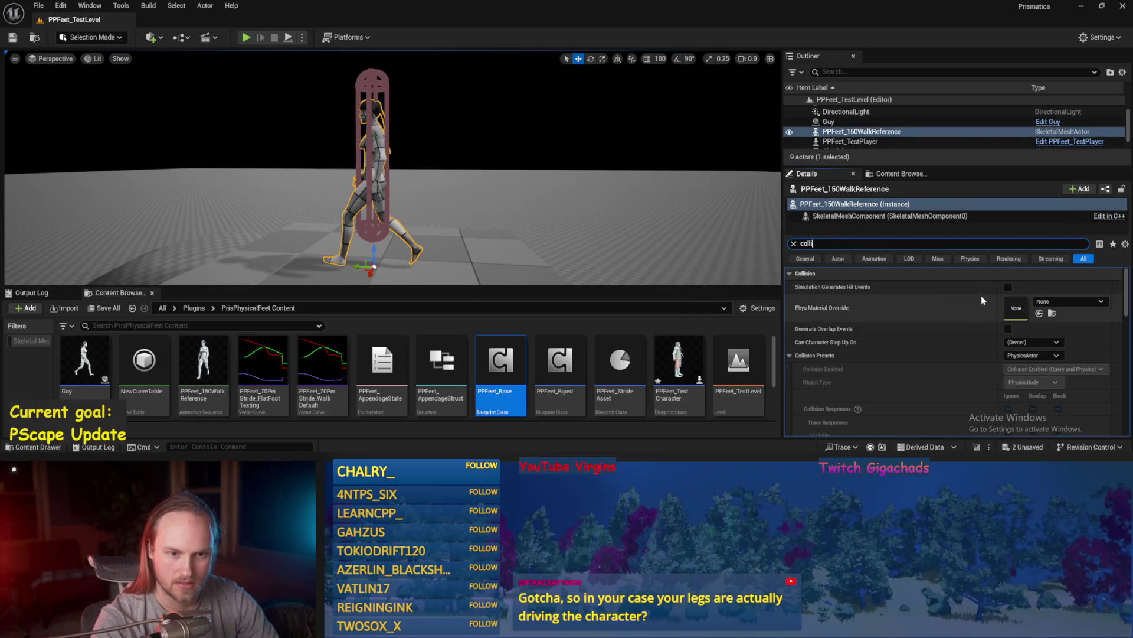
left_click(1025, 355)
left_click(1025, 354)
scroll(1026, 307, "down", 1)
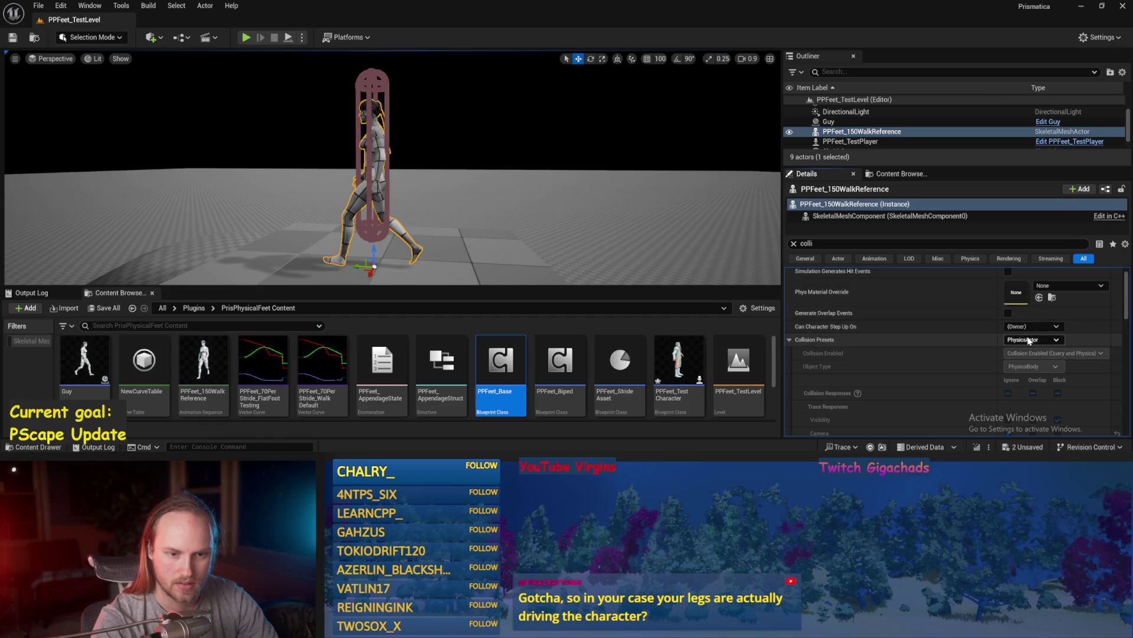
left_click(1030, 340)
left_click(1021, 125)
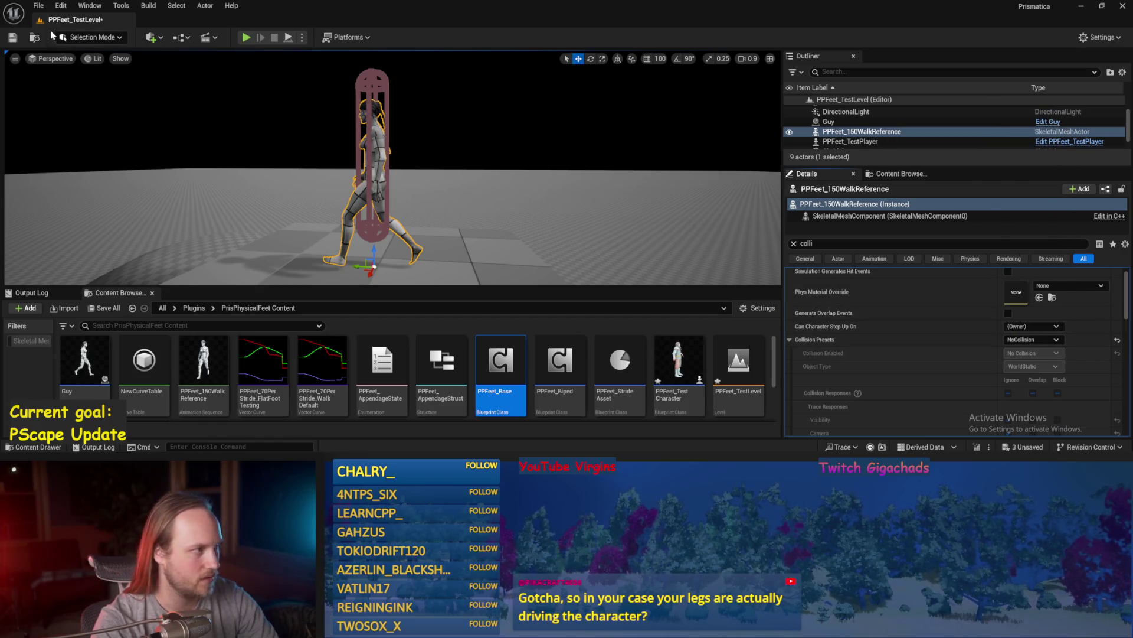
left_click(12, 37)
left_click(246, 37)
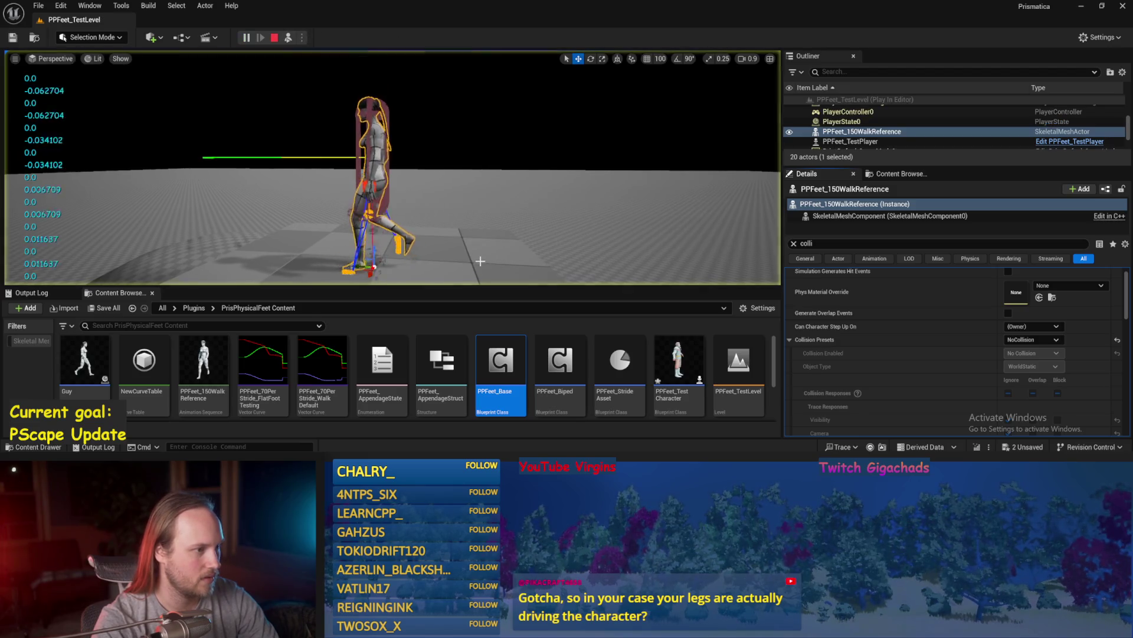
- Select the Cube4 floor block, then open PPFeet_Base from the Content Browser
left_click(481, 257)
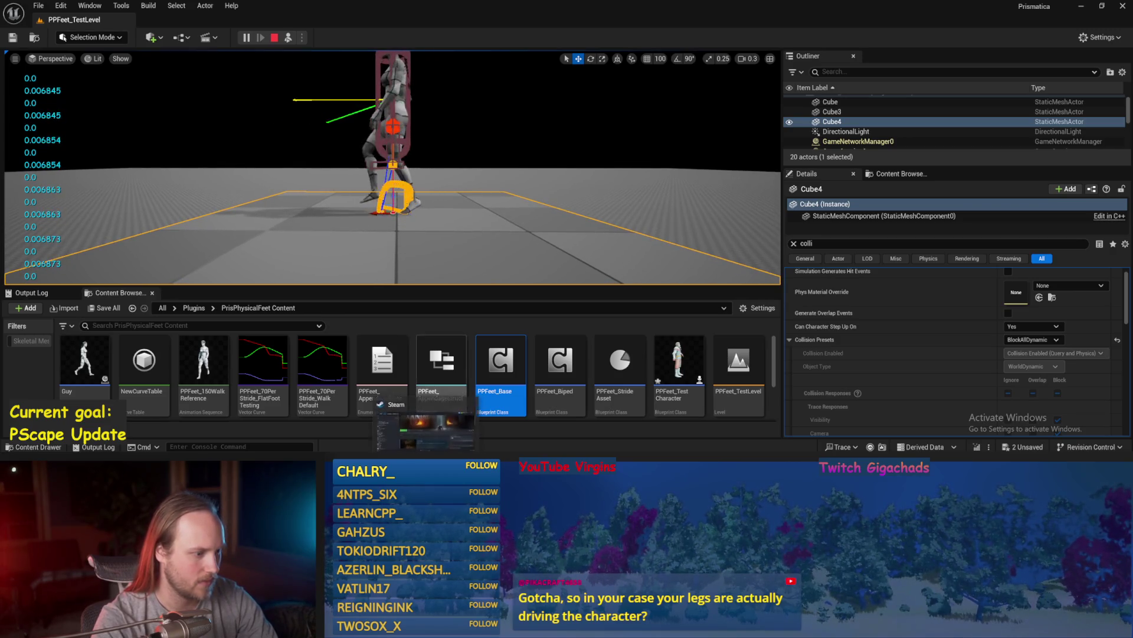
double_click(500, 383)
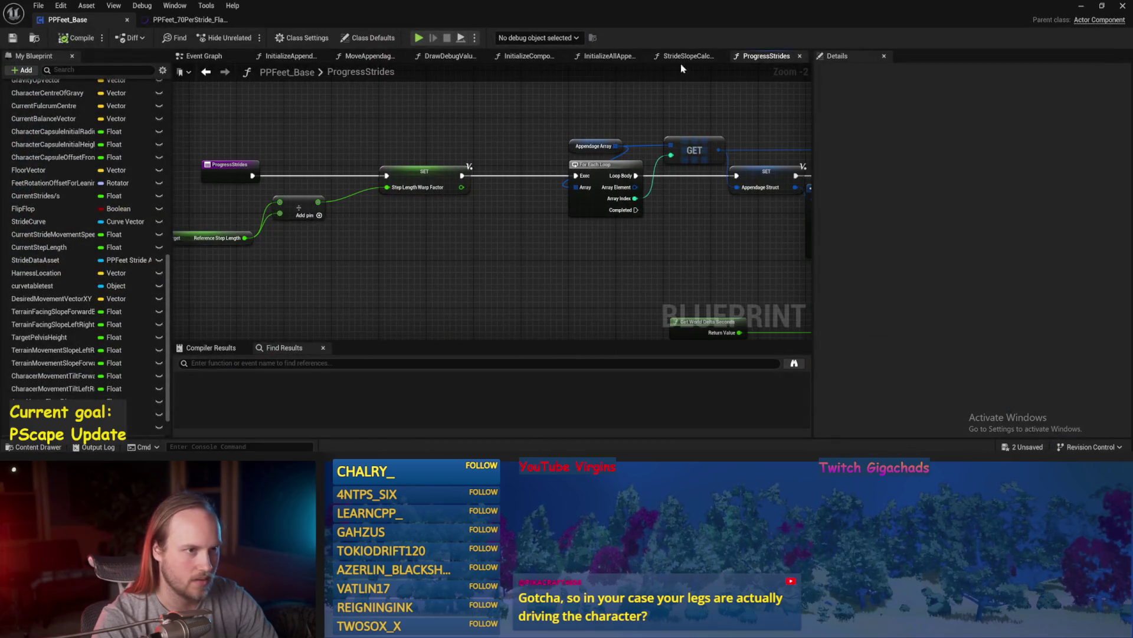
- In the Event Graph, wire Get Forward Vector's Return Value into SET Desired Movement Vector XY
left_click(685, 55)
left_click(220, 59)
scroll(322, 140, "up", 2)
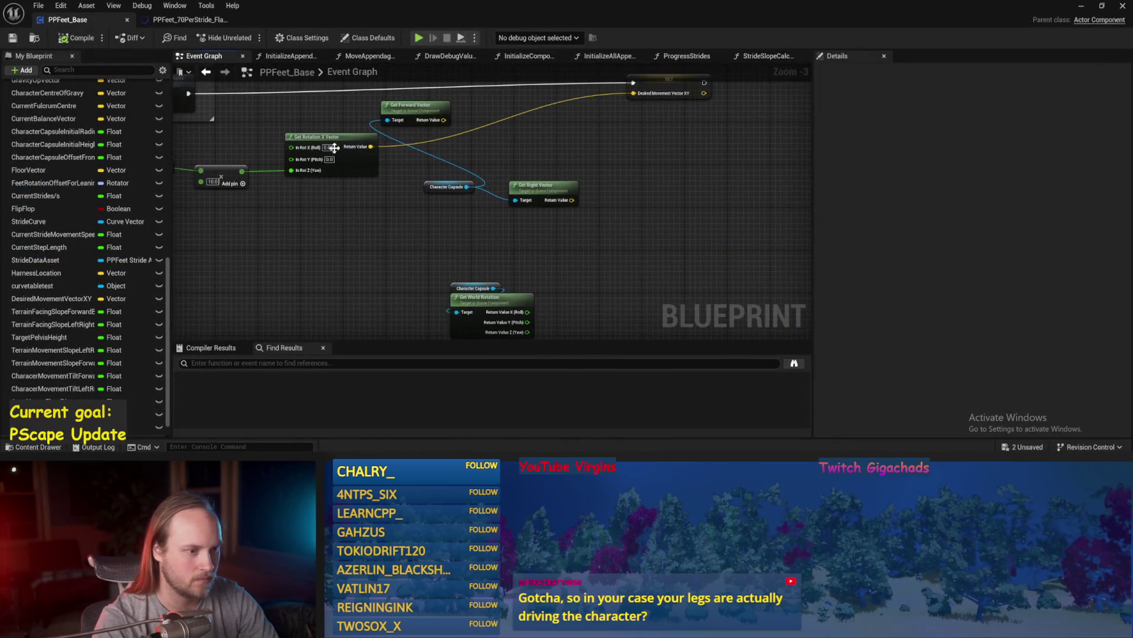
mouse_move(441, 237)
left_mouse_down()
mouse_move(503, 268)
mouse_move(535, 238)
left_mouse_up()
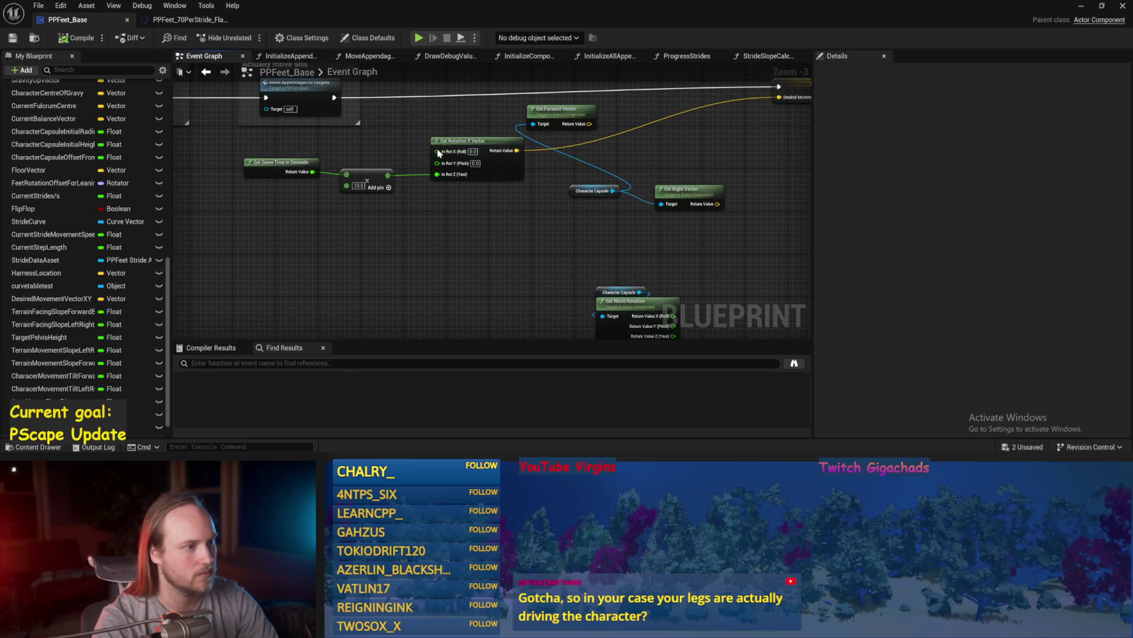
mouse_move(588, 124)
left_mouse_down()
mouse_move(494, 166)
mouse_move(686, 142)
left_mouse_up()
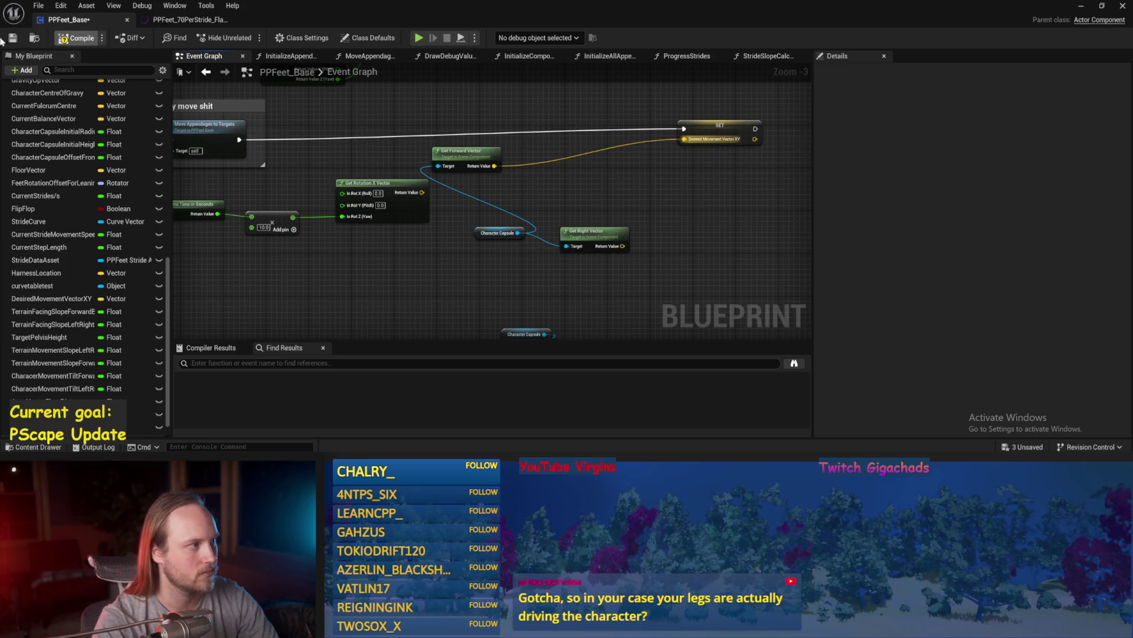
left_click(1081, 5)
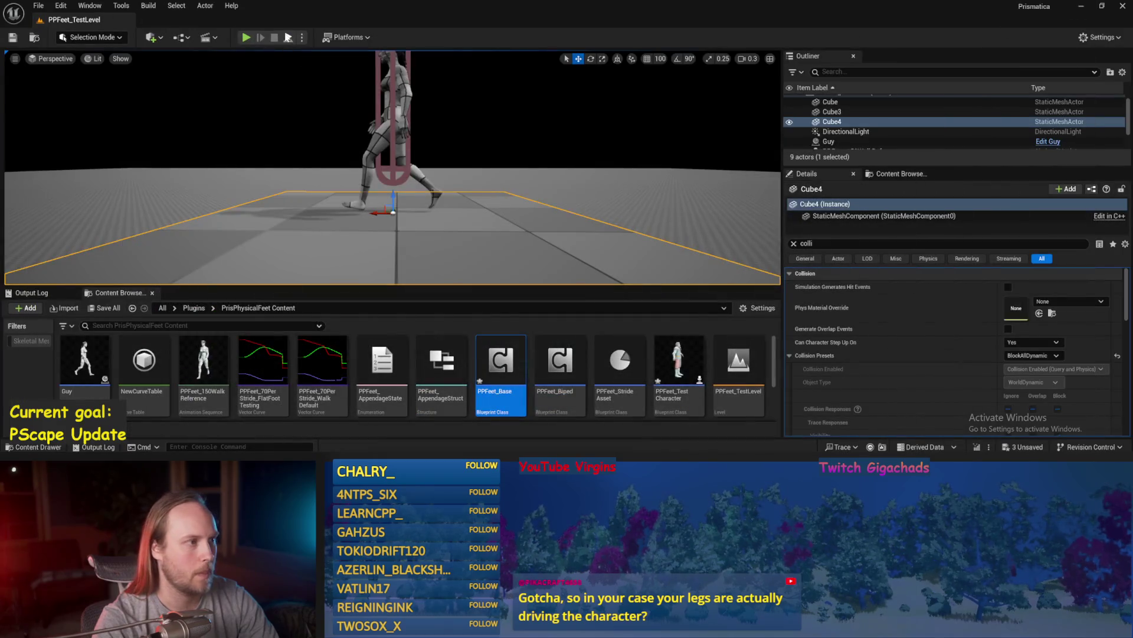
- Select the floor Cube, then bring the PPFeet_Base Blueprint editor back to its Event Graph
left_click(499, 196)
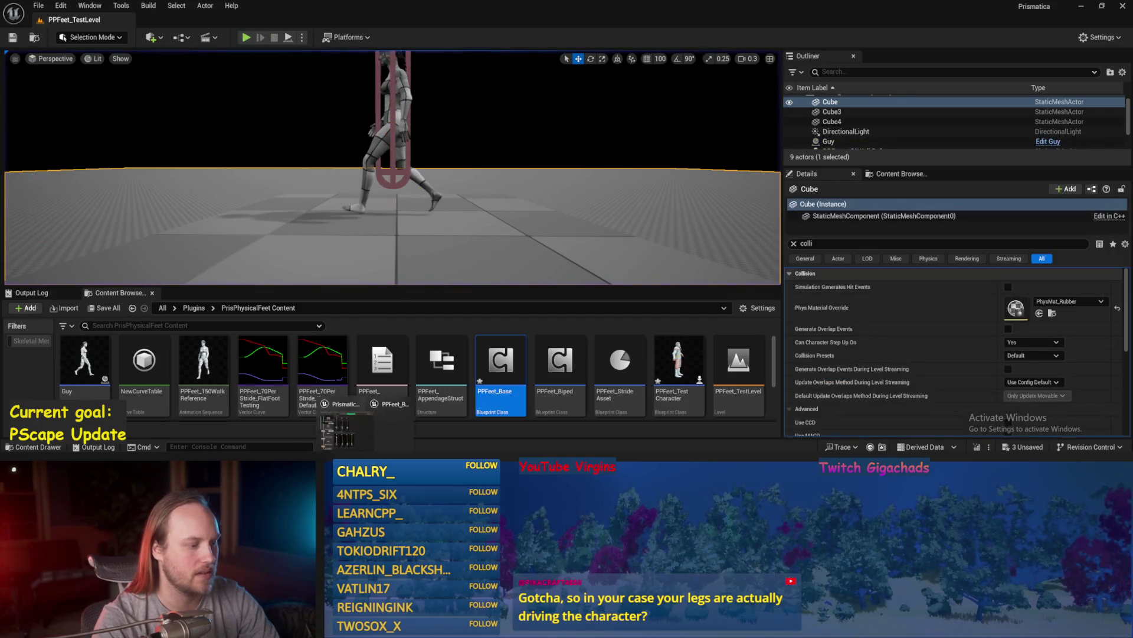
left_click(307, 449)
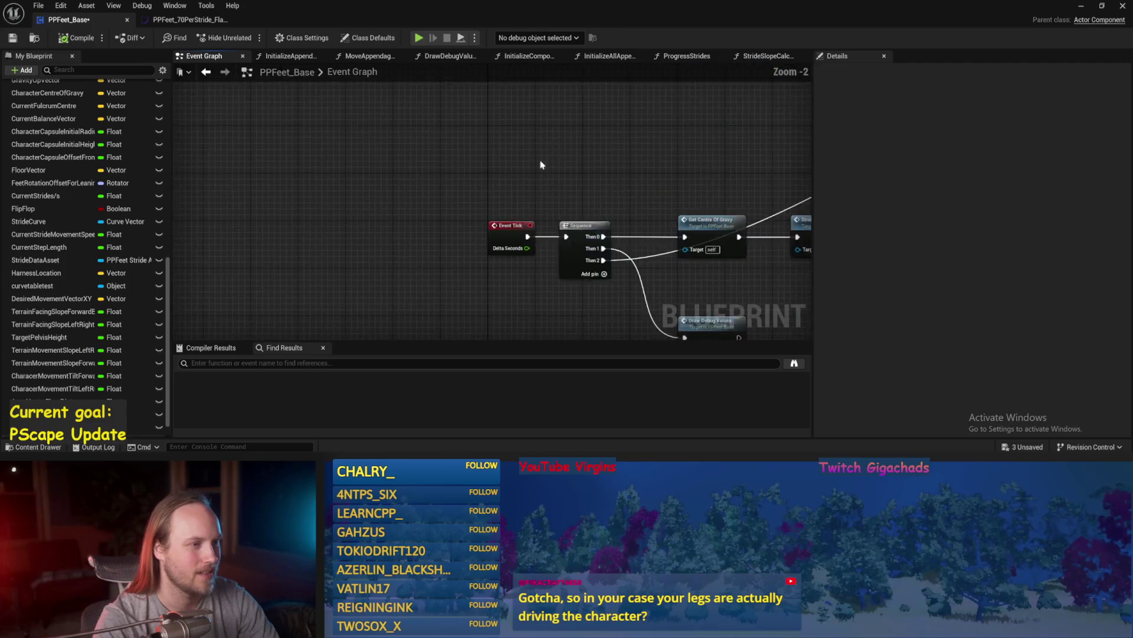
- In ProgressStrides, wire Current Step Length (default 70.0) into the Add node, then minimize the editor
left_click_drag(672, 59, 745, 60)
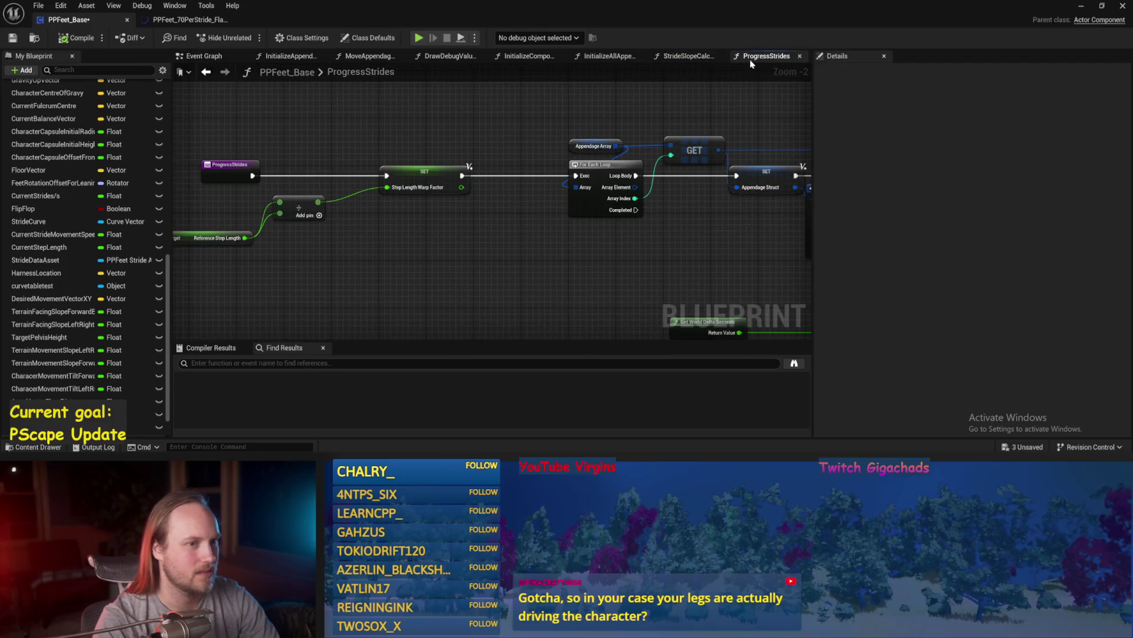
scroll(379, 195, "up", 1)
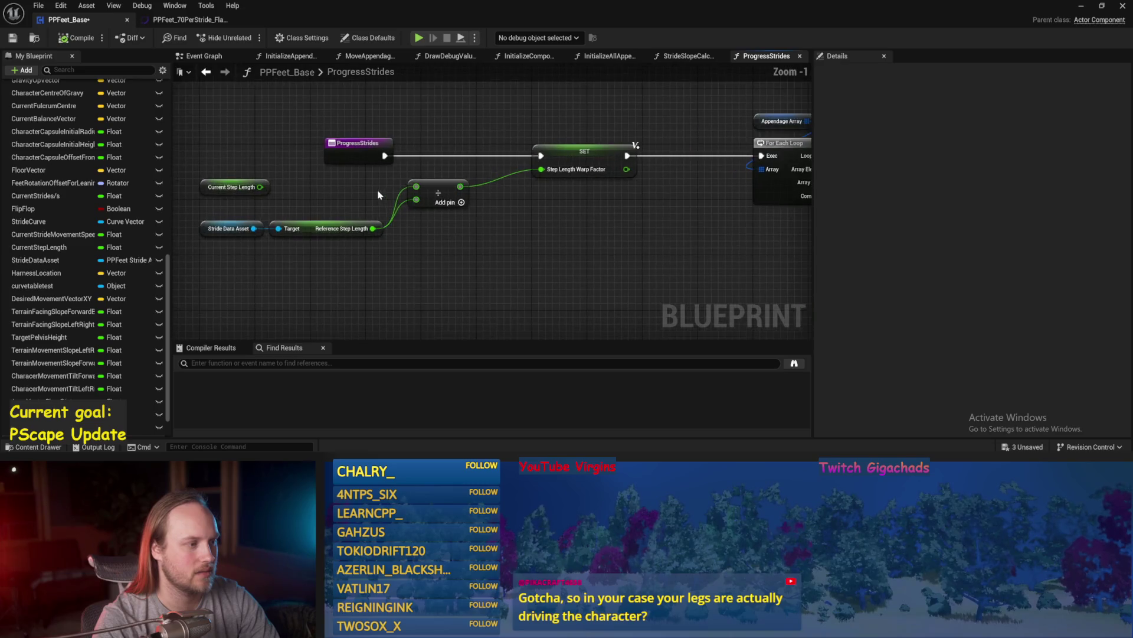
left_click_drag(260, 187, 416, 186)
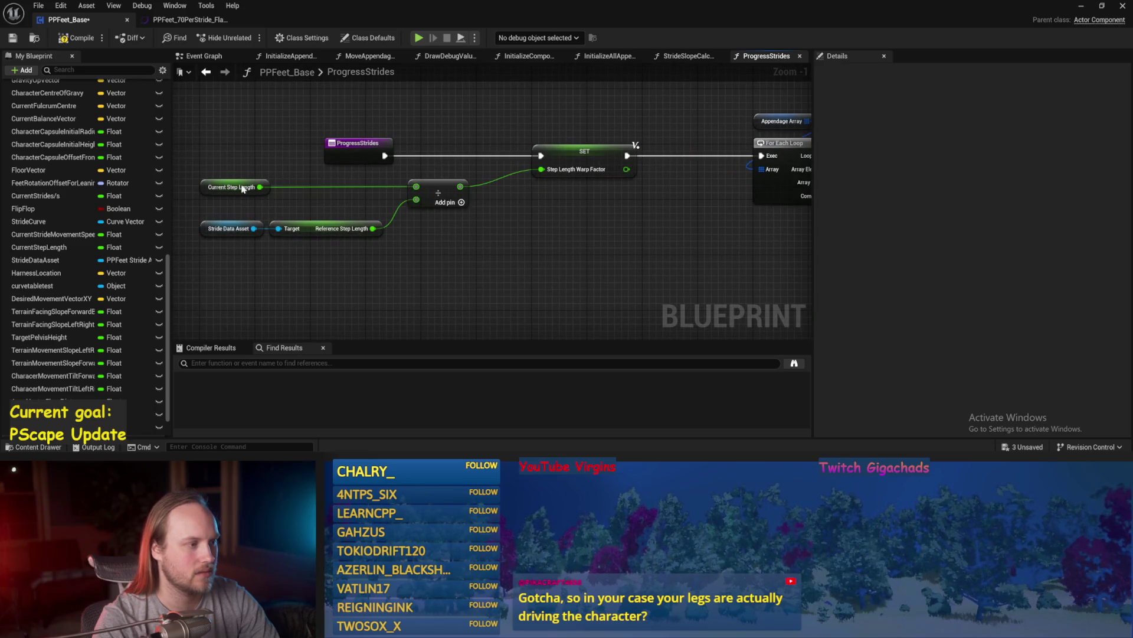
left_click(242, 187)
key("Return")
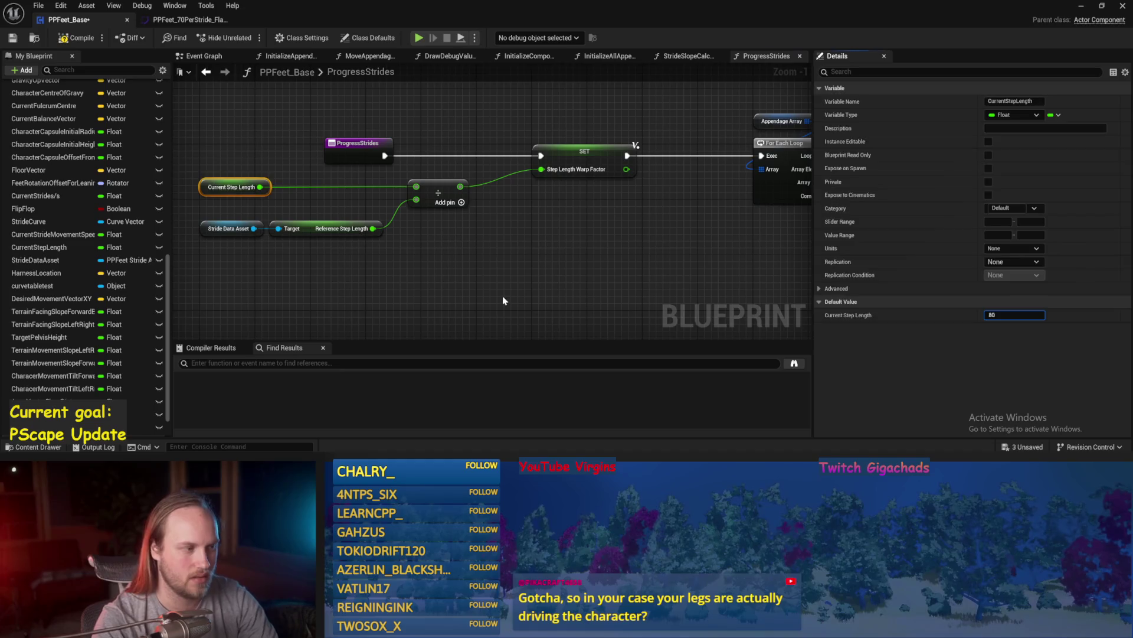
left_click(500, 298)
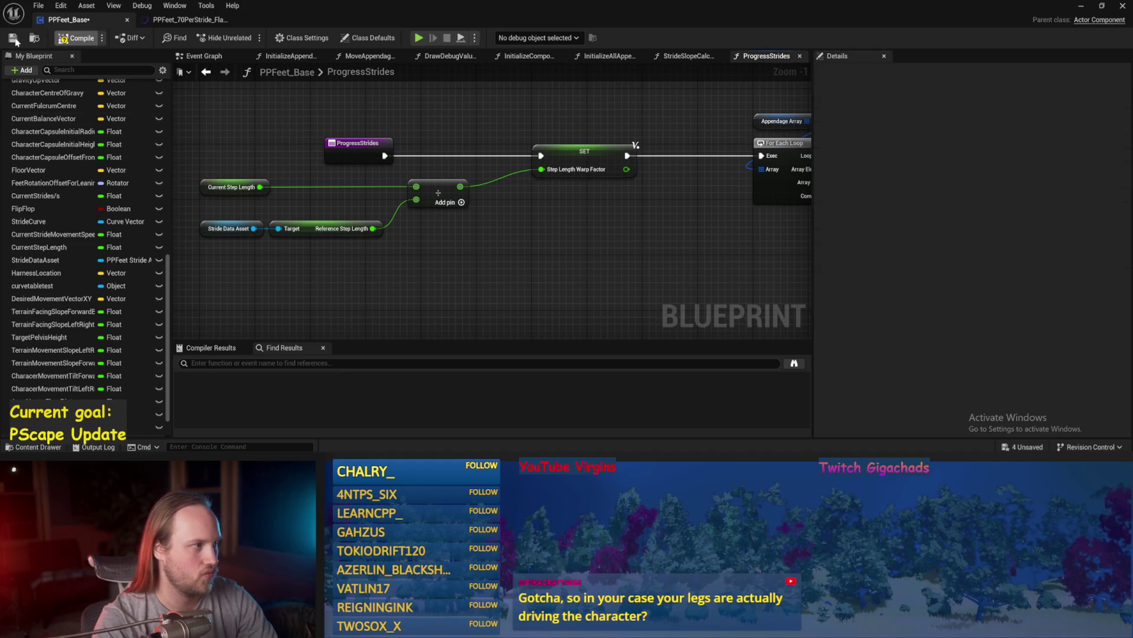
left_click(1082, 7)
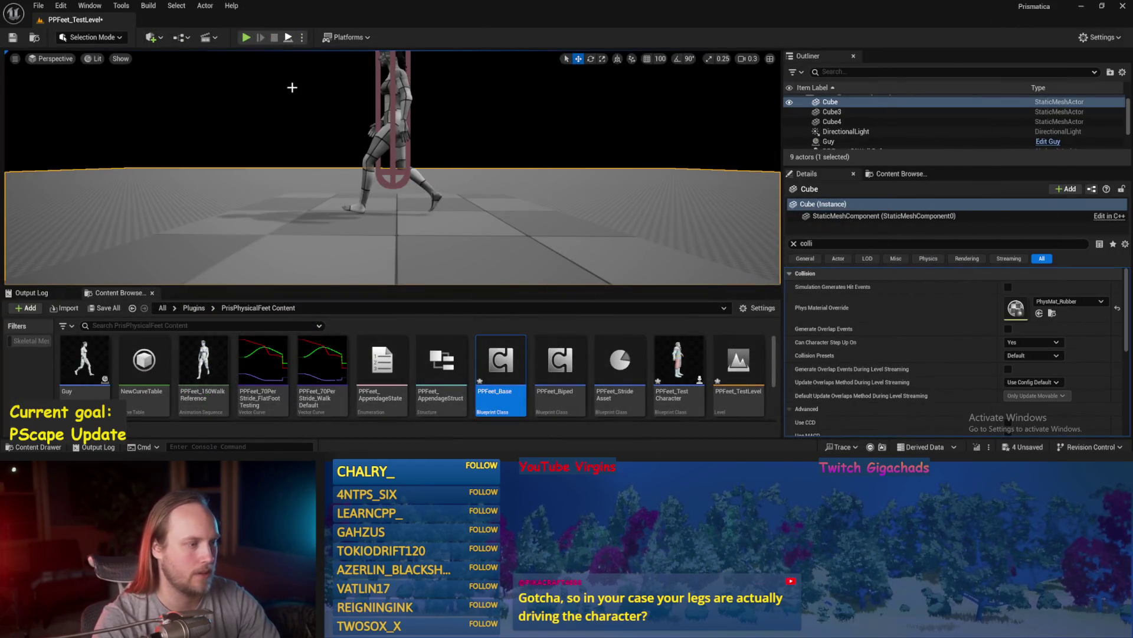
- Start a play session and fly the view around the walking character from several sides
key("alt+p")
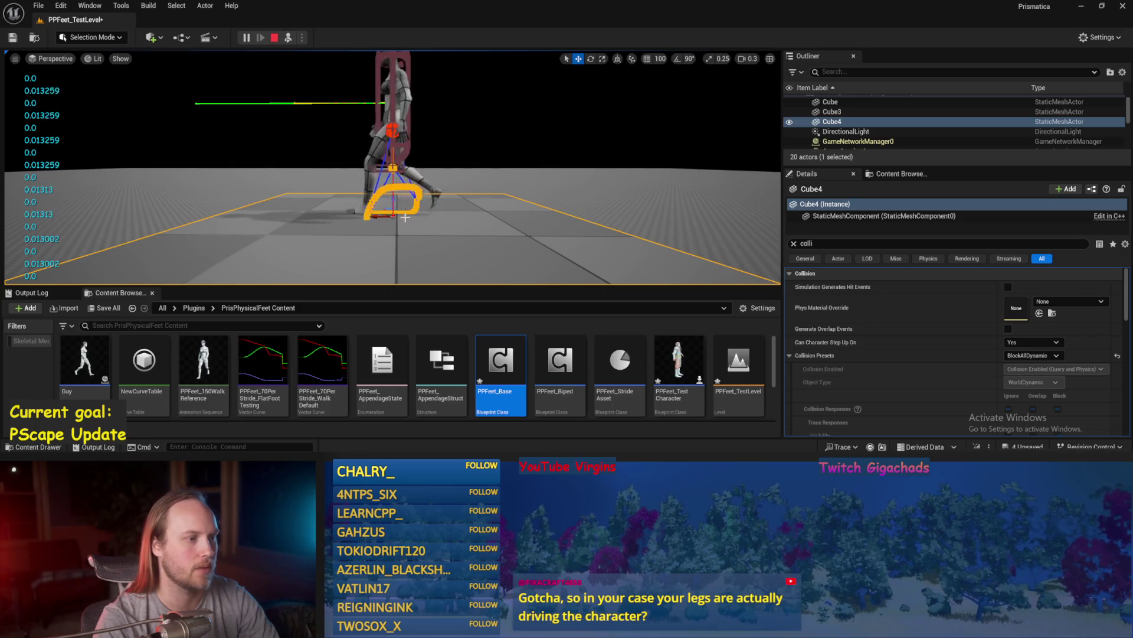
right_click(430, 118)
left_click(328, 218)
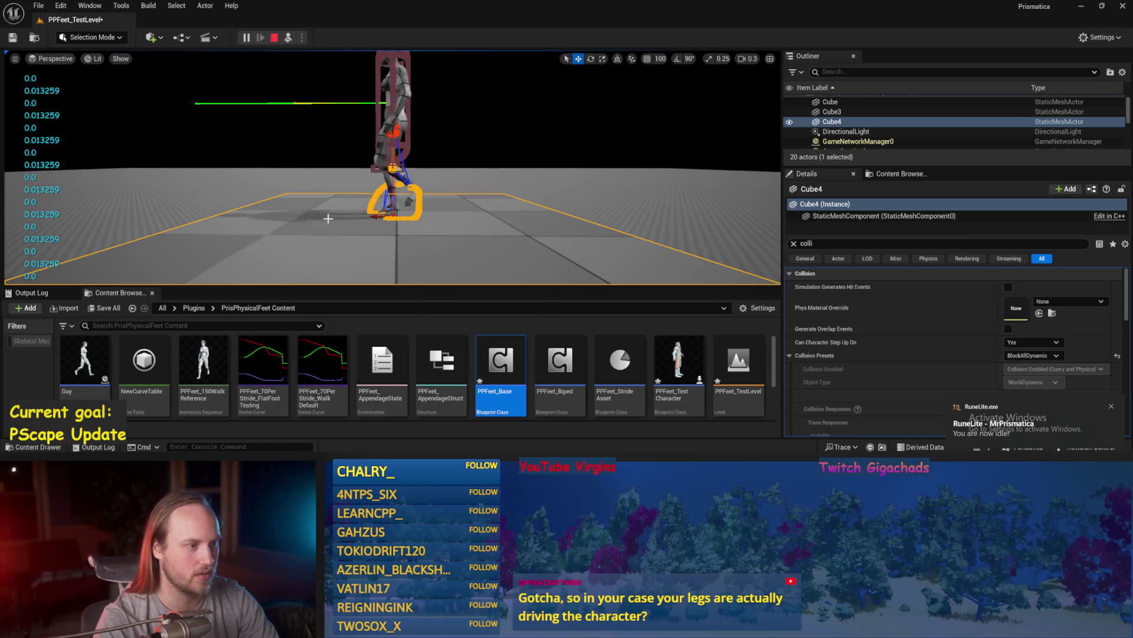
scroll(328, 219, "up", 3)
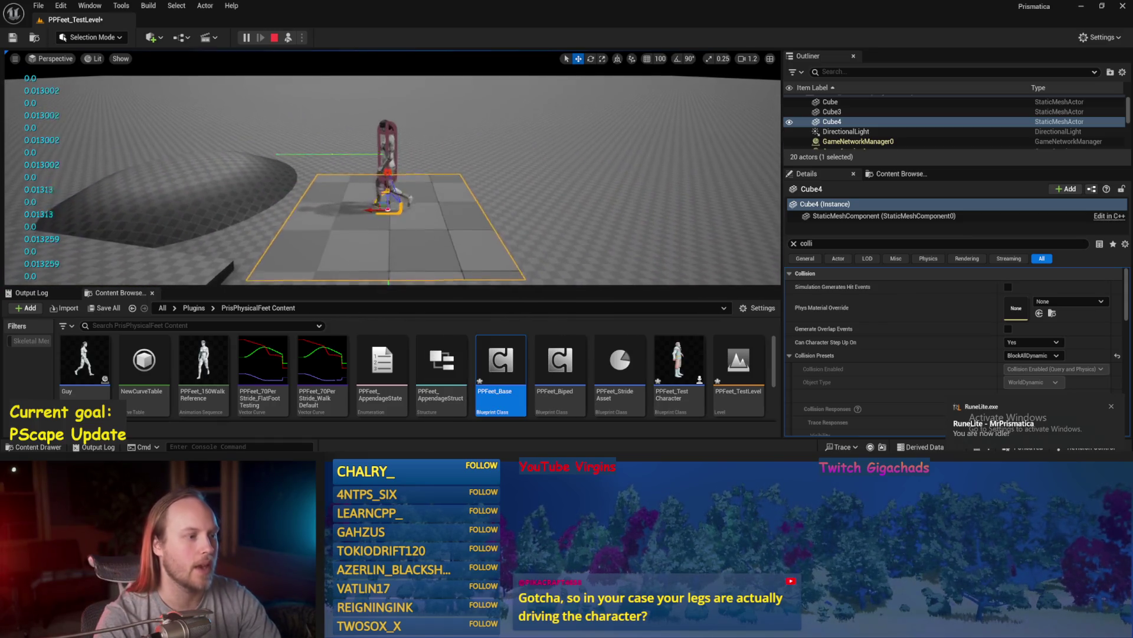
key("w")
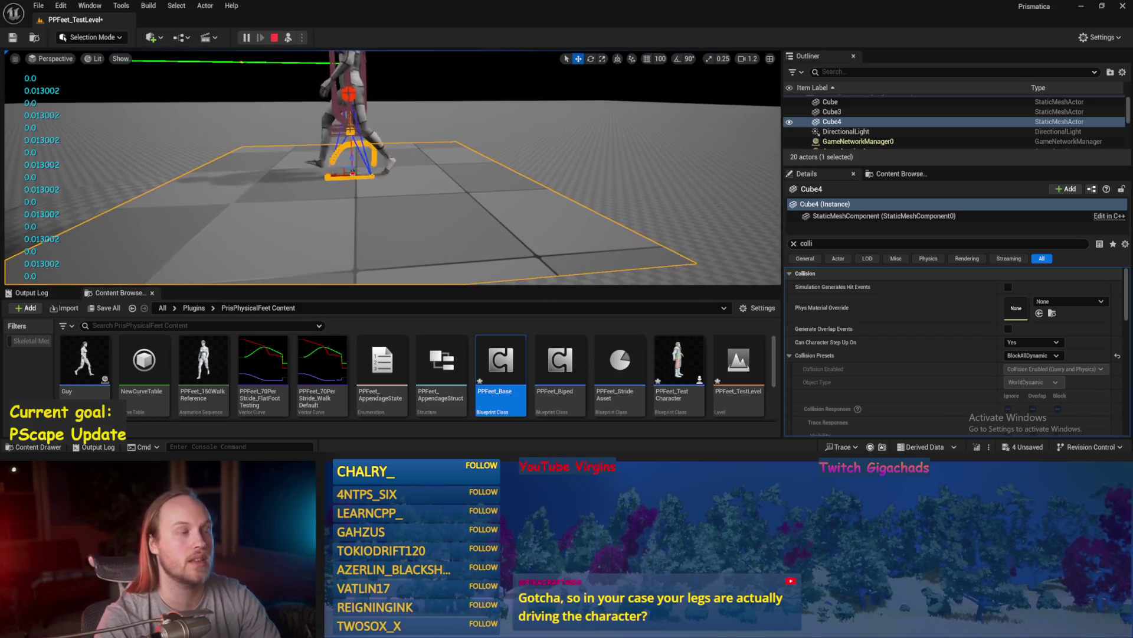
key("w")
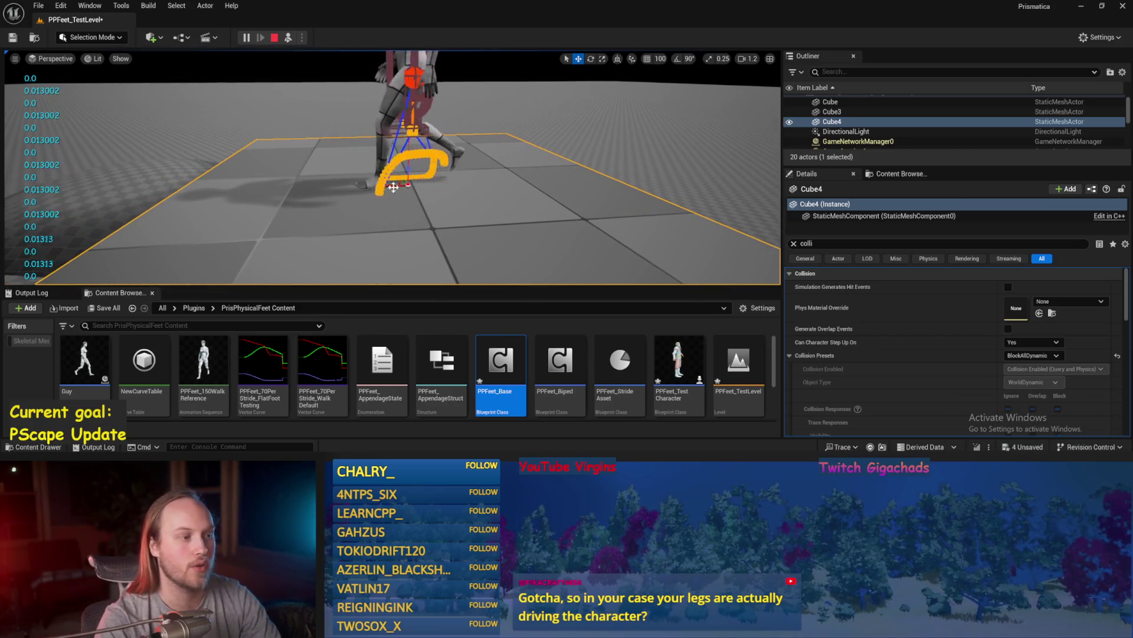
key("w")
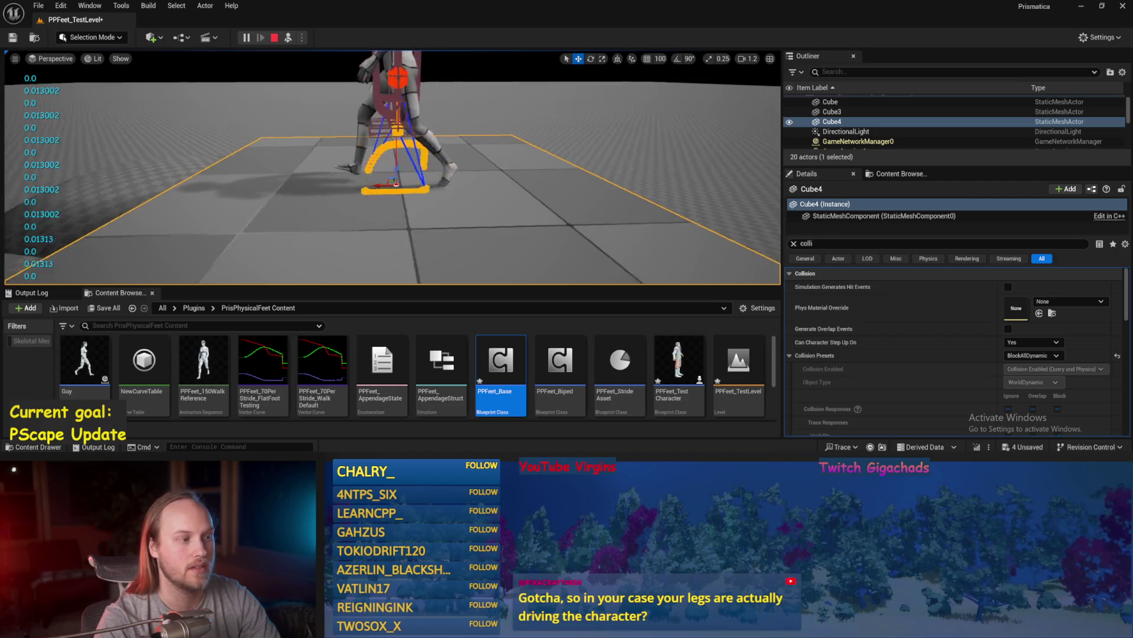
key("w")
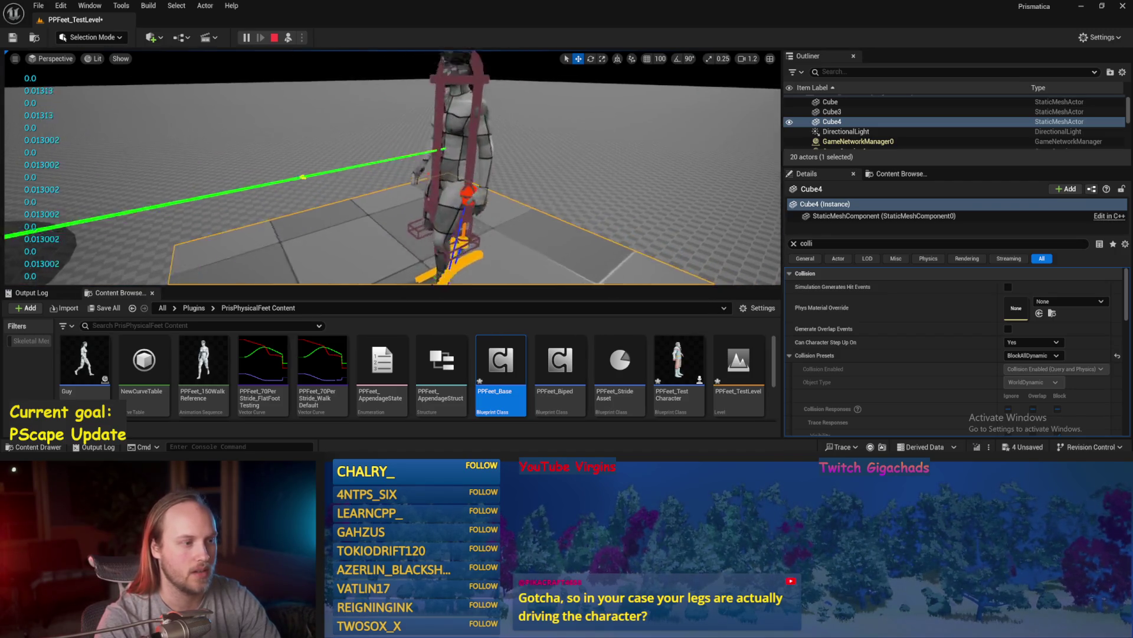
key("w")
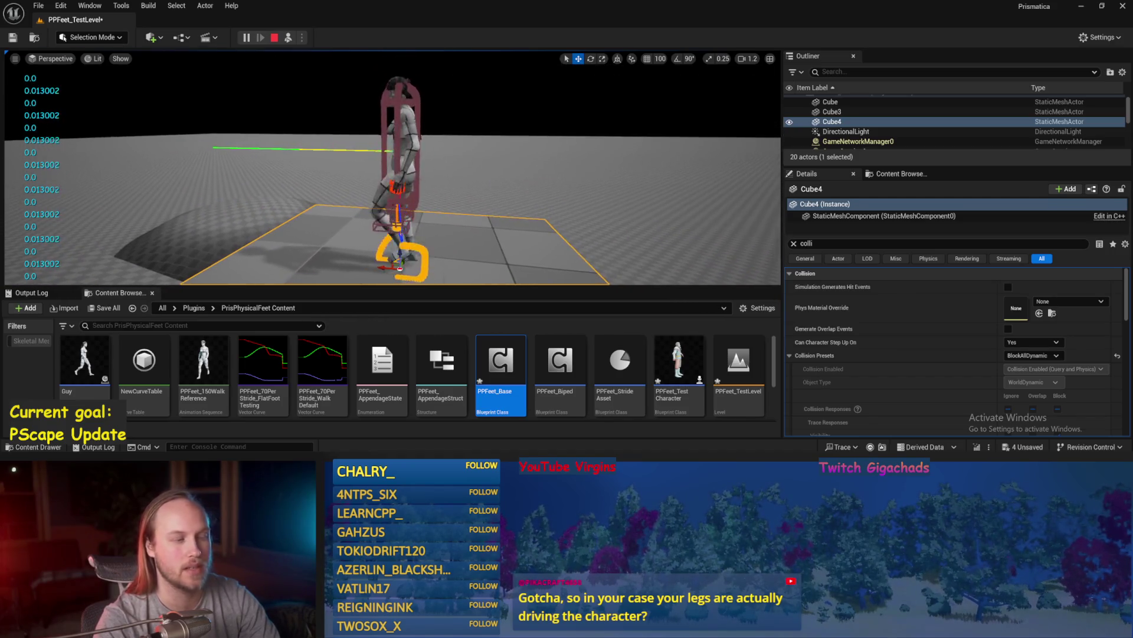
- Select the walking reference character, clear the Details collision filter, and stop playing
left_click(396, 179)
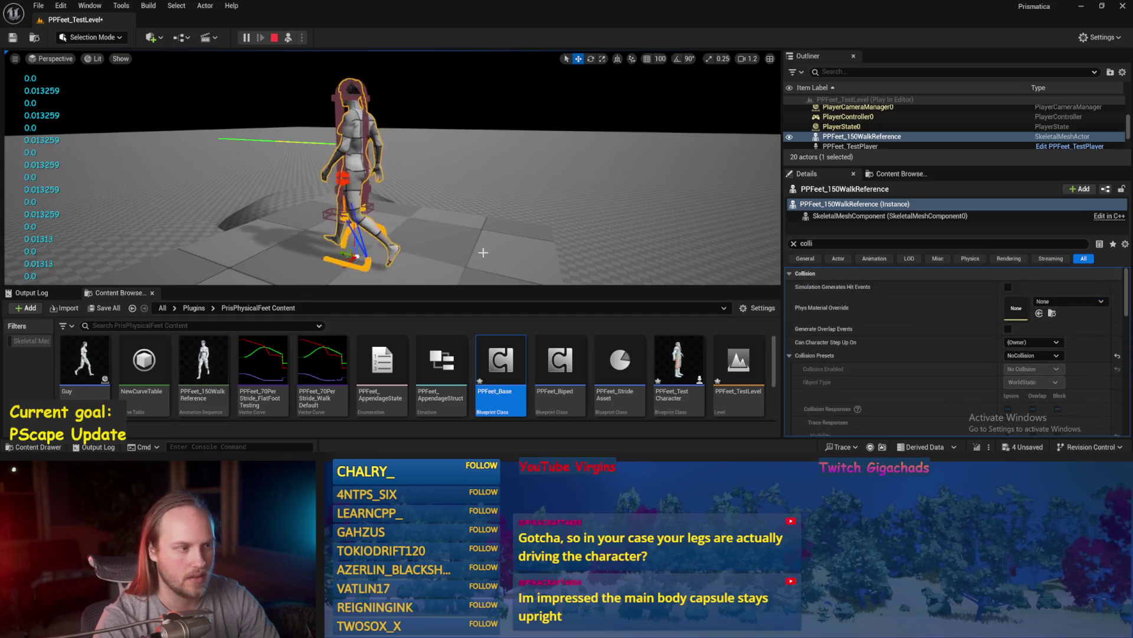
left_click(794, 243)
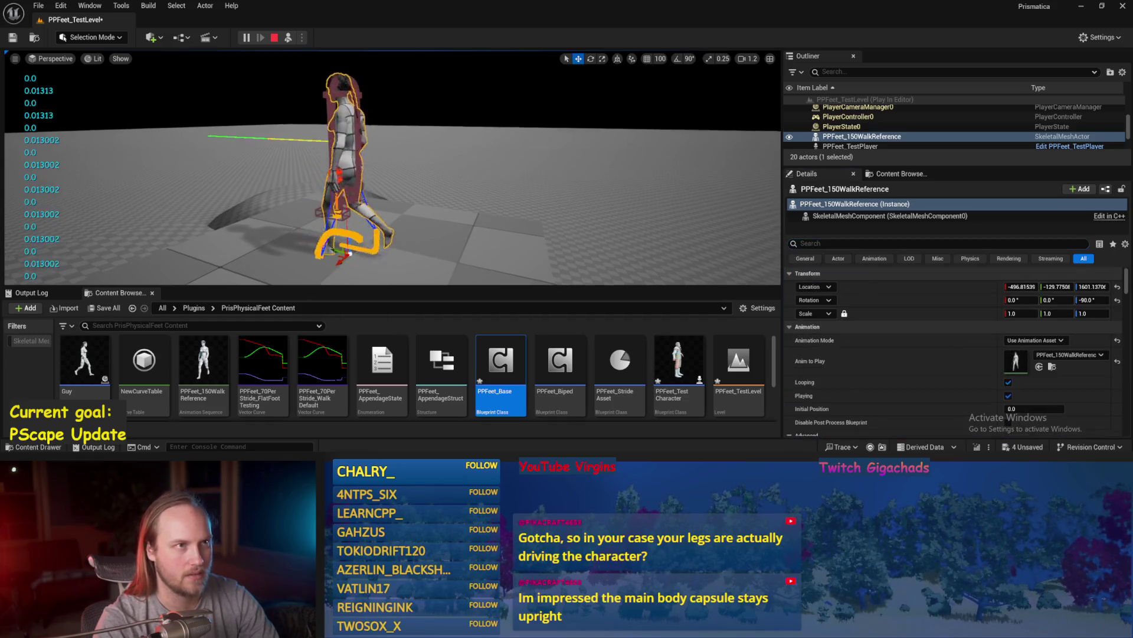
key("Escape")
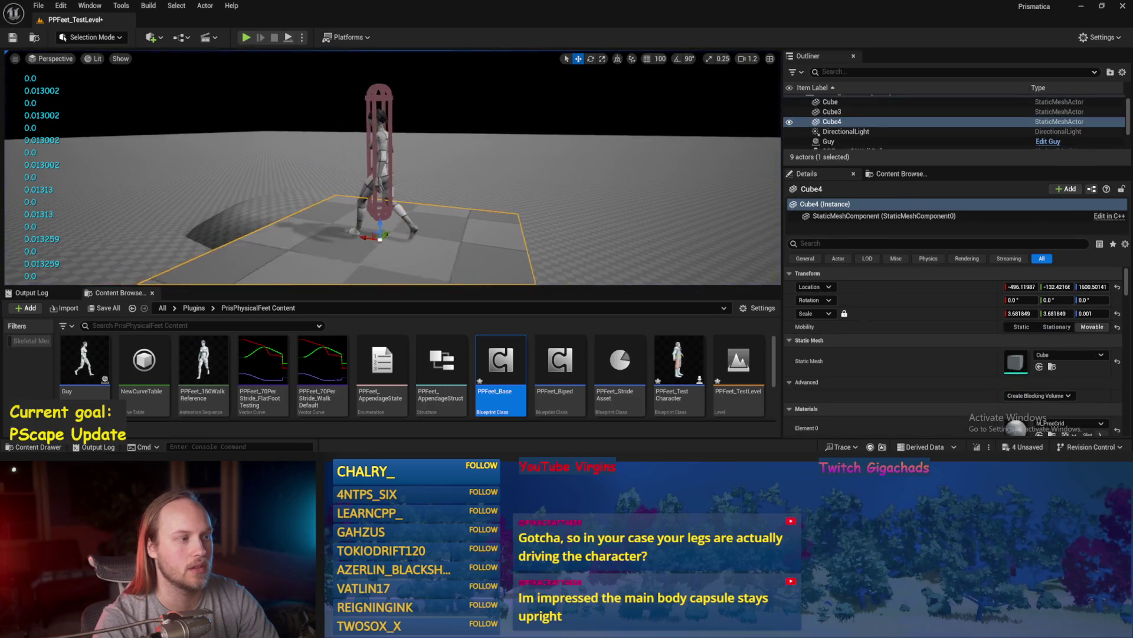
- Orbit around the walking reference character, select the floor Cube, and start Play In Editor
key("ctrl+s")
left_click(356, 169)
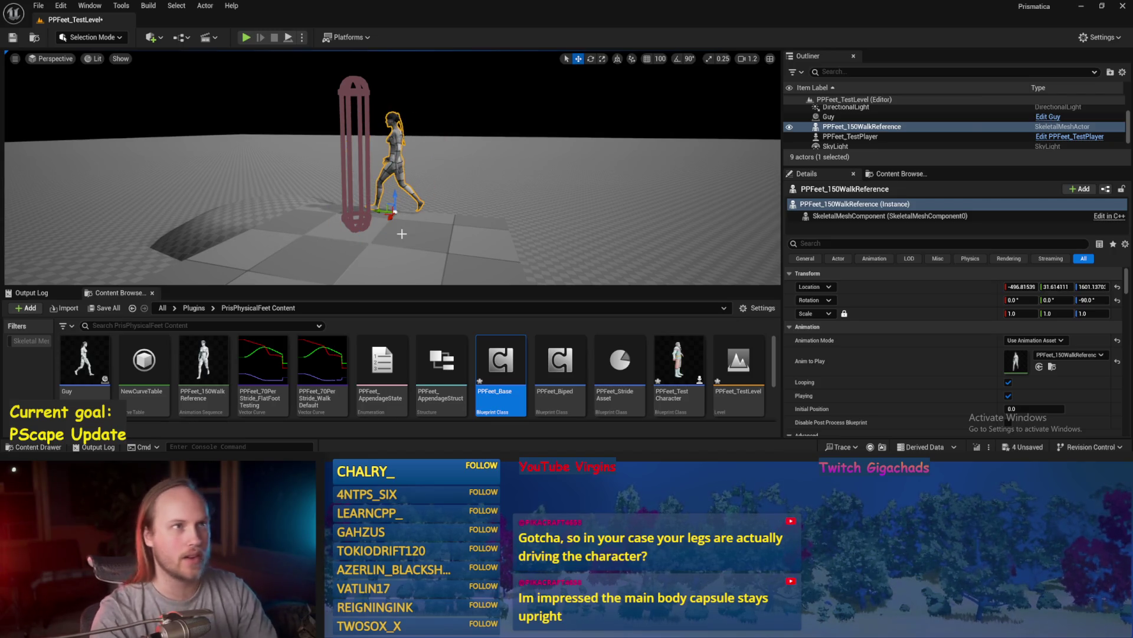
left_click_drag(412, 203, 387, 202)
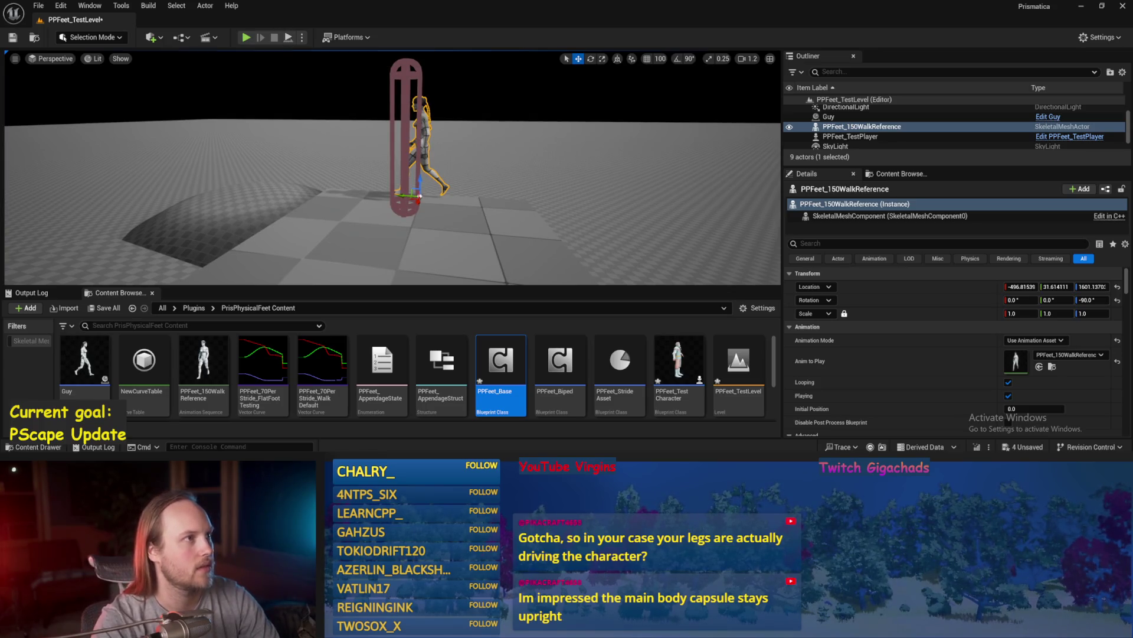
left_click(387, 202)
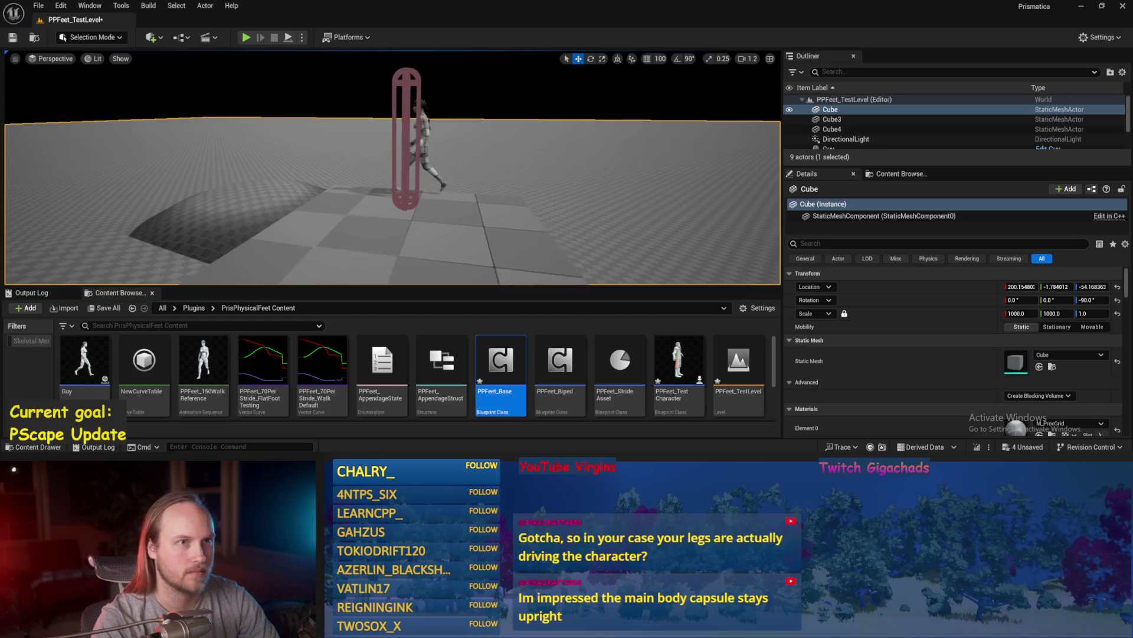
left_click(288, 37)
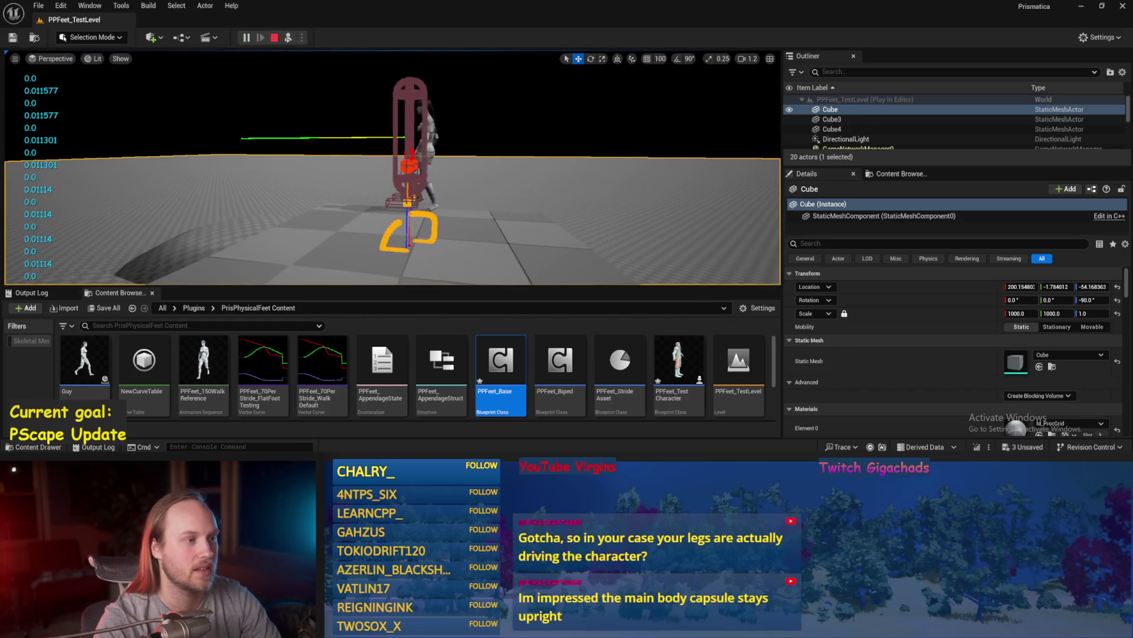
- Eject from the player with F8, switch to the move gizmo, and select floor Cube4
key("F8")
key("e")
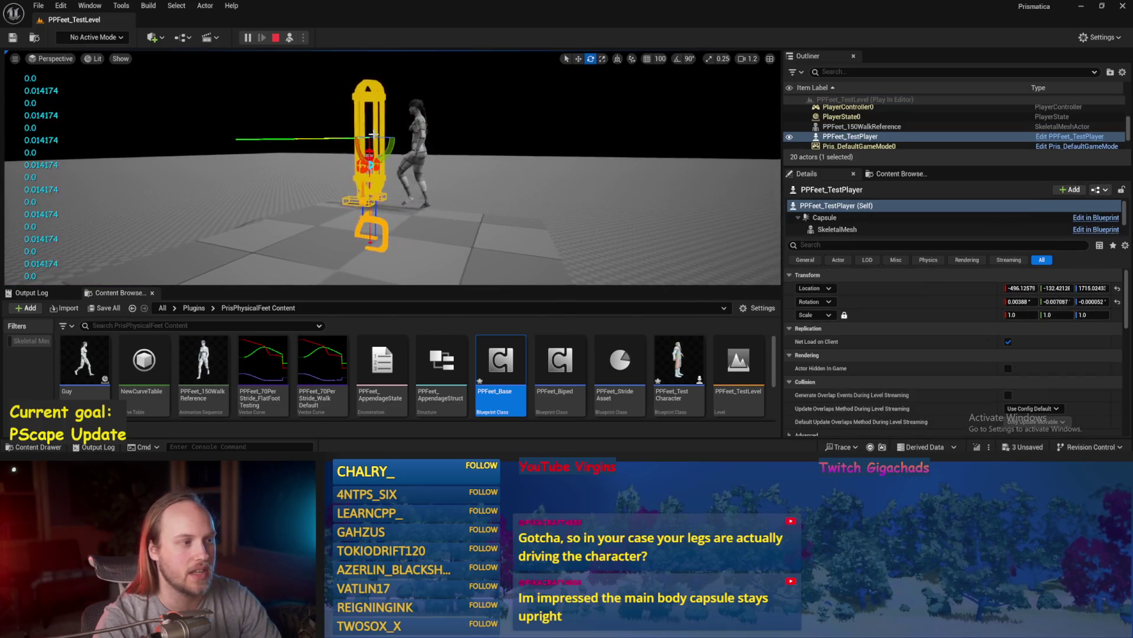
key("w")
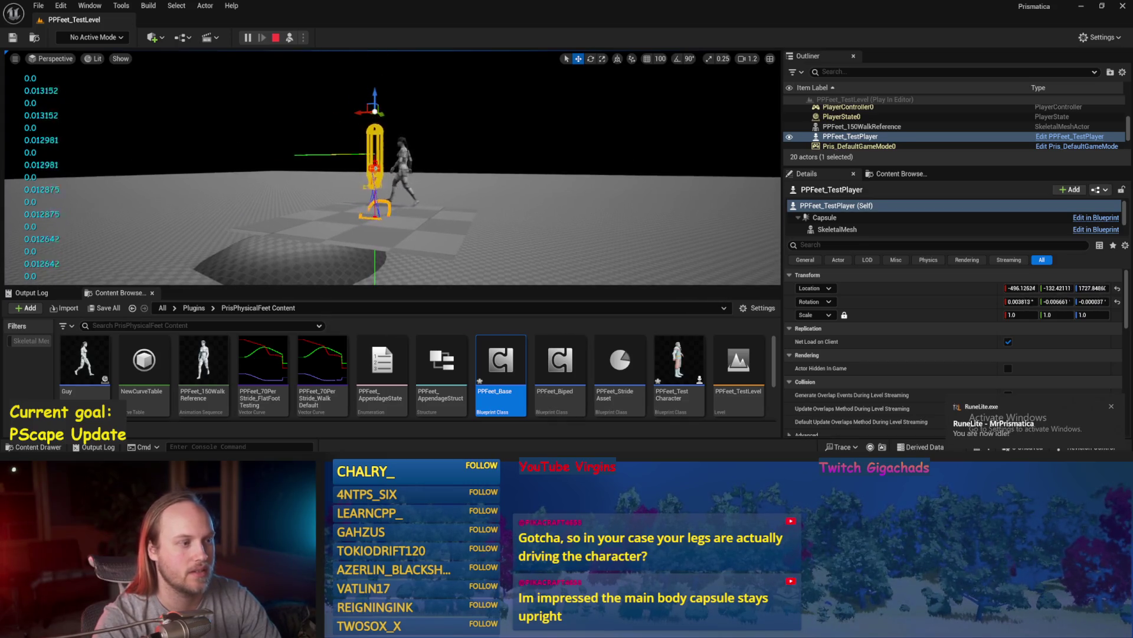
left_click(458, 261)
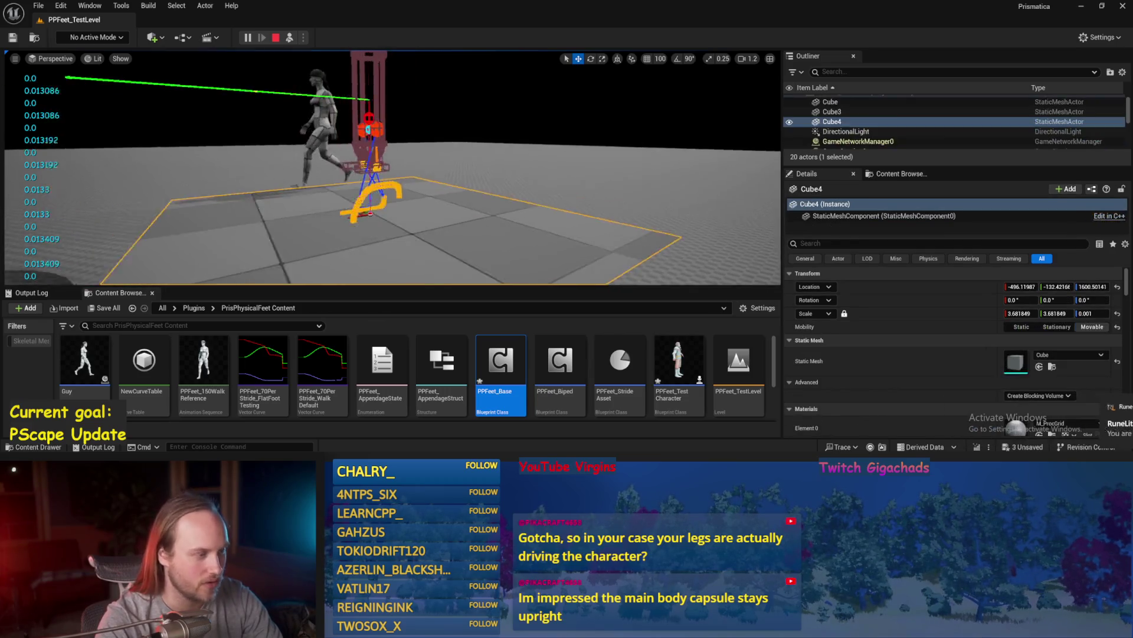
- Rotate floor Cube4 into a steep slope and frame the tilted floor
key("e")
left_click_drag(416, 196, 412, 133)
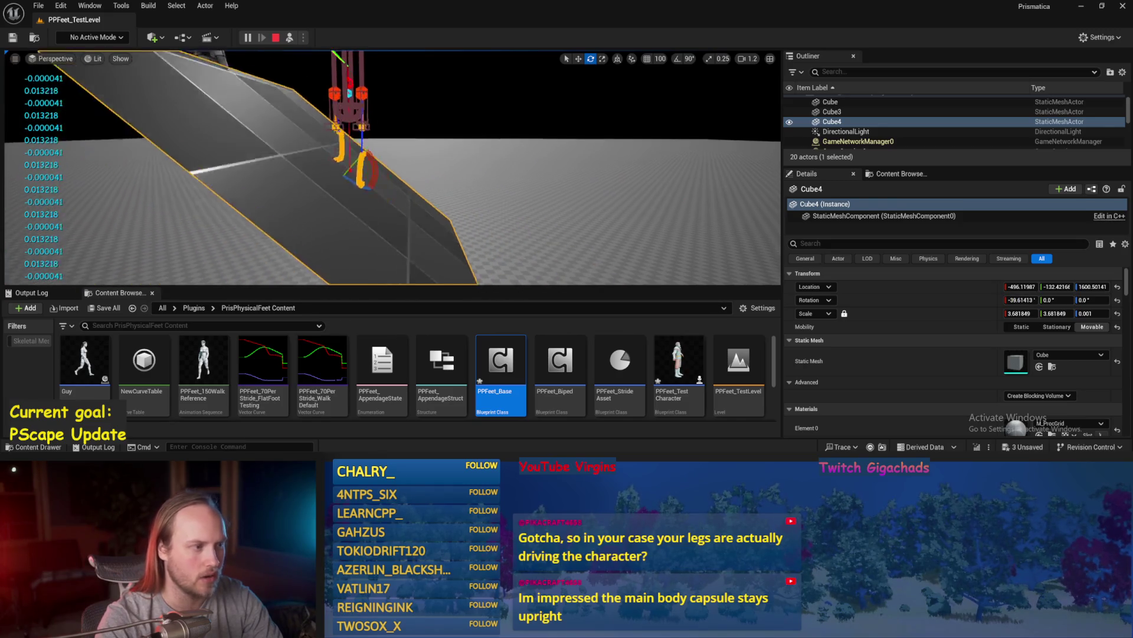
scroll(392, 167, "down", 3)
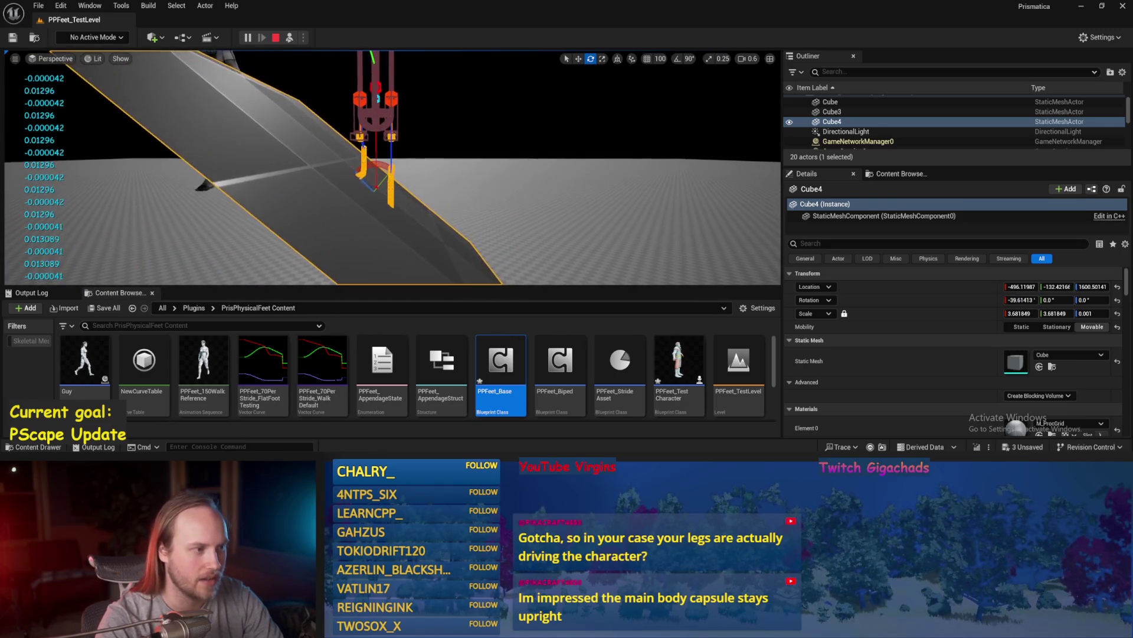
key("f")
scroll(370, 205, "down", 2)
- Tilt Cube4 through steeper, shallower and reversed slopes while watching the feet, then stop play
mouse_move(379, 202)
left_mouse_down()
mouse_move(380, 217)
mouse_move(372, 184)
left_mouse_up()
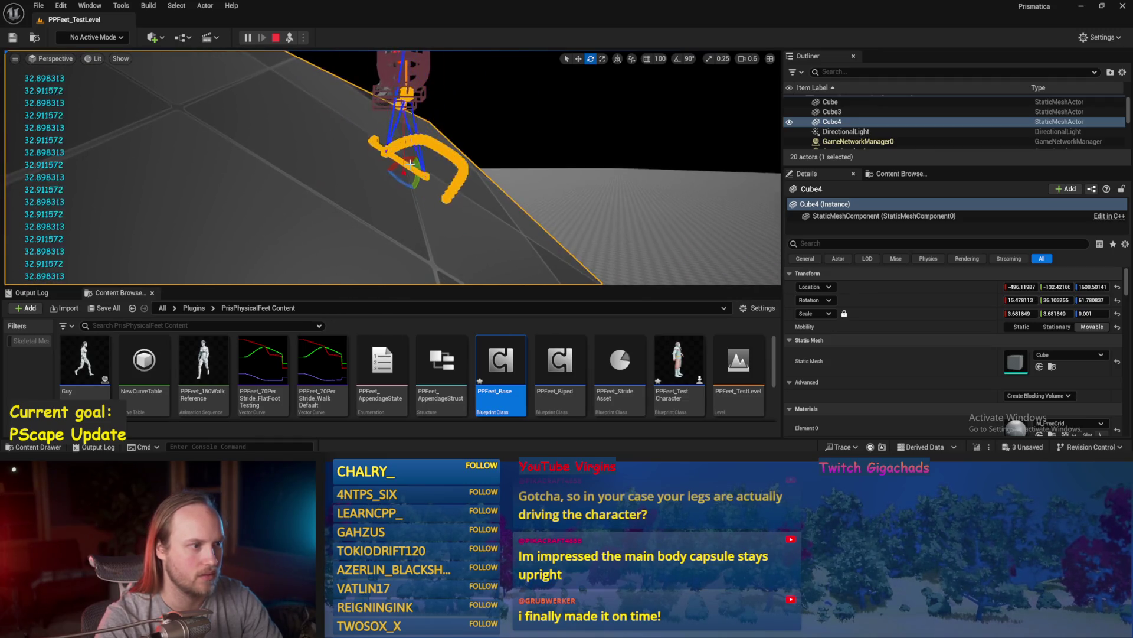
mouse_move(417, 166)
left_mouse_down()
mouse_move(392, 155)
mouse_move(408, 177)
left_mouse_up()
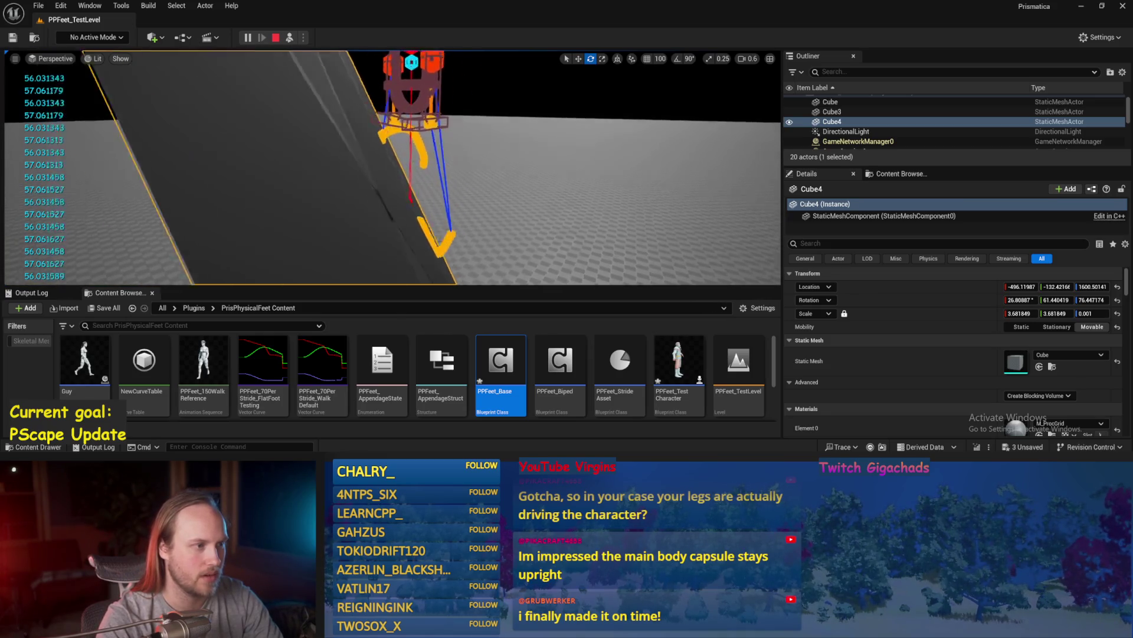
mouse_move(440, 193)
left_mouse_down()
mouse_move(431, 198)
mouse_move(477, 229)
left_mouse_up()
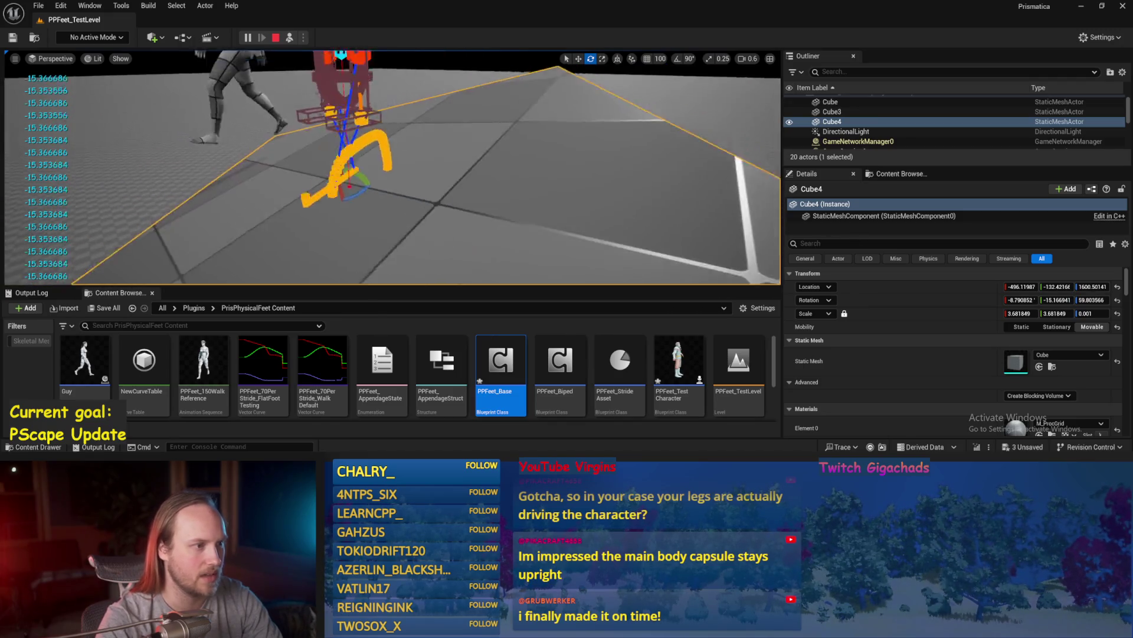
left_click_drag(384, 218, 407, 237)
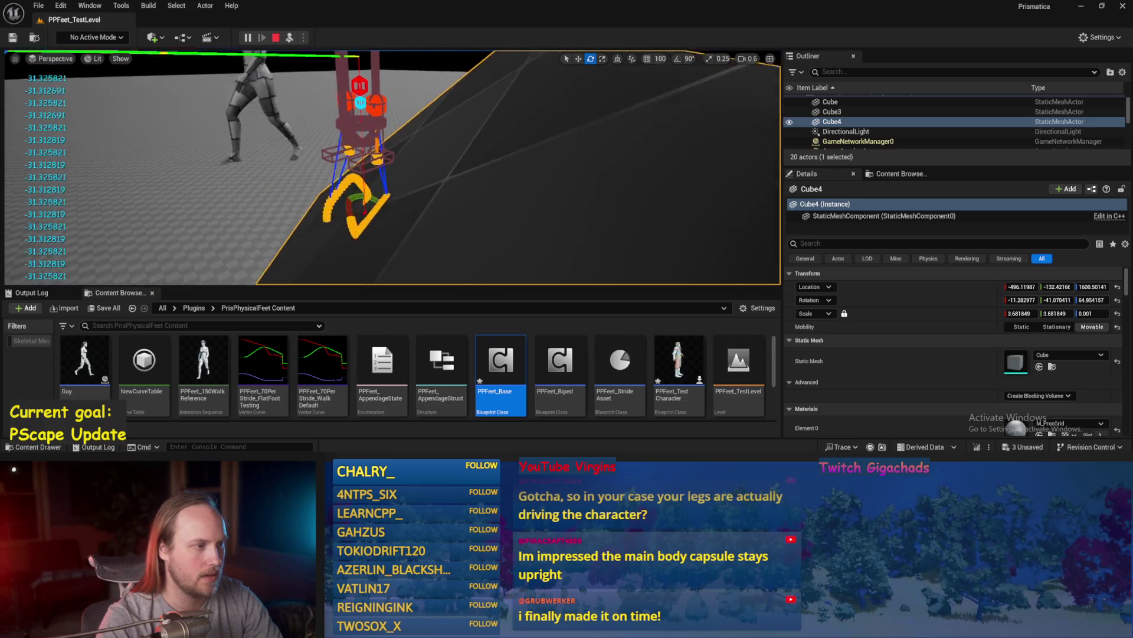
left_click(368, 142)
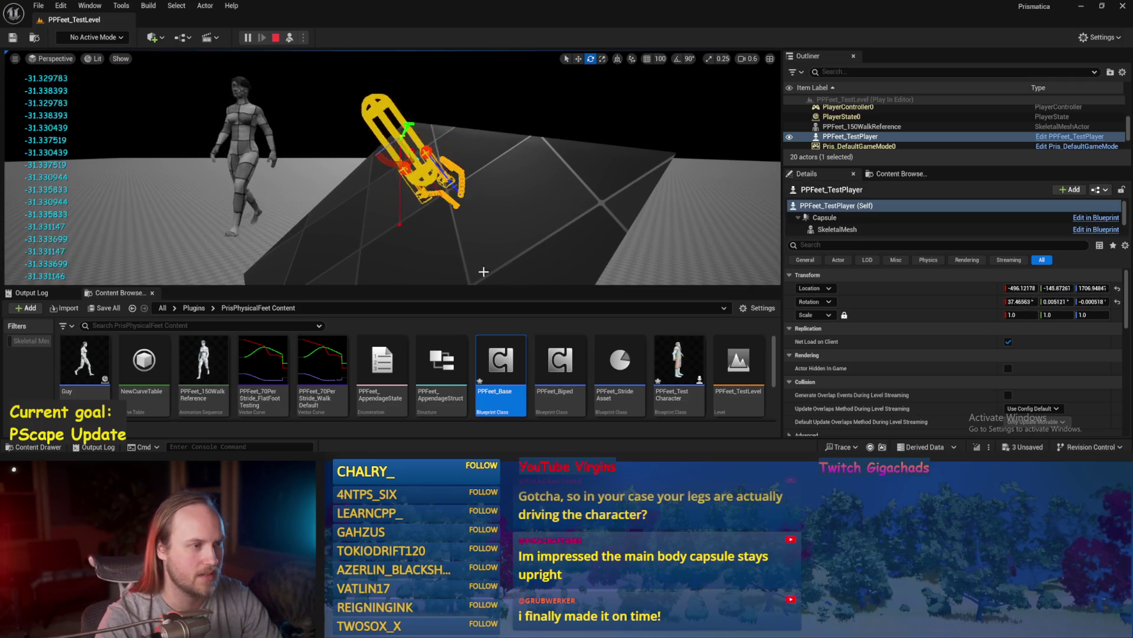
key("Escape")
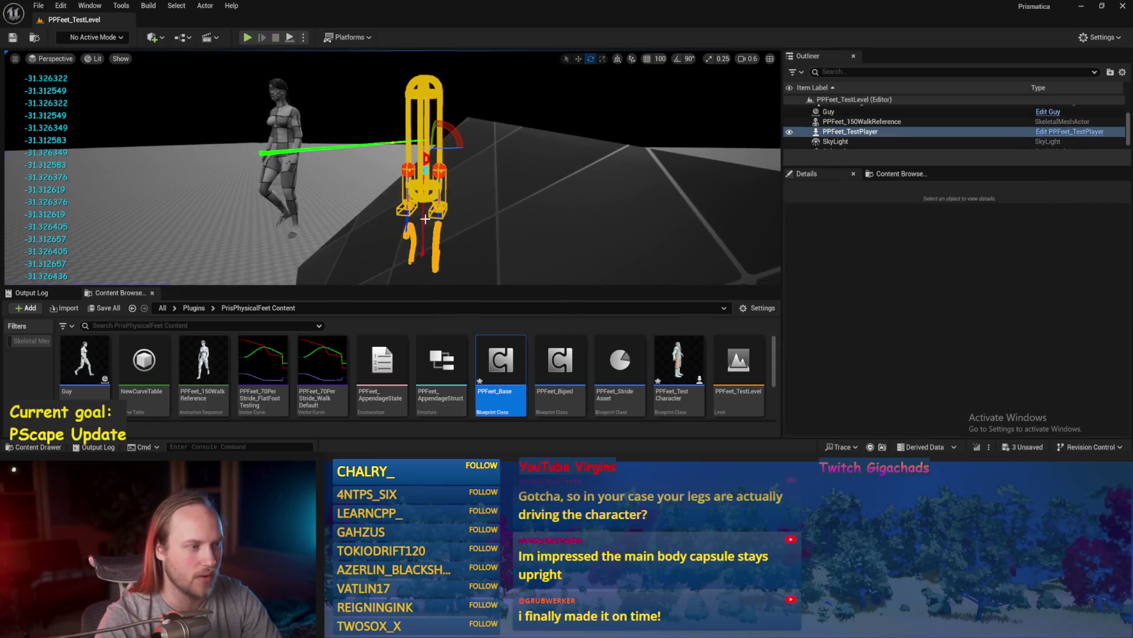
- Save All, then select and frame floor Cube4
left_click(38, 5)
left_click(66, 149)
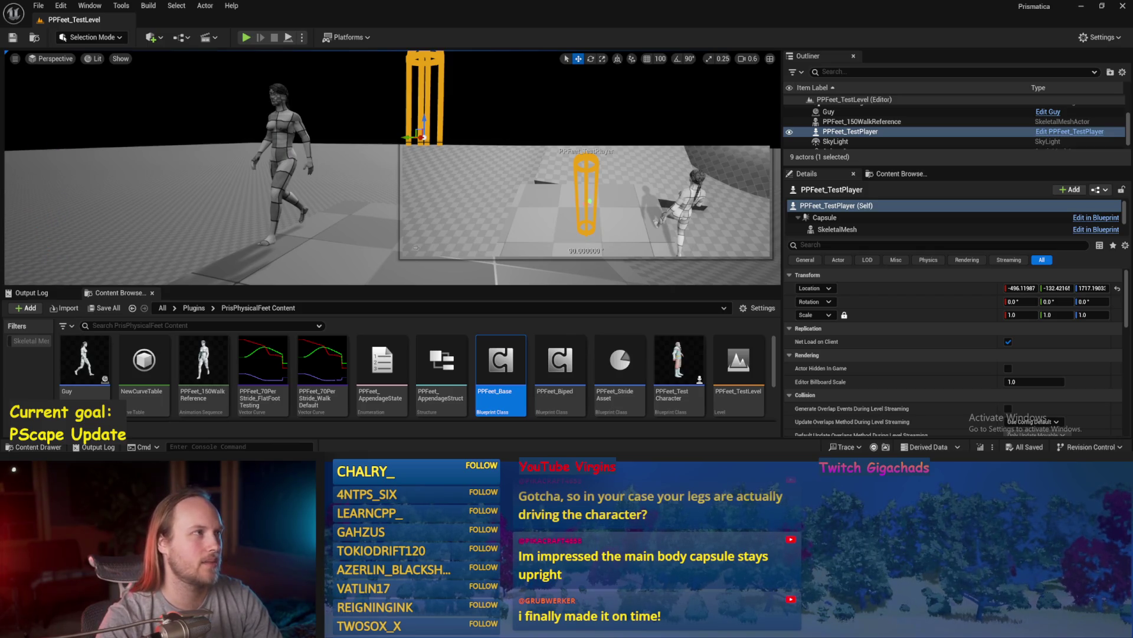
left_click(349, 200)
key("f")
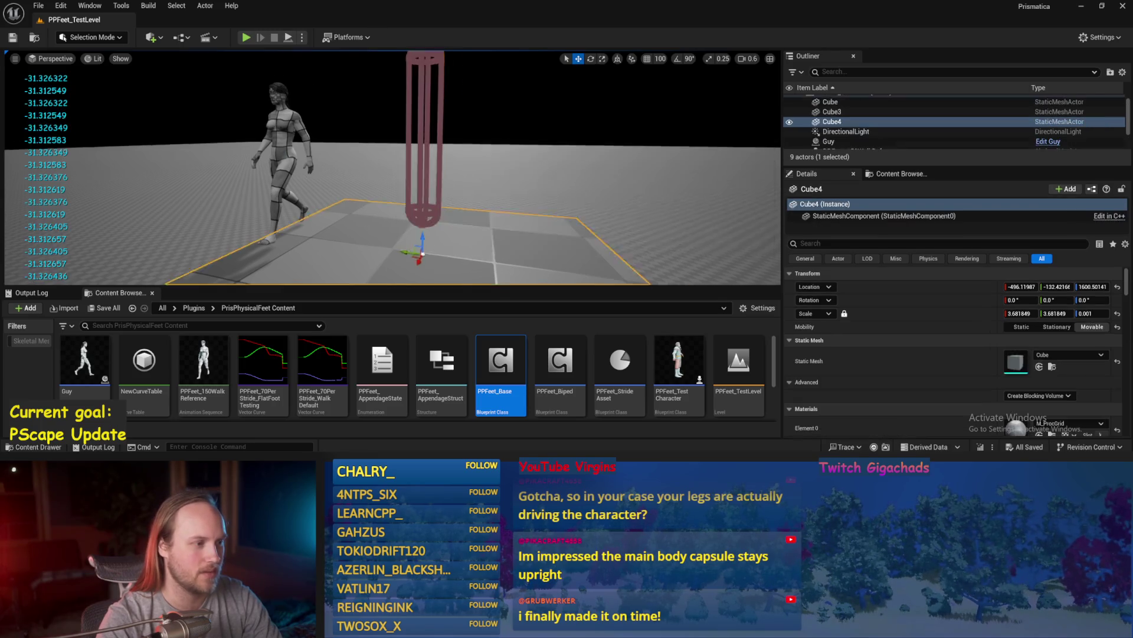
mouse_move(402, 191)
left_mouse_down()
mouse_move(366, 190)
mouse_move(402, 192)
left_mouse_up()
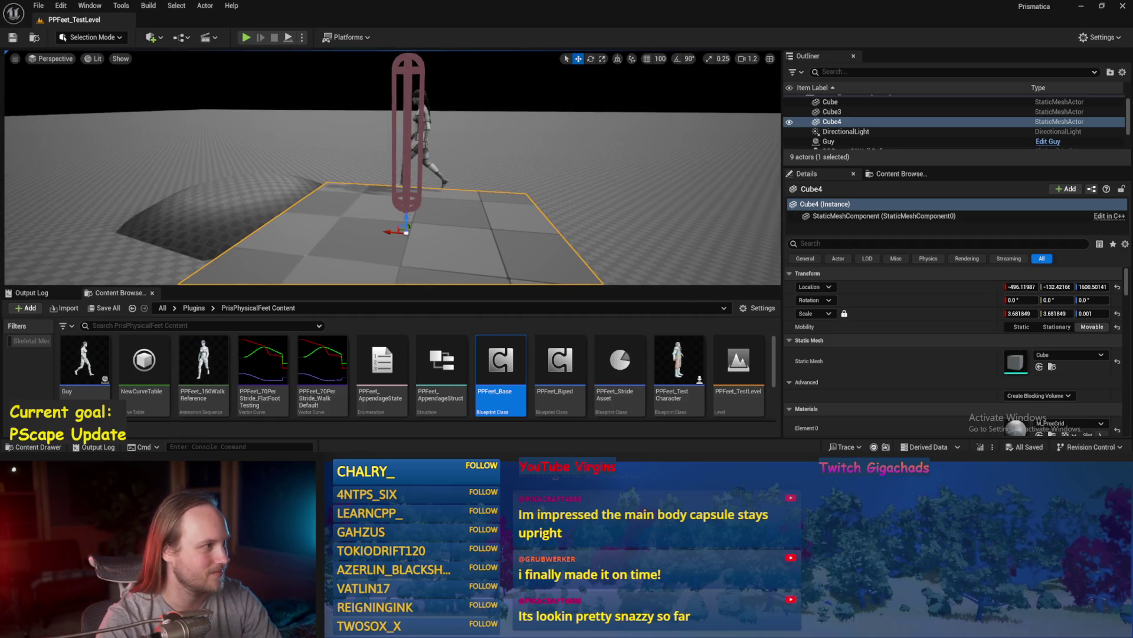
- Undo hiding Cube4 so the floor is visible again, and save the level
left_click(38, 6)
left_click(58, 147)
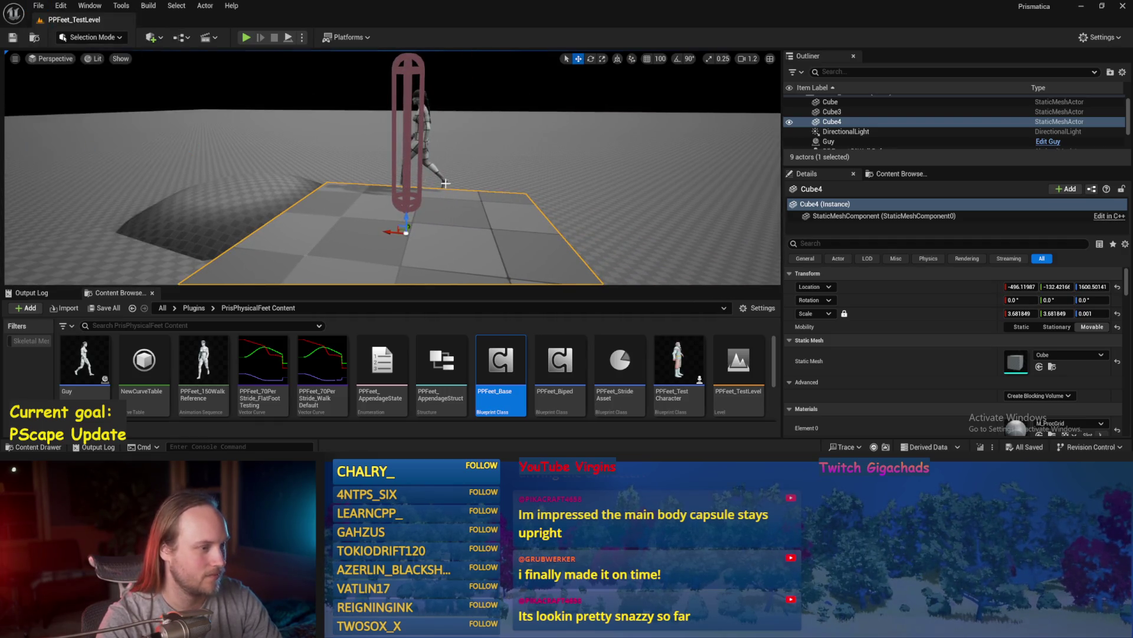
key("ctrl+z")
key("ctrl+s")
left_click_drag(450, 214, 466, 233)
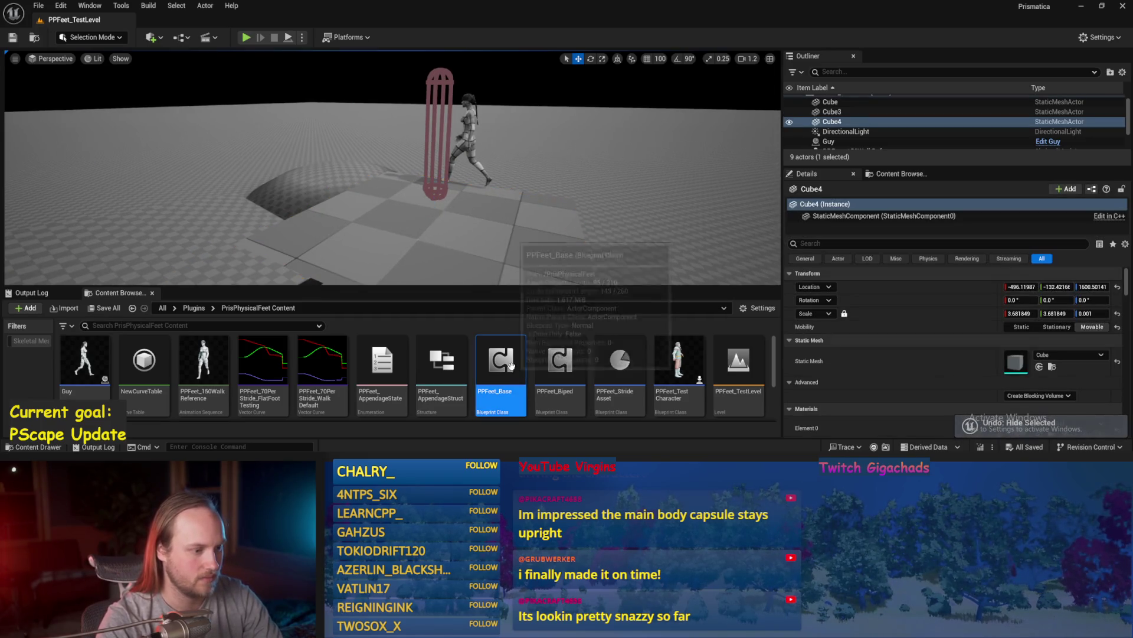
- Open PPFeet_Base, change Current Step Length's default value, compile, and return to the level
double_click(511, 367)
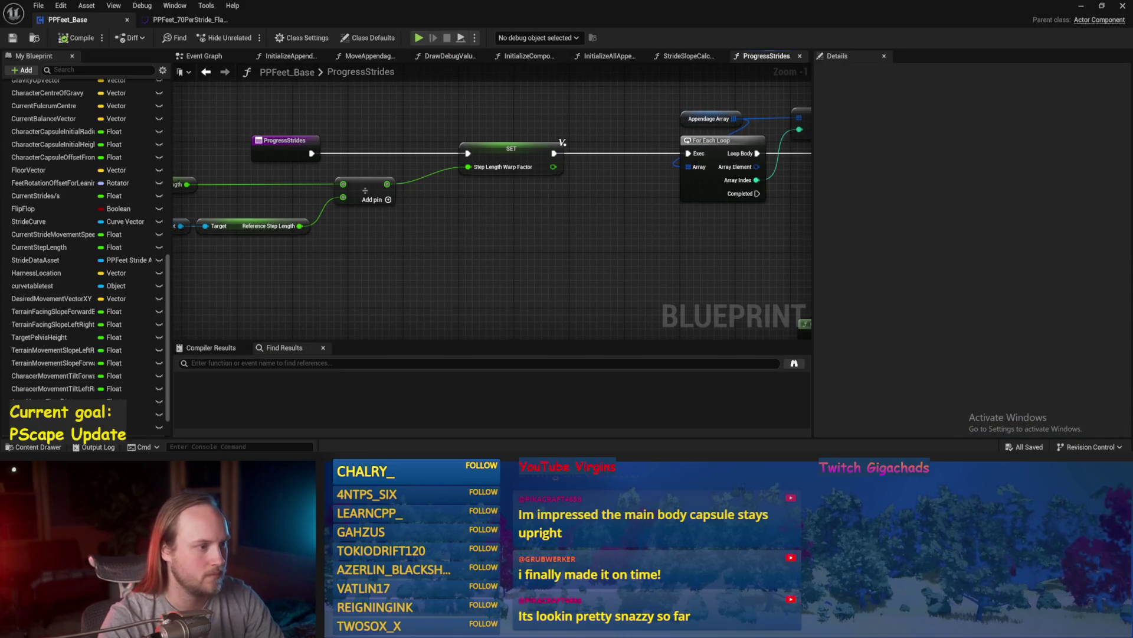
left_click(332, 176)
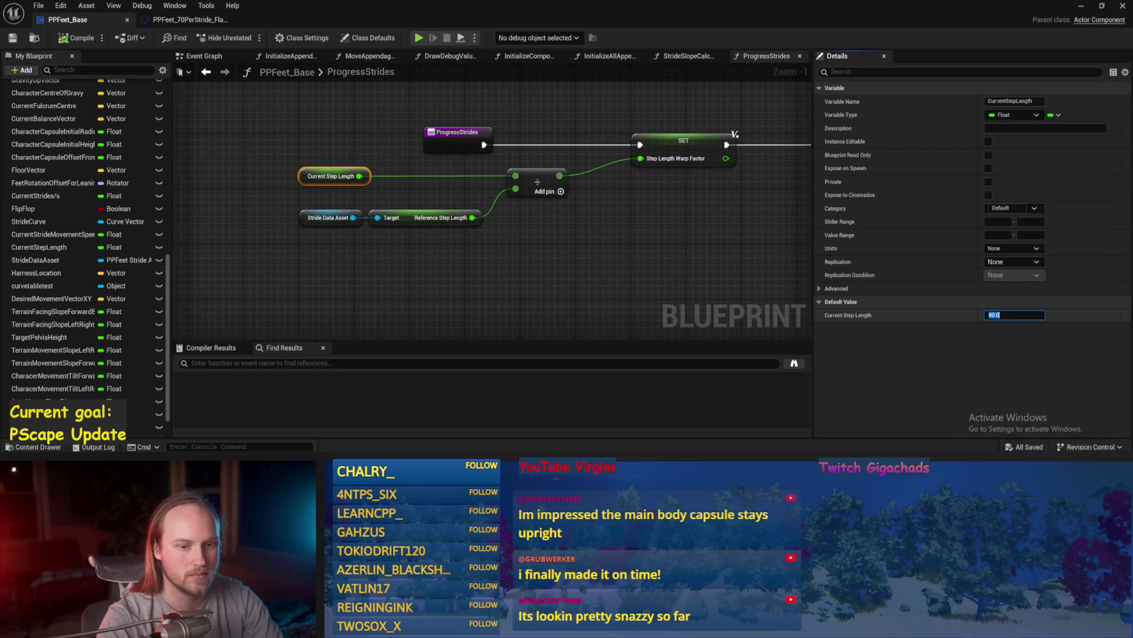
left_click(578, 223)
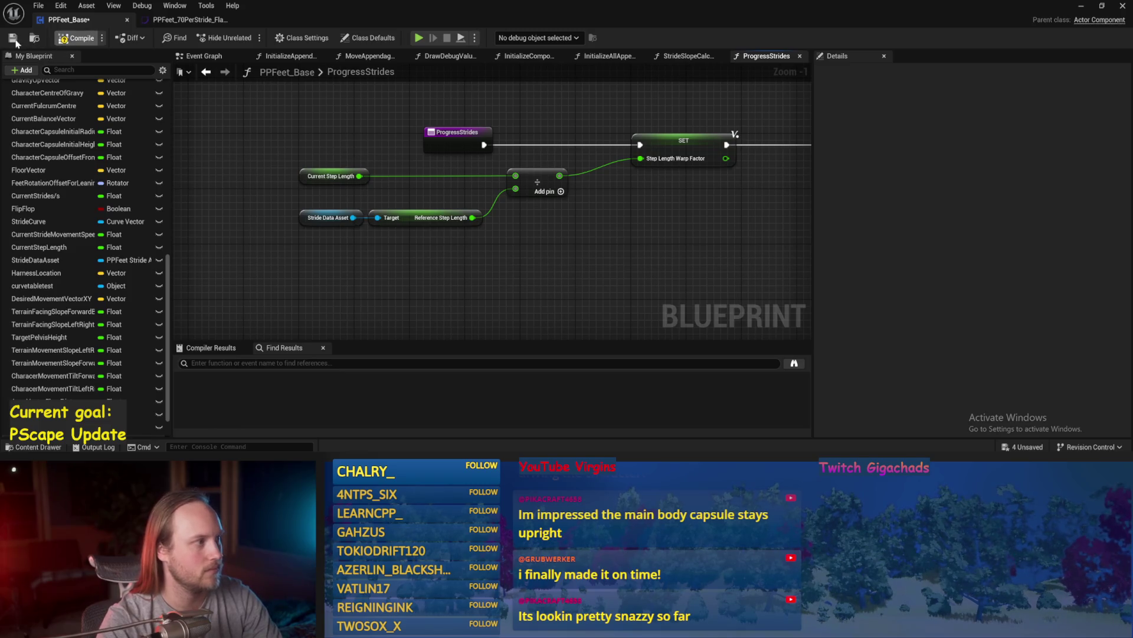
left_click(13, 38)
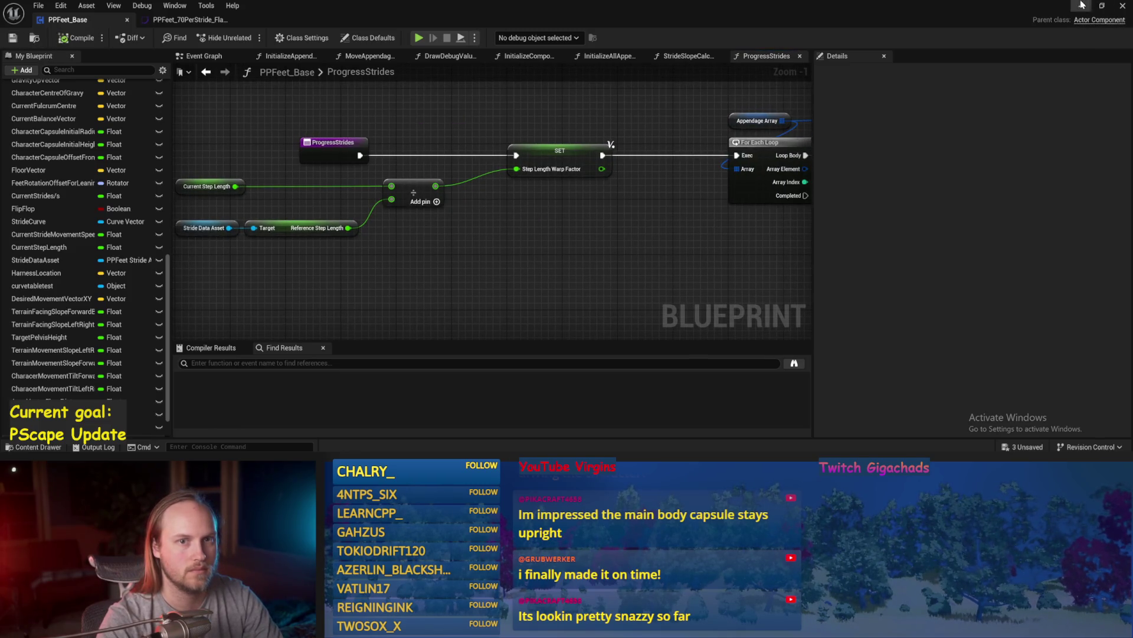
left_click(1082, 6)
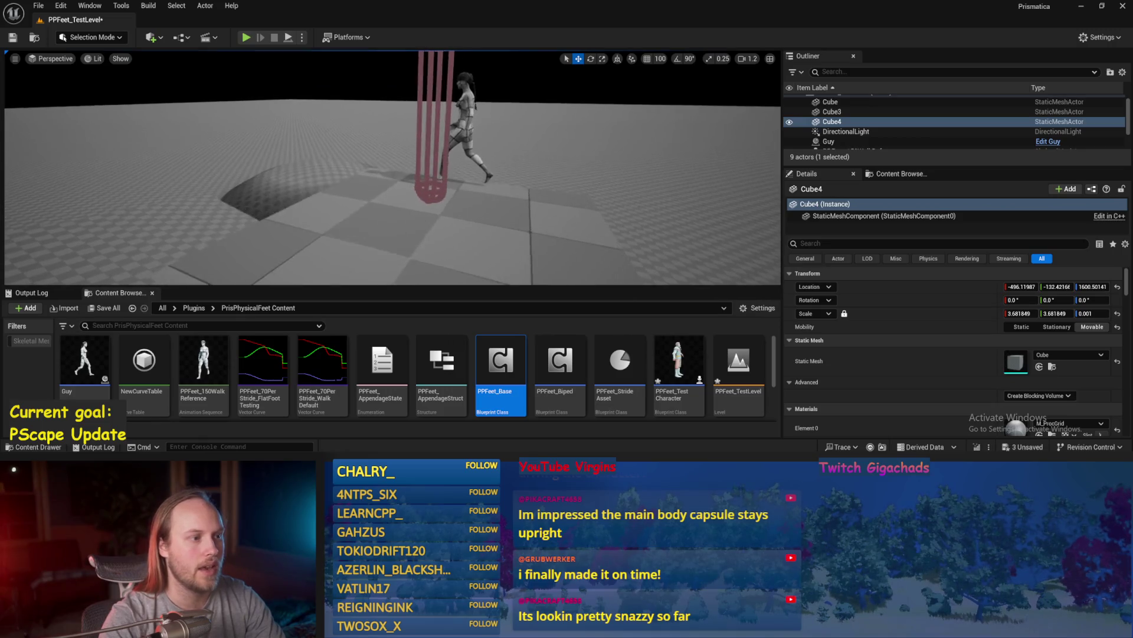
- Simulate the test level to see the rig with the updated step length
left_click(287, 38)
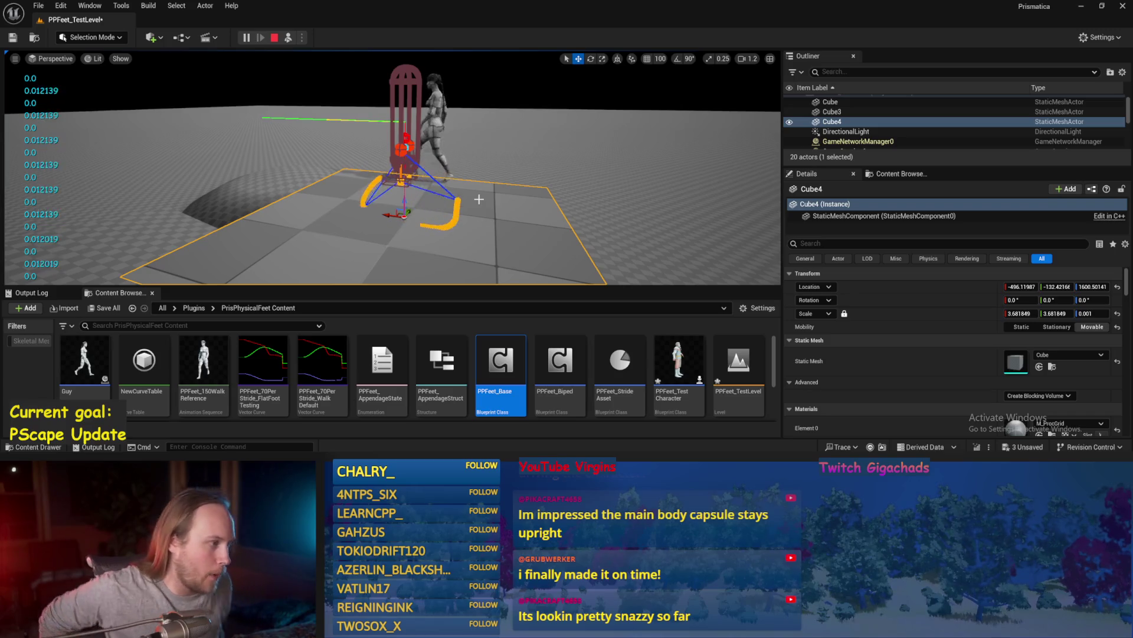
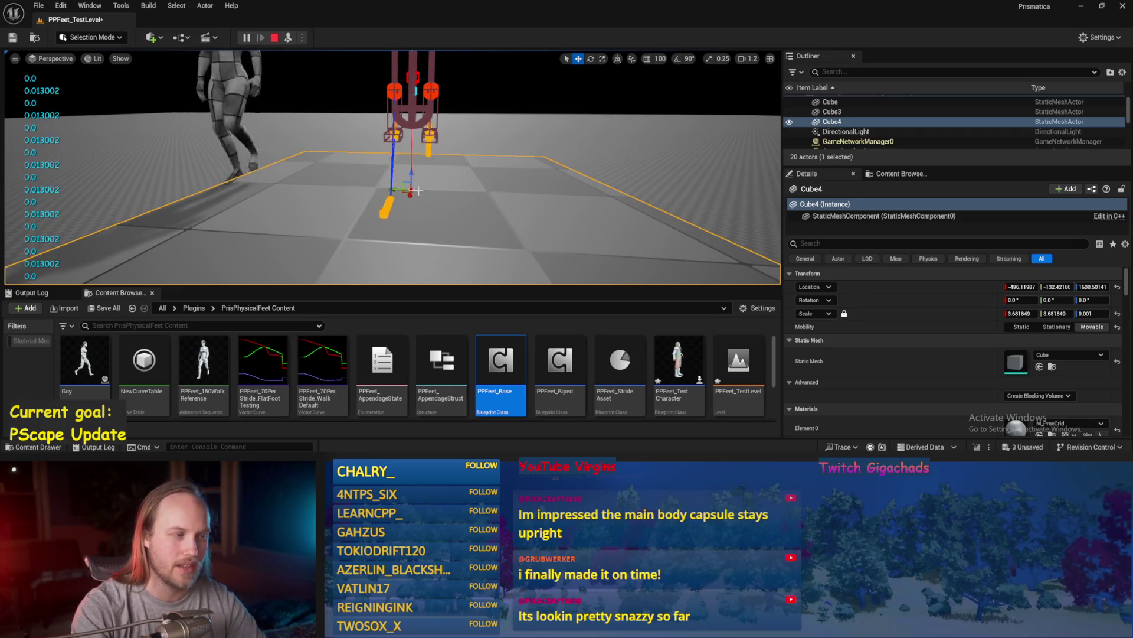
- Rotate Cube4 about 40° into a ramp, then play and tilt the test player's capsule forward
key("e")
left_click_drag(414, 188, 389, 166)
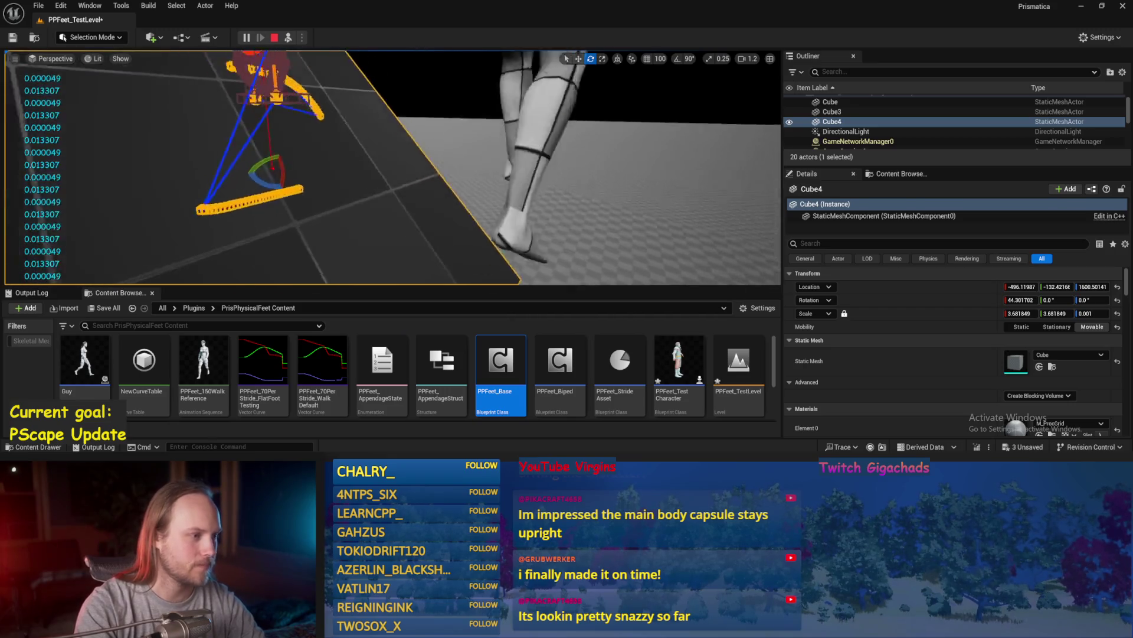
key("F8")
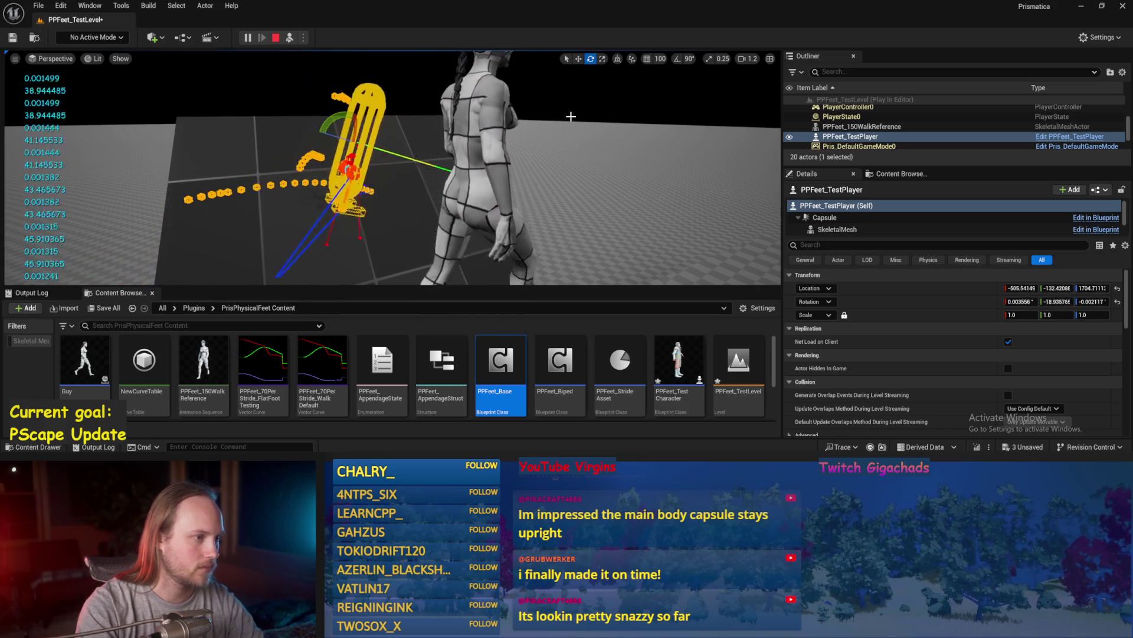
left_click_drag(337, 173, 371, 200)
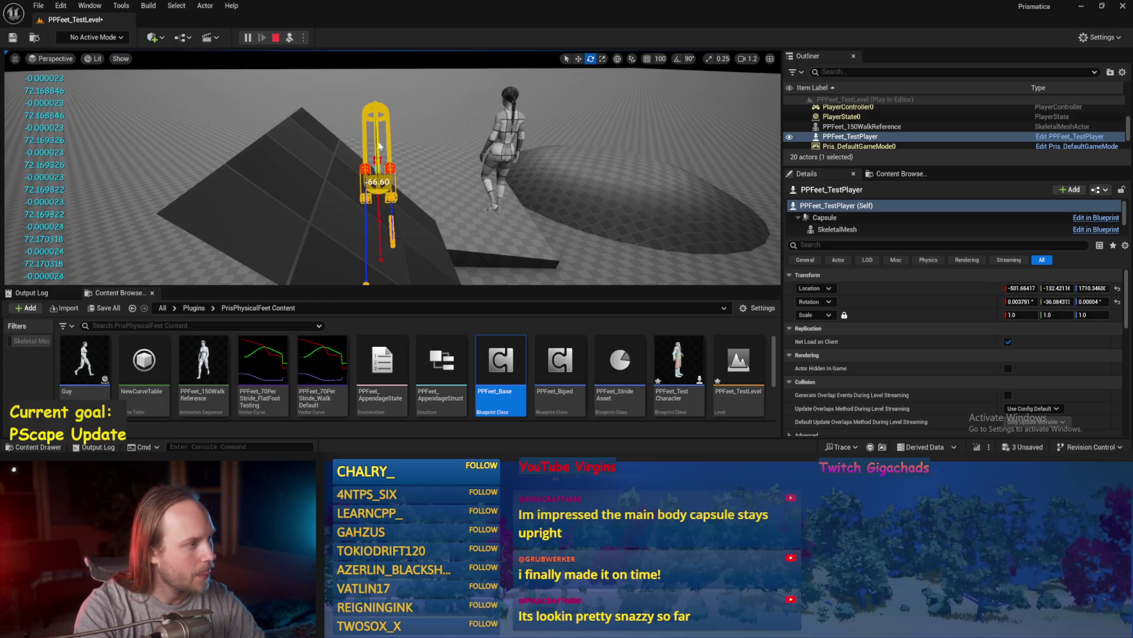
key("Escape")
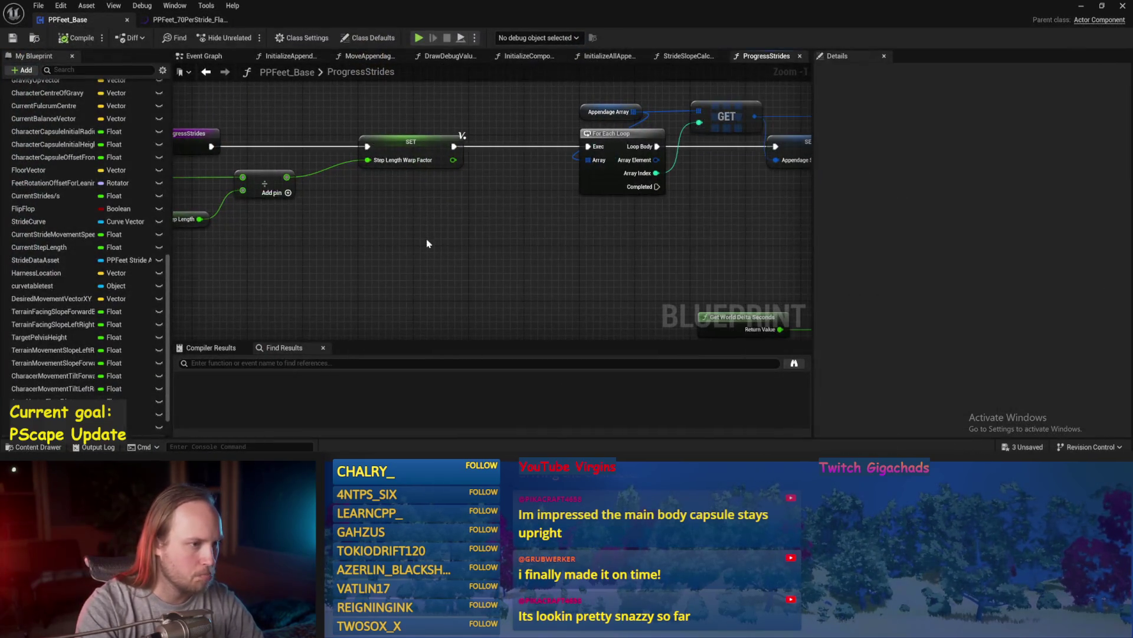
- Browse the InitializeAllAppendages and StrideSlopeCalculations graphs and save the blueprint
left_click_drag(589, 70, 510, 134)
left_click(689, 58)
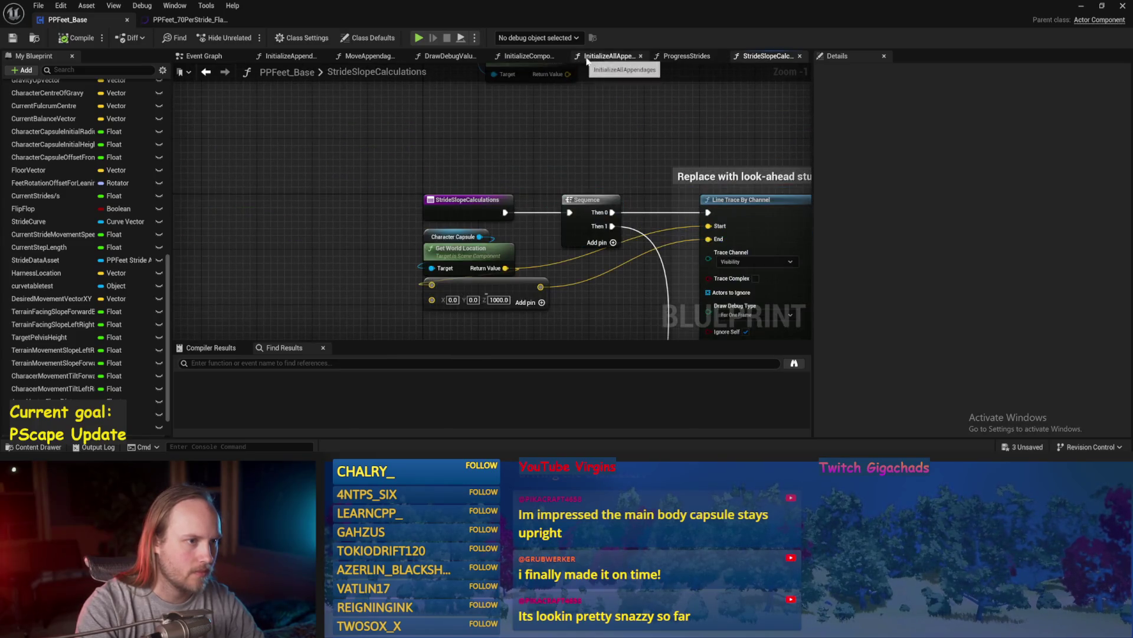
left_click(608, 56)
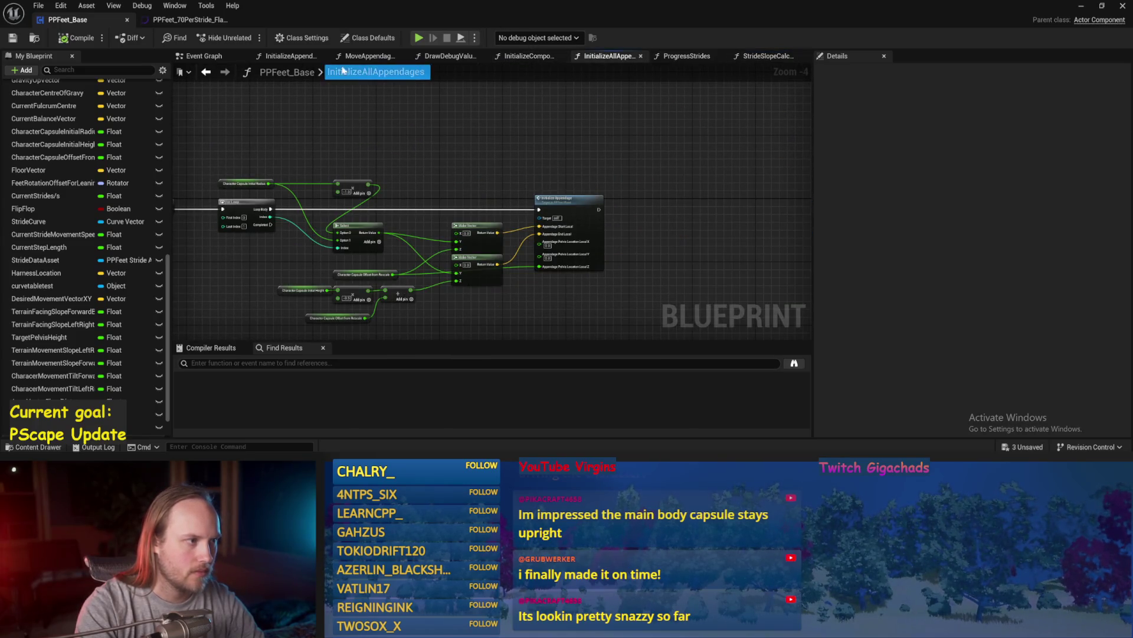
left_click(750, 56)
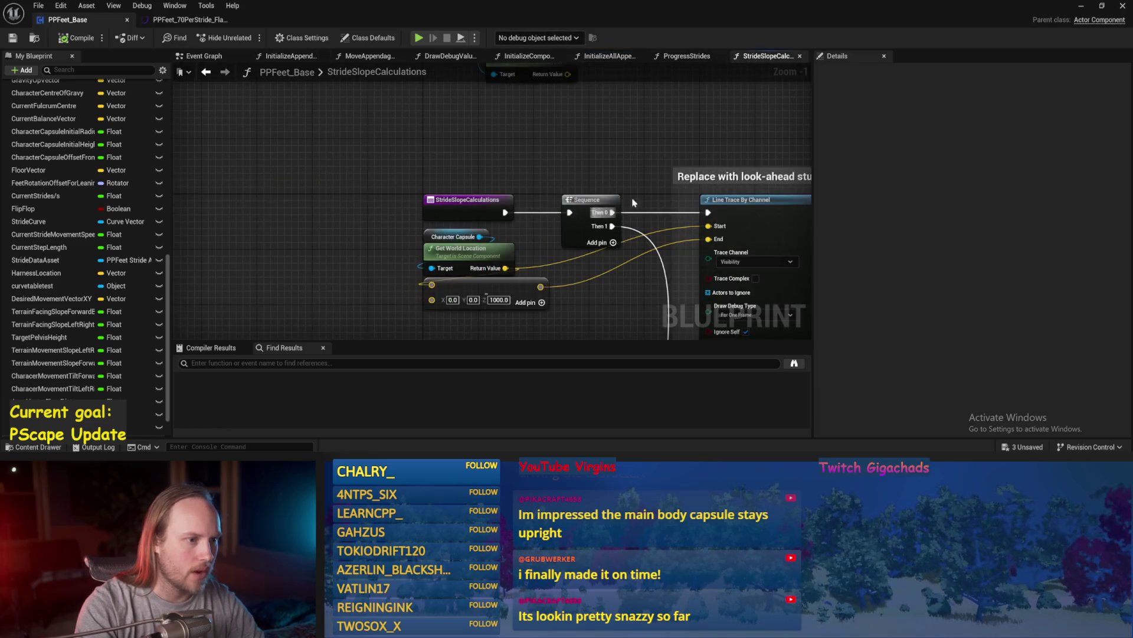
mouse_move(433, 171)
left_mouse_down()
mouse_move(663, 153)
mouse_move(355, 132)
left_mouse_up()
scroll(576, 236, "up", 1)
key("ctrl+s")
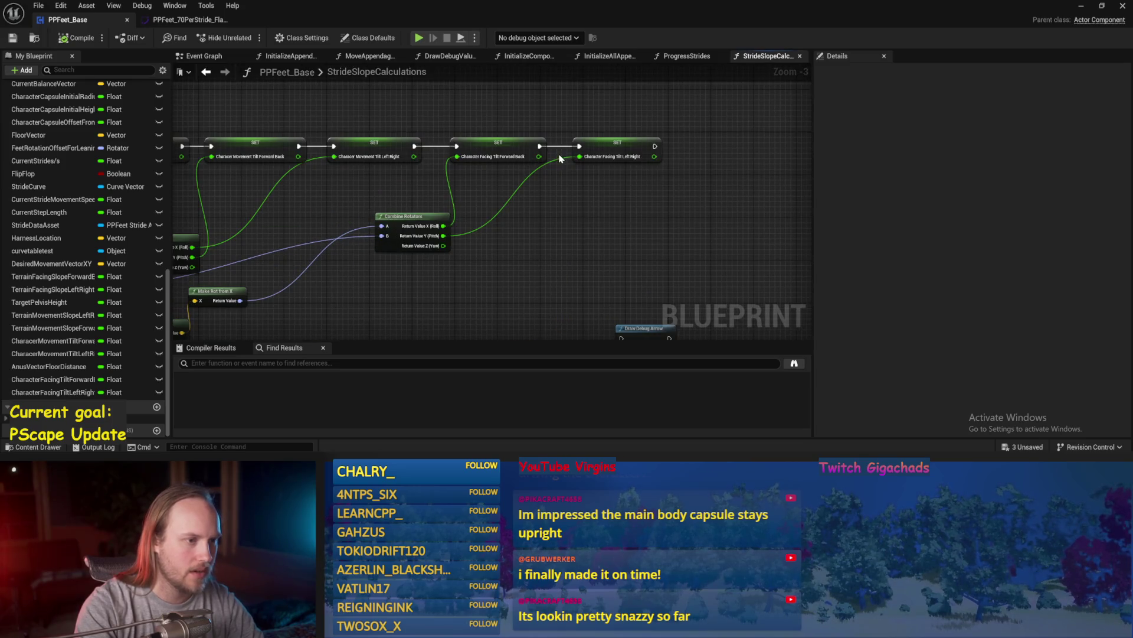
scroll(556, 191, "up", 1)
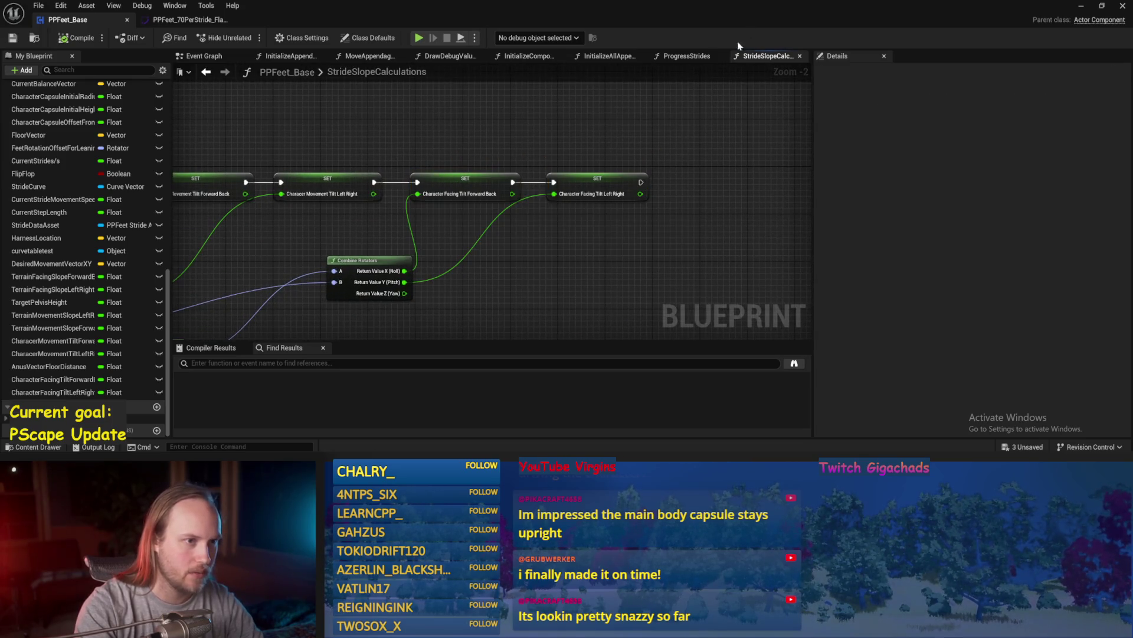
- In ProgressStrides, box-select the Make Rot from X nodes and move them left
left_click(678, 60)
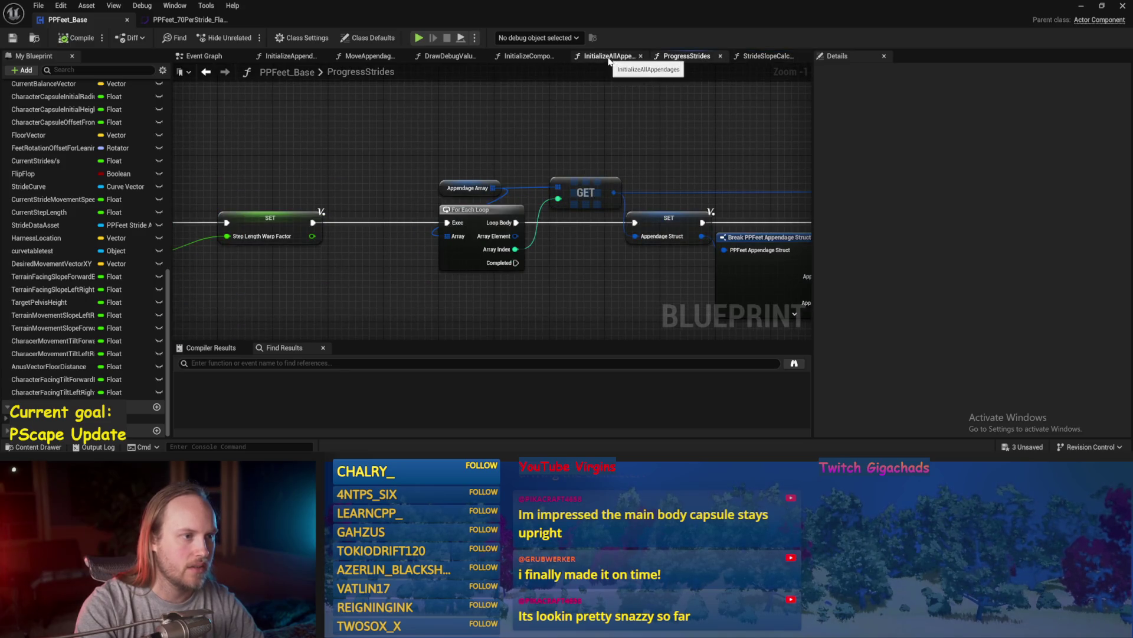
scroll(625, 228, "down", 3)
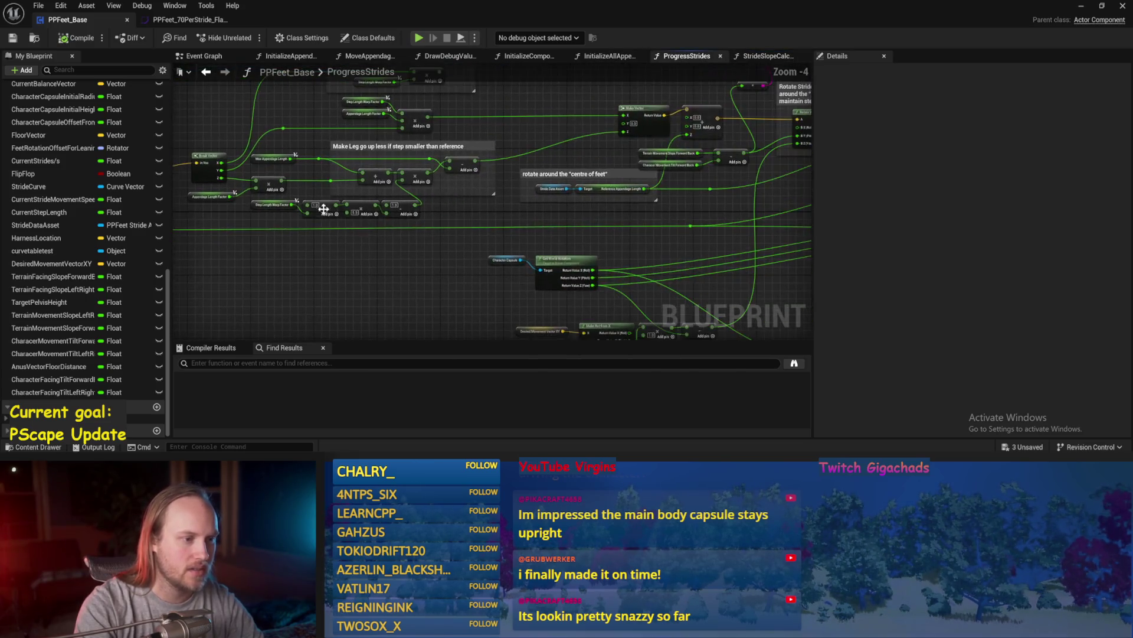
scroll(319, 211, "up", 1)
left_click(460, 233)
mouse_move(417, 231)
left_mouse_down()
mouse_move(512, 236)
mouse_move(481, 233)
mouse_move(443, 271)
mouse_move(433, 168)
left_mouse_up()
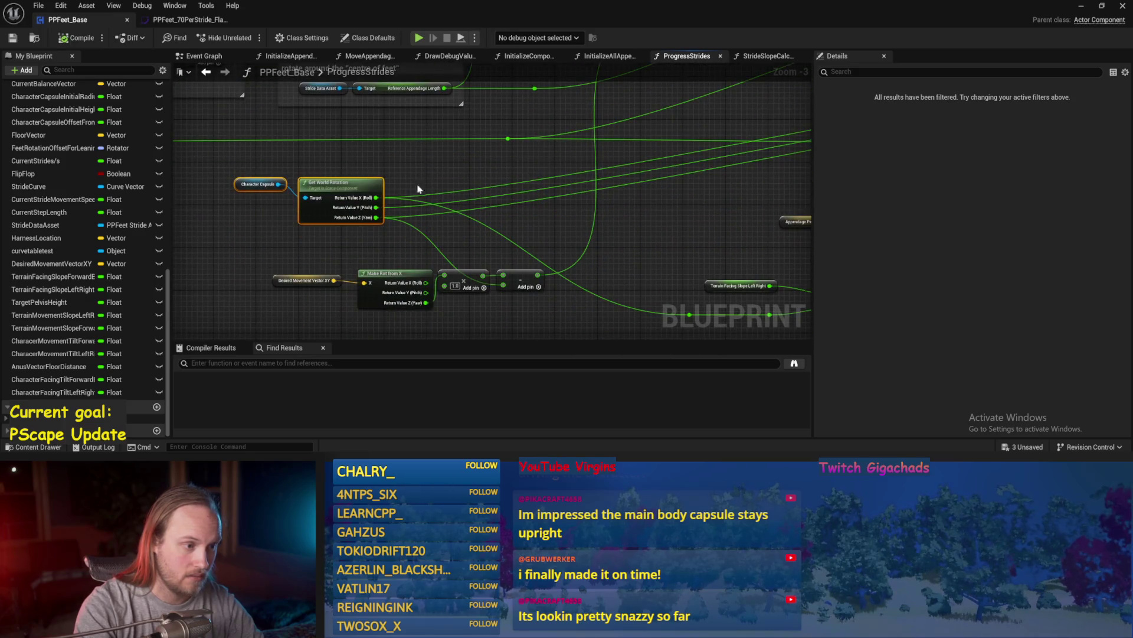
left_click(538, 264)
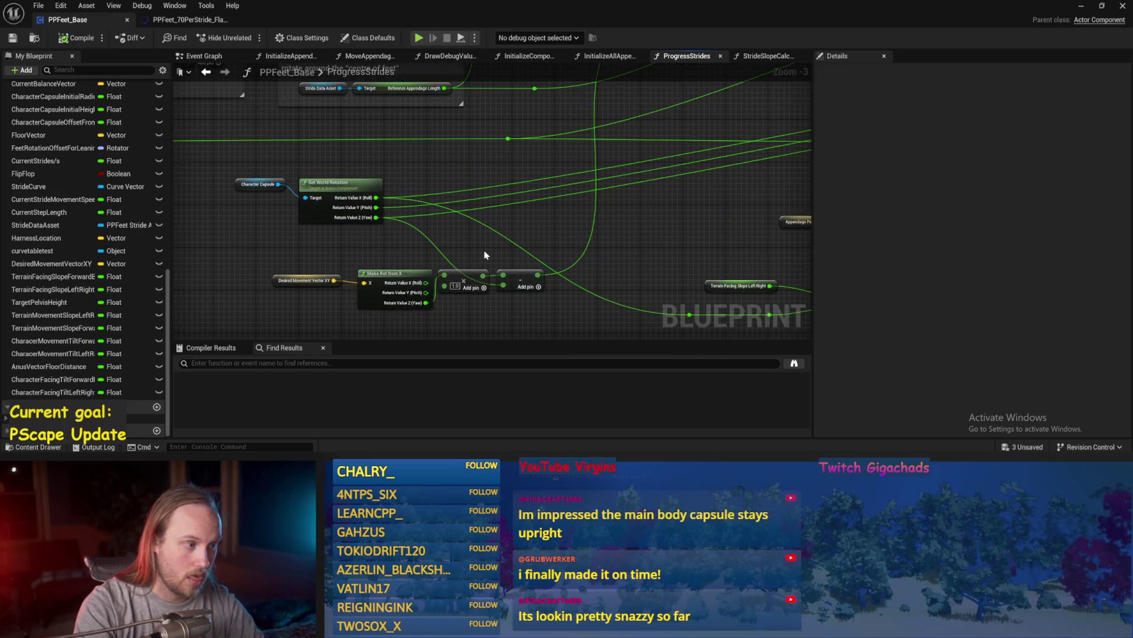
left_click_drag(505, 256, 291, 299)
left_click(524, 246)
left_click_drag(550, 248, 280, 304)
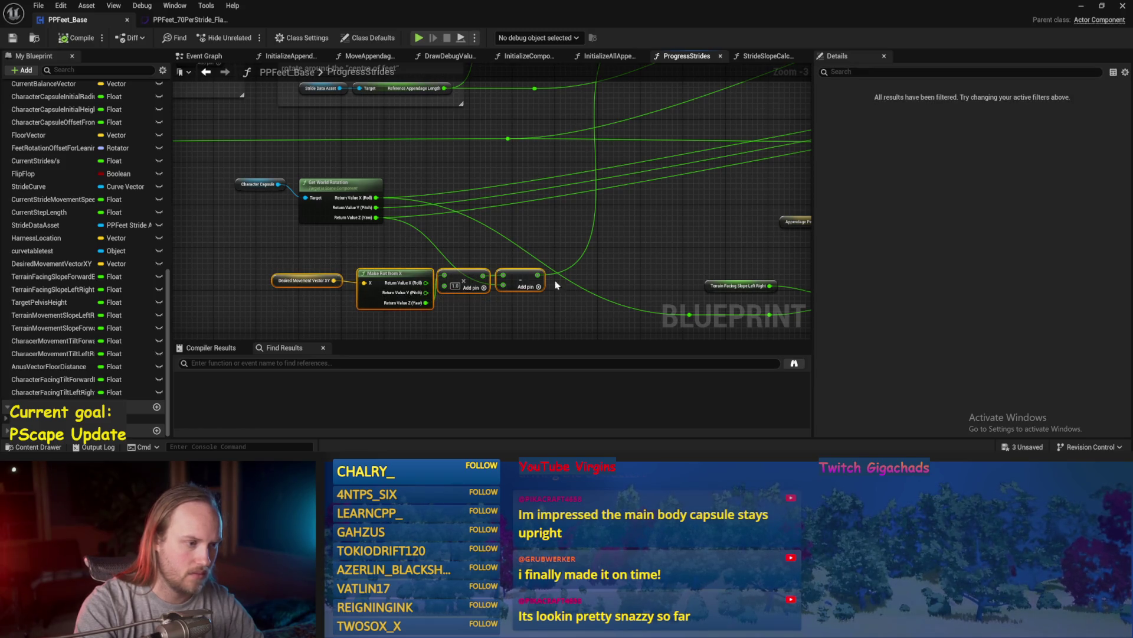
left_click_drag(399, 277, 336, 278)
left_click(608, 231)
- Review the centre-of-feet and Rotate Stride Trajectory pitch comments, then minimize the blueprint editor
left_click_drag(608, 231, 523, 317)
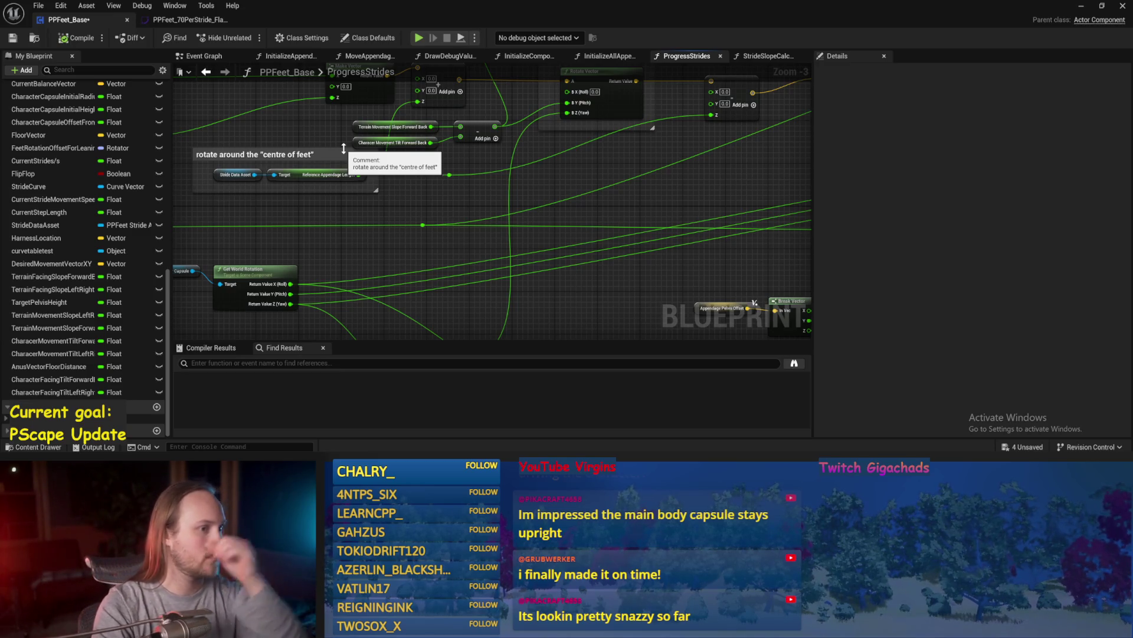
mouse_move(608, 194)
left_mouse_down()
mouse_move(527, 242)
mouse_move(484, 203)
left_mouse_up()
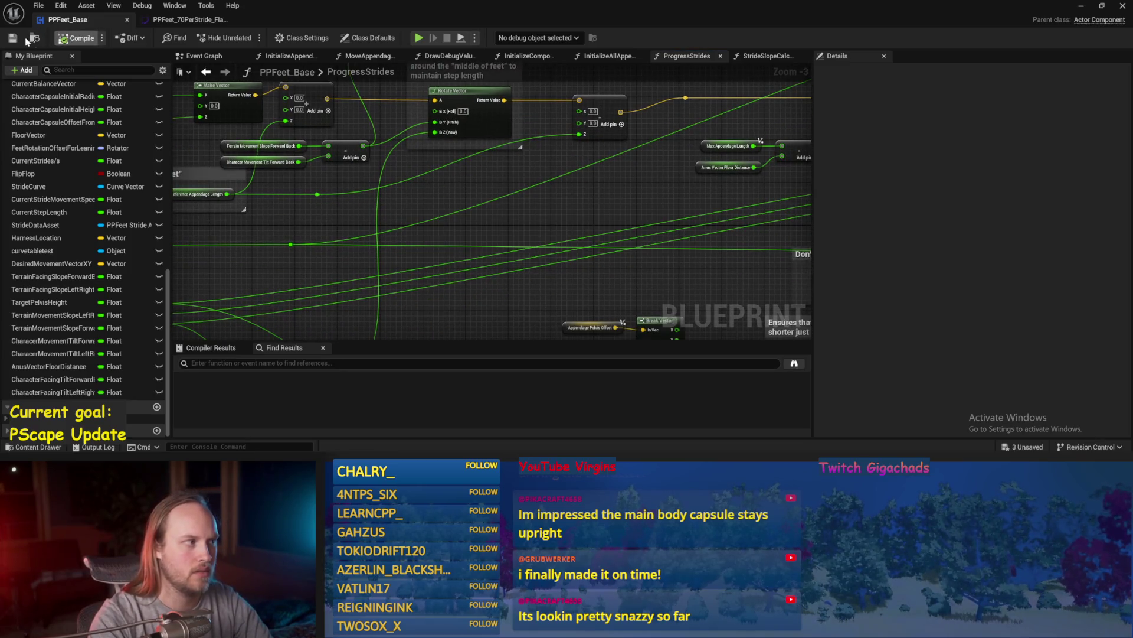
mouse_move(558, 206)
left_mouse_down()
mouse_move(602, 222)
mouse_move(494, 228)
mouse_move(383, 195)
mouse_move(286, 231)
mouse_move(451, 266)
mouse_move(494, 228)
mouse_move(494, 244)
mouse_move(400, 233)
mouse_move(392, 172)
mouse_move(486, 236)
mouse_move(611, 226)
left_mouse_up()
scroll(392, 172, "down", 1)
mouse_move(498, 183)
left_mouse_down()
mouse_move(506, 211)
mouse_move(546, 234)
left_mouse_up()
scroll(546, 233, "up", 1)
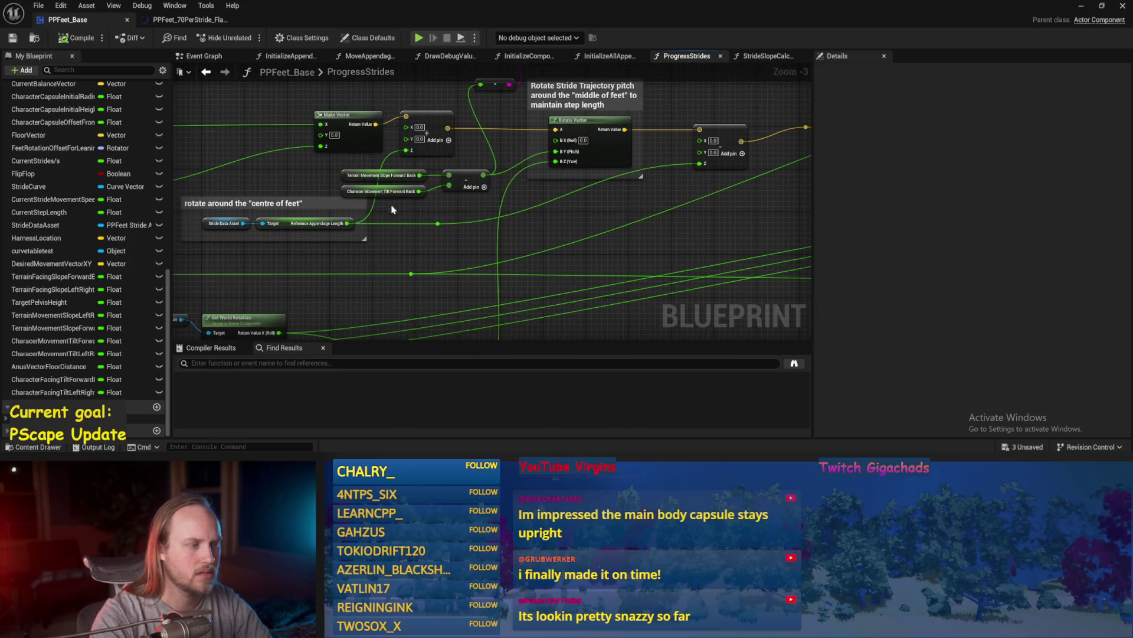
scroll(345, 180, "up", 1)
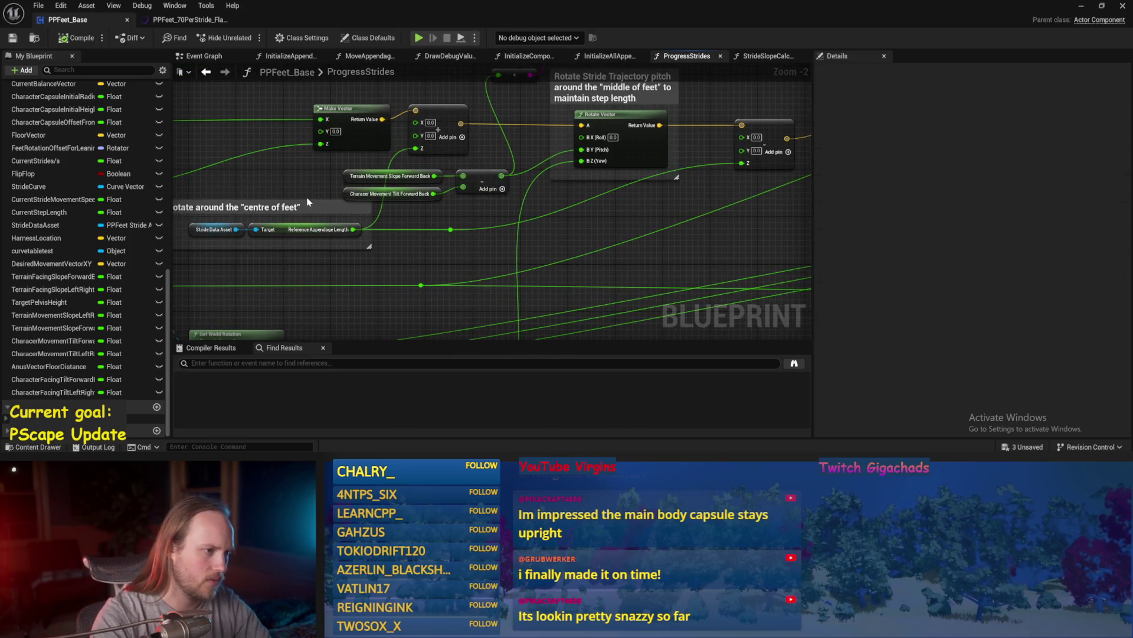
left_click(390, 194)
mouse_move(390, 208)
left_mouse_down()
mouse_move(390, 220)
mouse_move(343, 220)
mouse_move(324, 238)
mouse_move(268, 367)
mouse_move(271, 308)
left_mouse_up()
left_click_drag(411, 245, 422, 208)
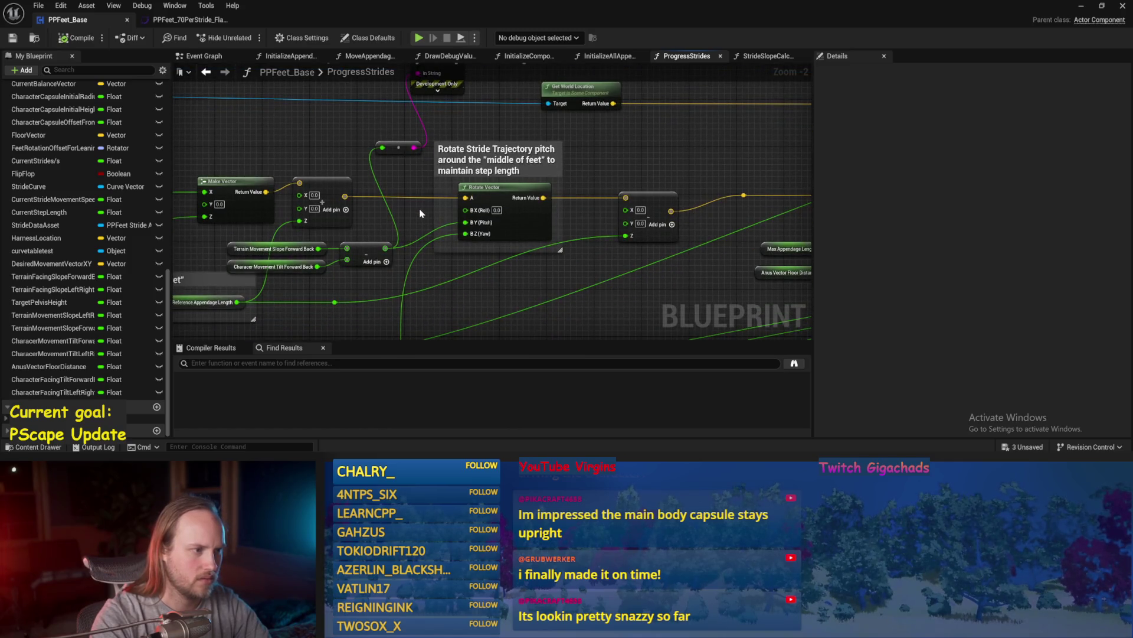
left_click(1082, 7)
- Play the level and tilt the test player's capsule to about -21° pitch, then stop
left_click(288, 37)
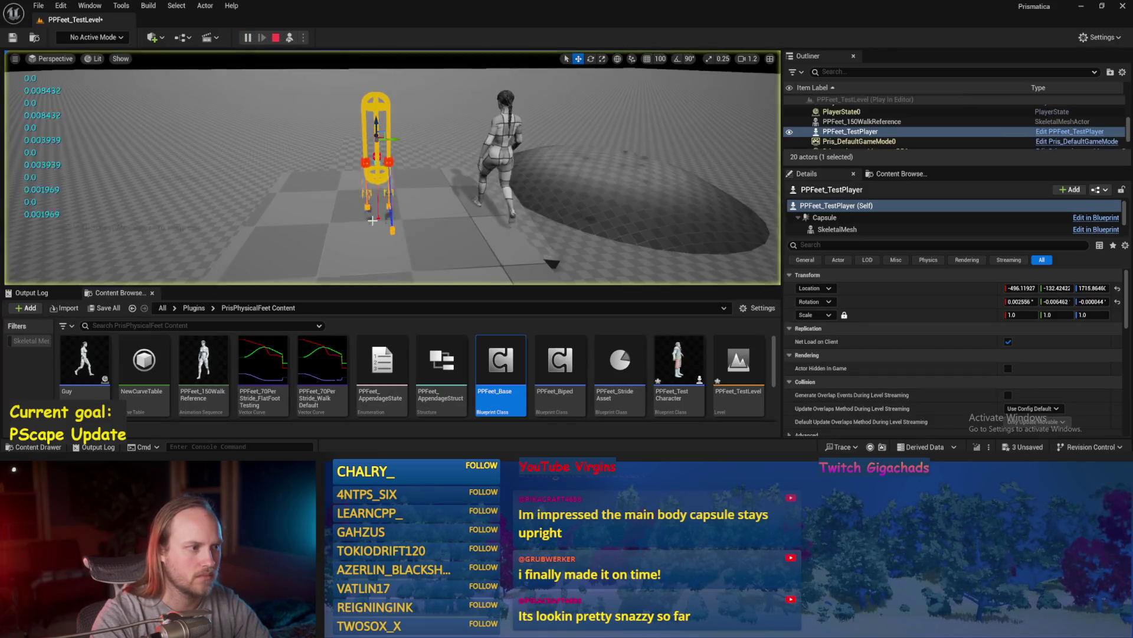
left_click(456, 234)
left_click_drag(456, 233, 584, 238)
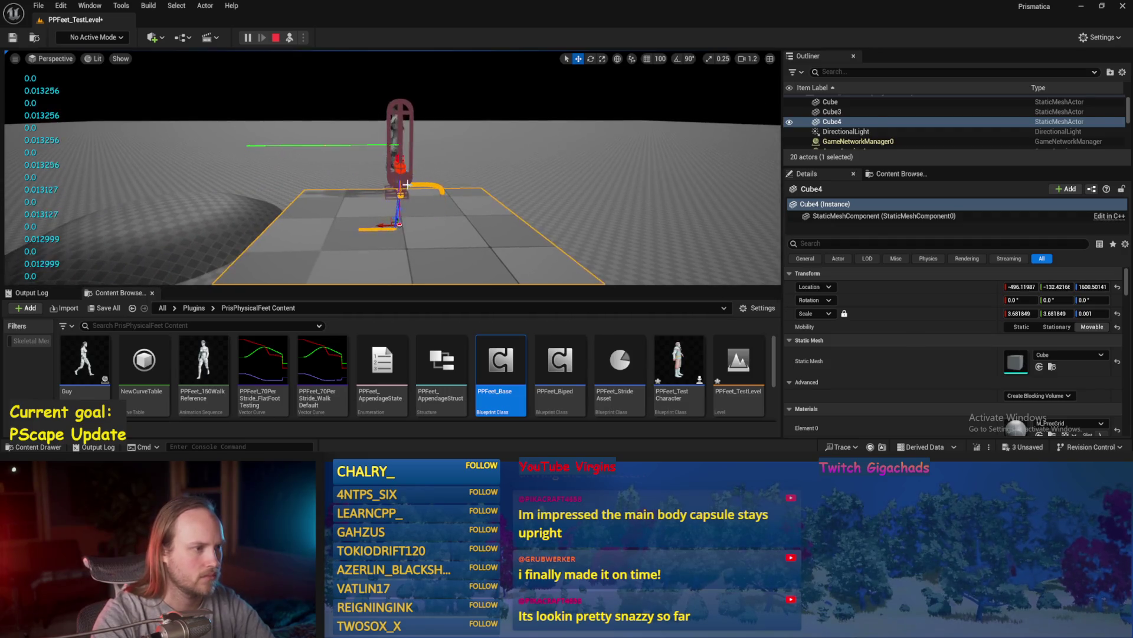
key("e")
left_click(389, 124)
left_click_drag(389, 124, 524, 169)
key("Escape")
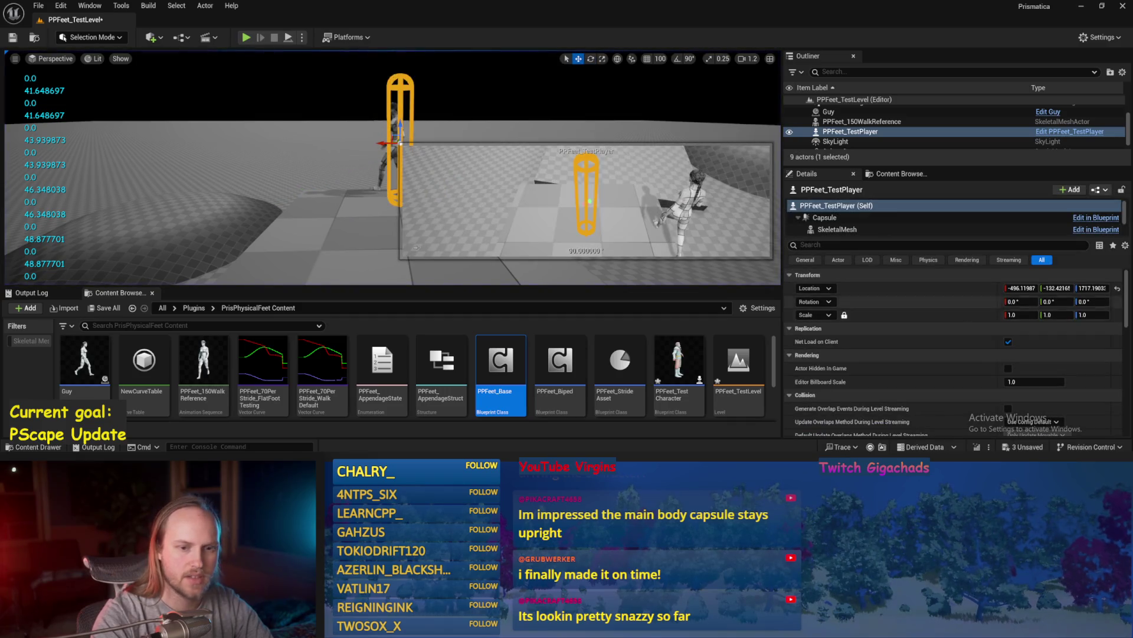
- Set the capsule's X rotation to 45 and back to 0, then Y rotation to -45
left_click(1014, 301)
type("45")
key("Return")
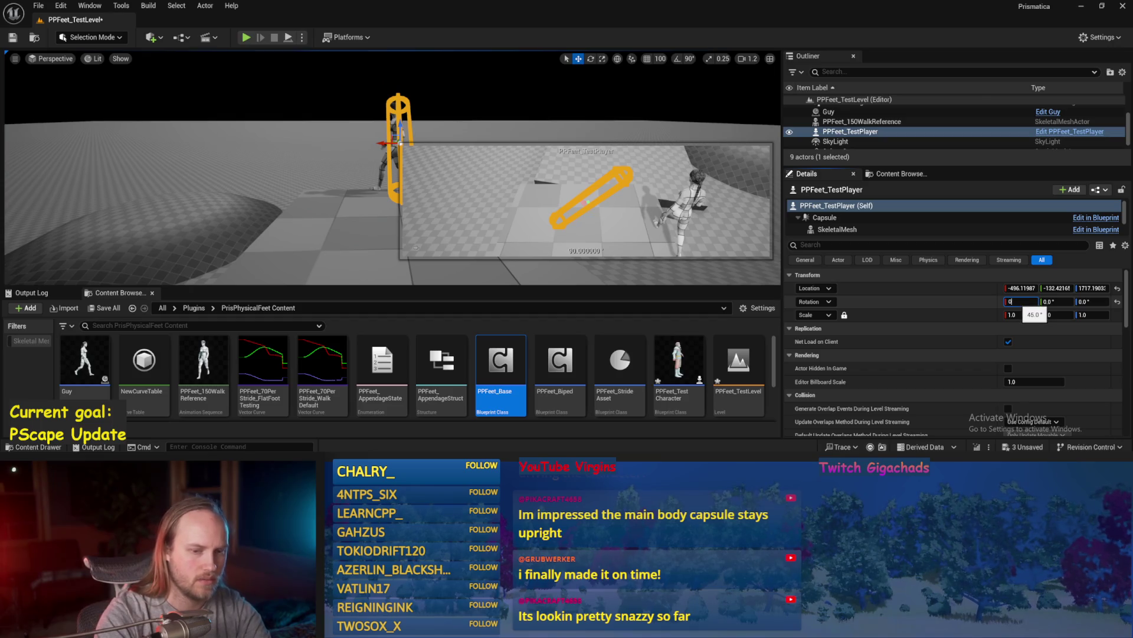
key("Return")
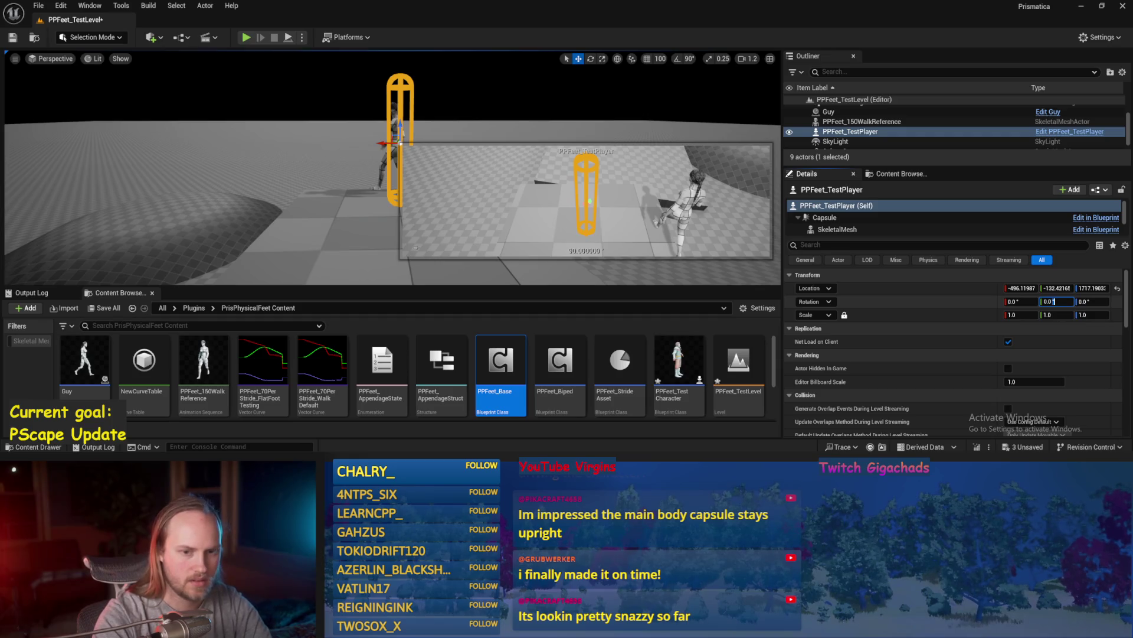
type("45")
key("Return")
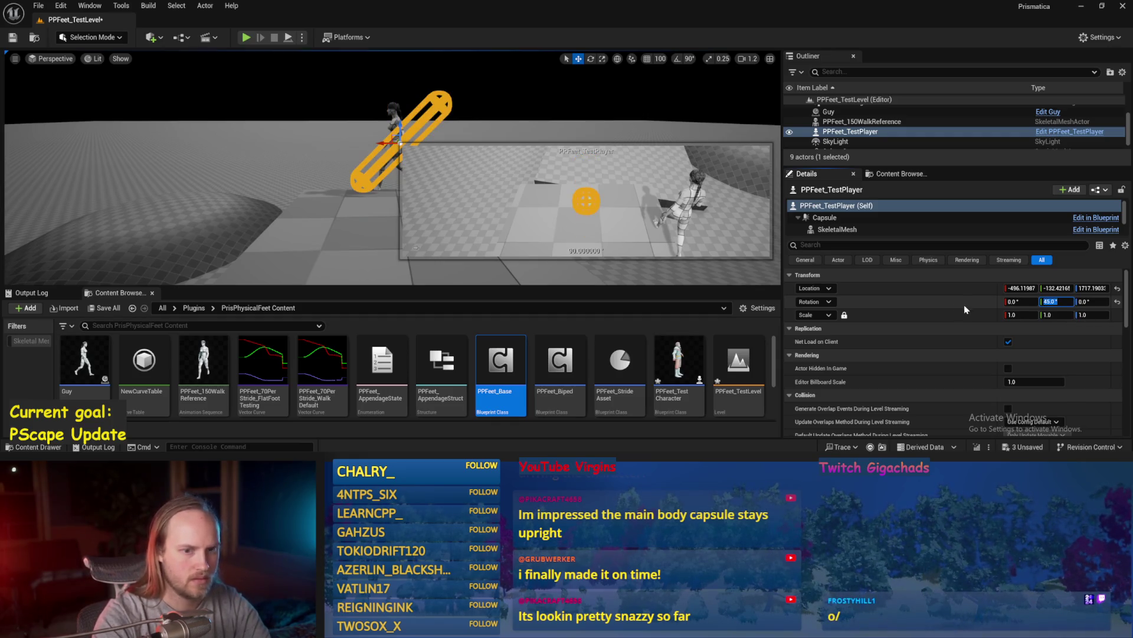
type("-45")
key("Return")
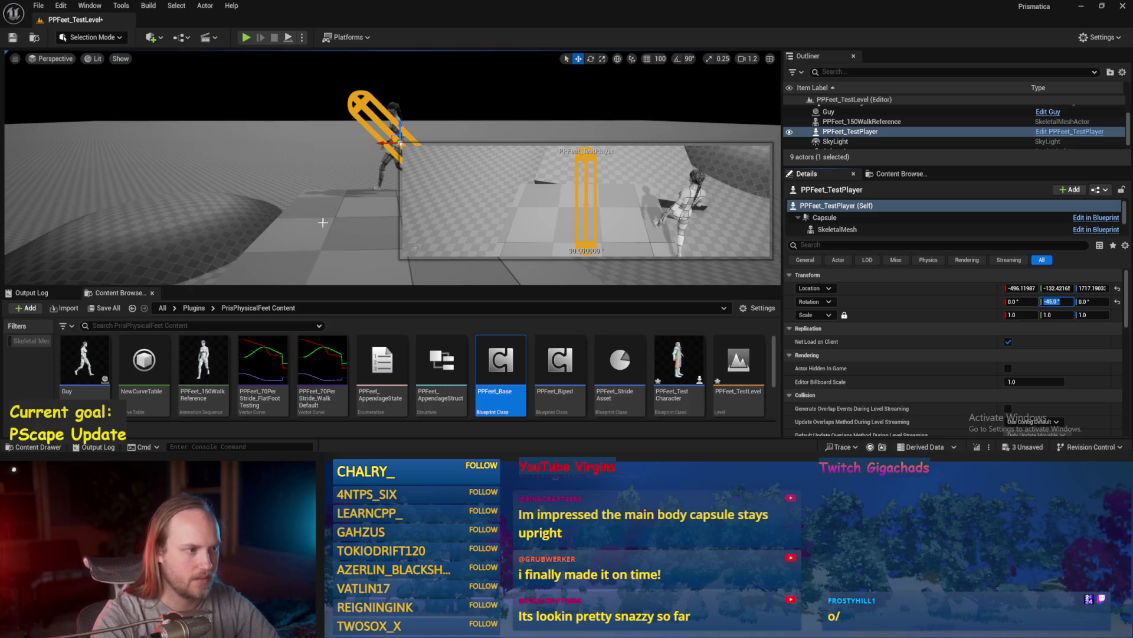
- Scale Cube4 up to about 18.7 so it covers the floor
left_click(336, 203)
key("r")
left_click_drag(320, 188, 297, 186)
- Play the level, select the large floor Cube, then end the play test
left_click(287, 38)
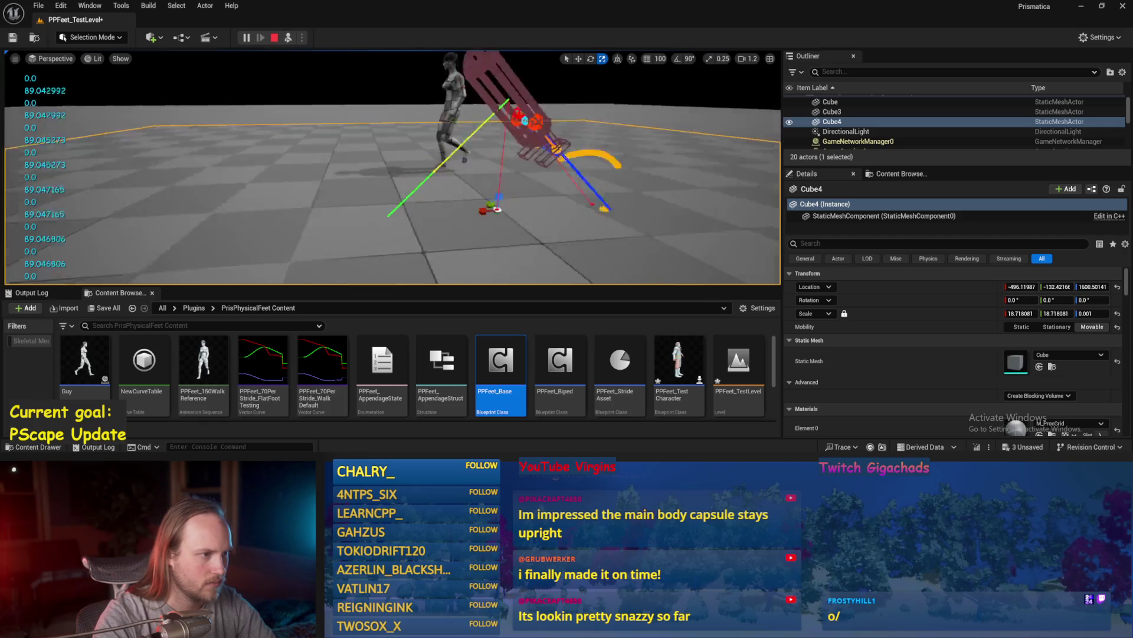
scroll(372, 211, "down", 3)
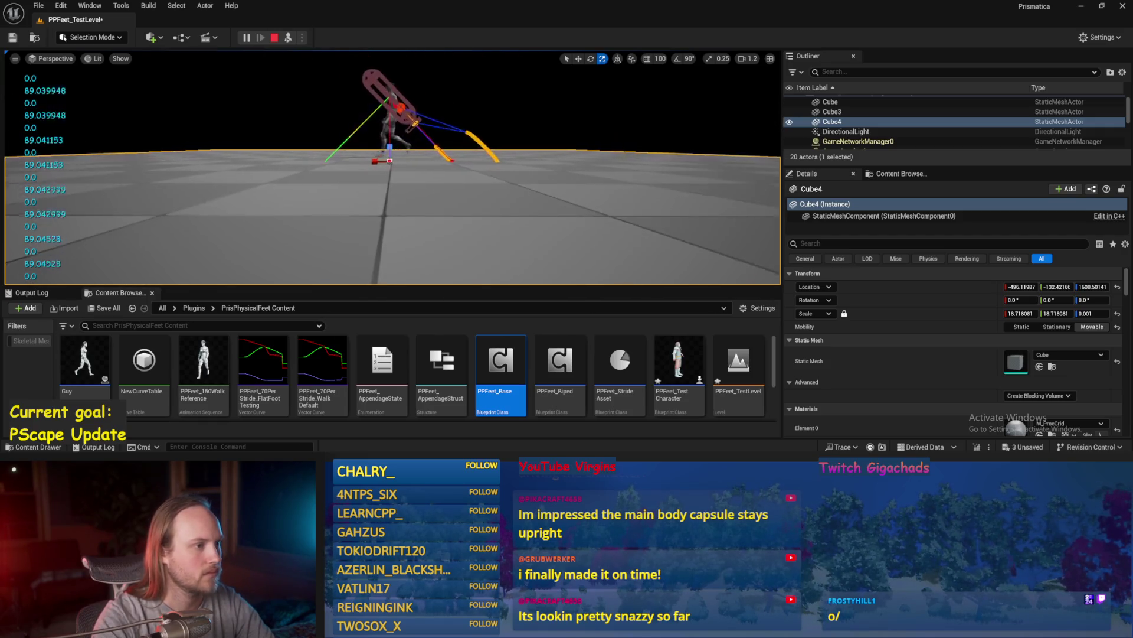
left_click(498, 243)
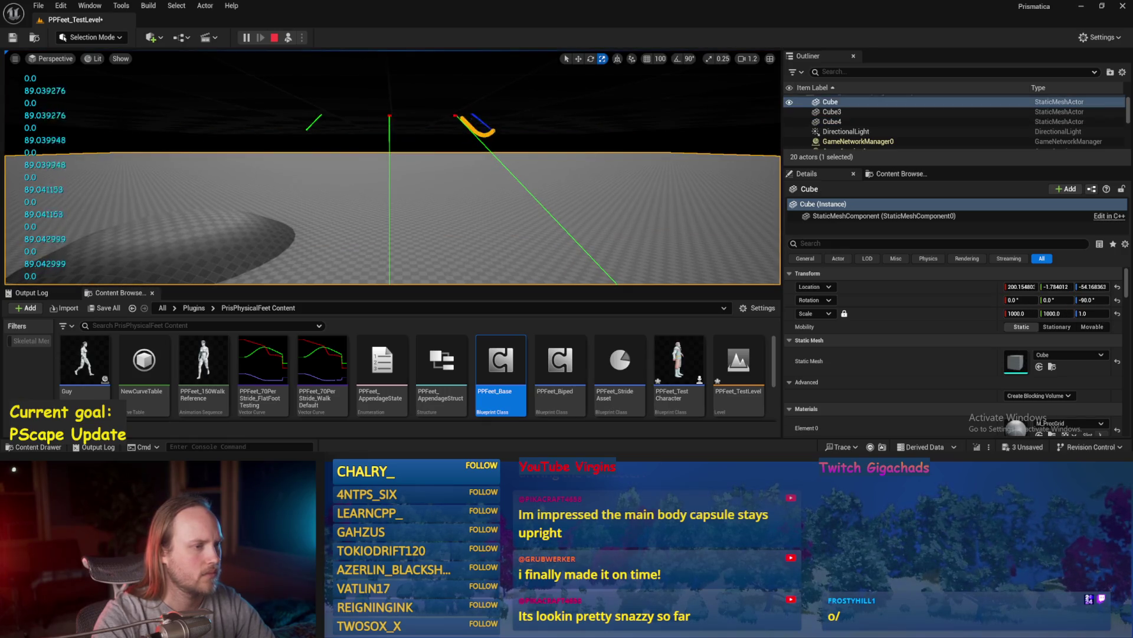
scroll(389, 171, "up", 3)
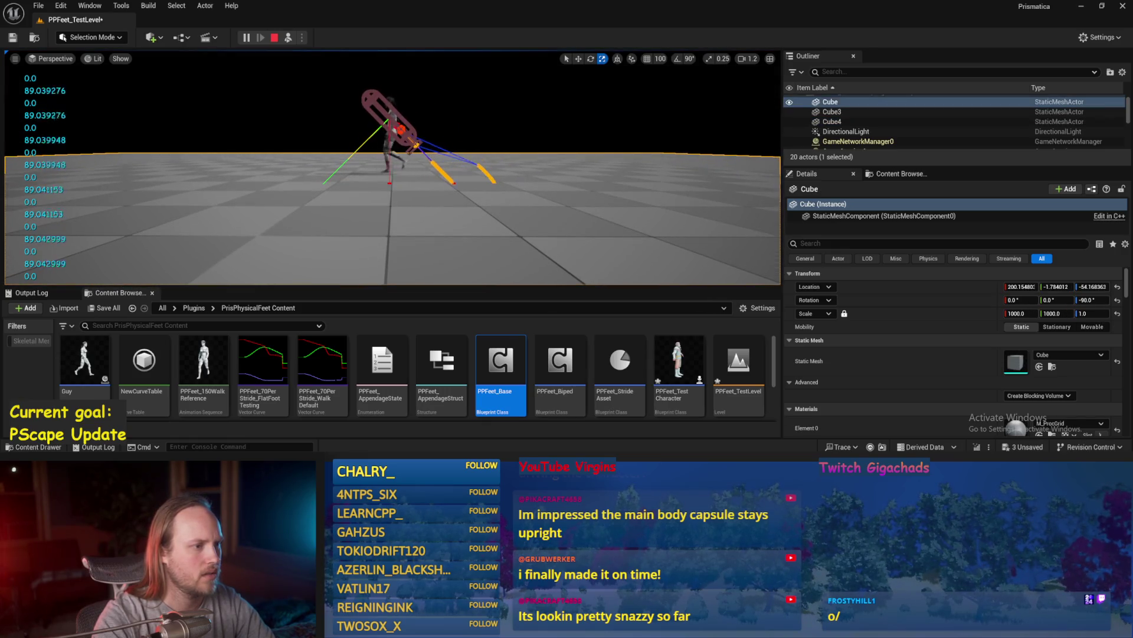
key("Escape")
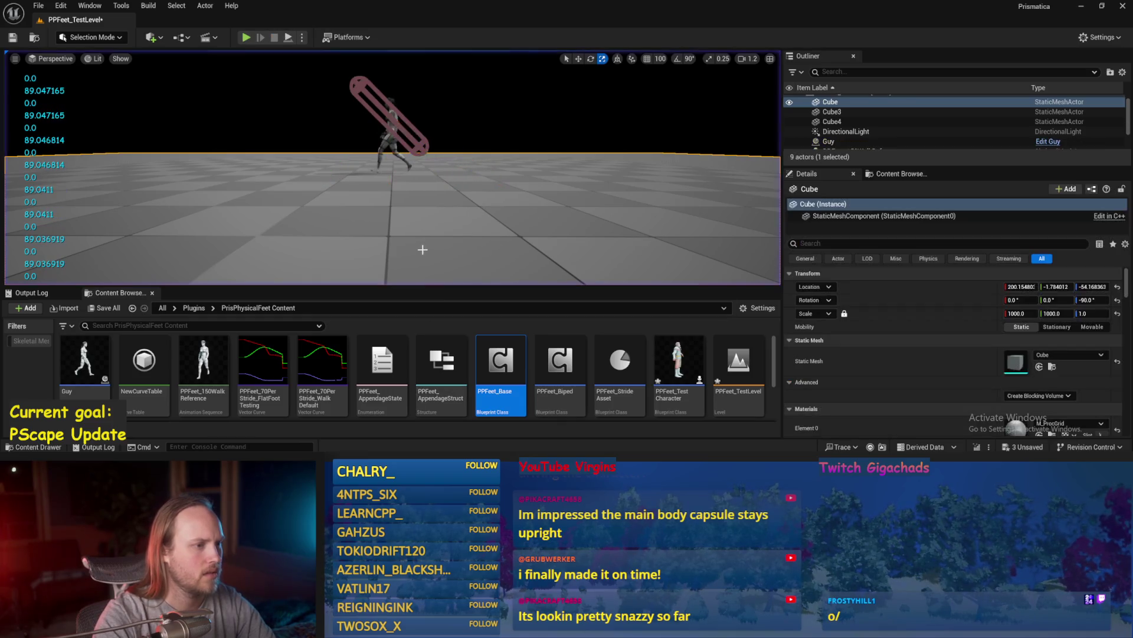
- Reset PPFeet_TestPlayer's Y rotation to 0 and play-test tilting the capsule sideways
left_click(372, 147)
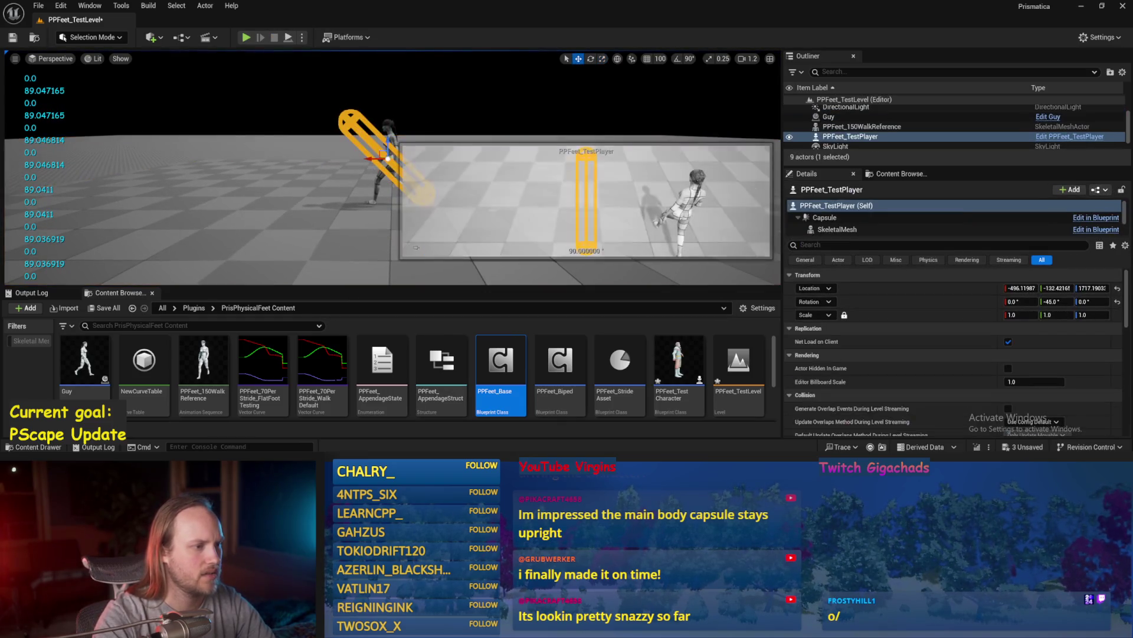
left_click(1118, 301)
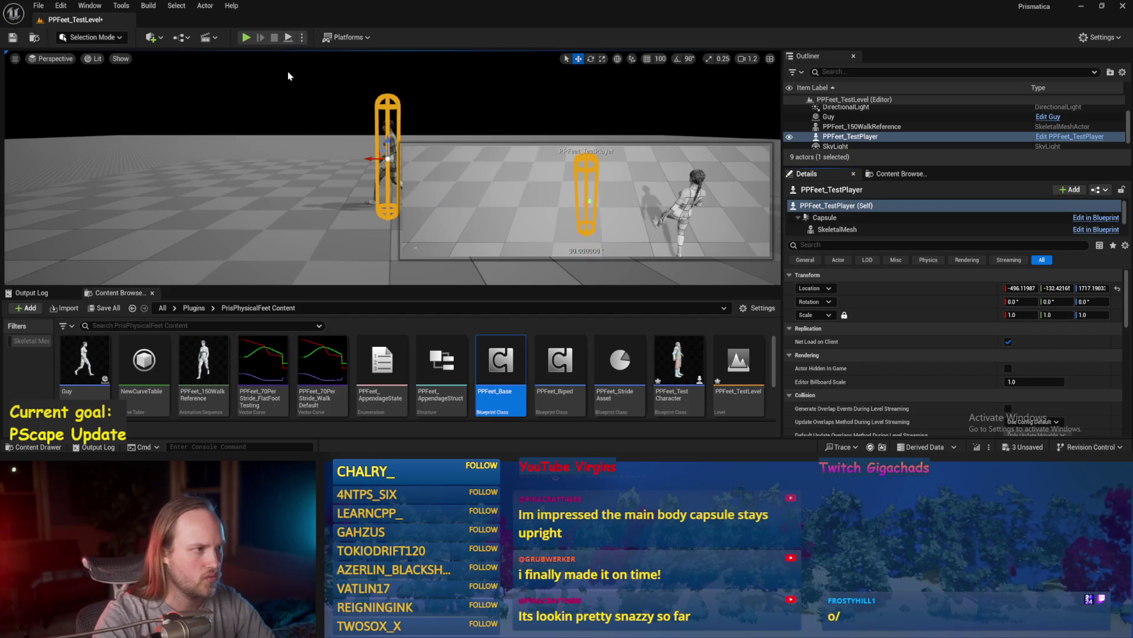
key("alt+p")
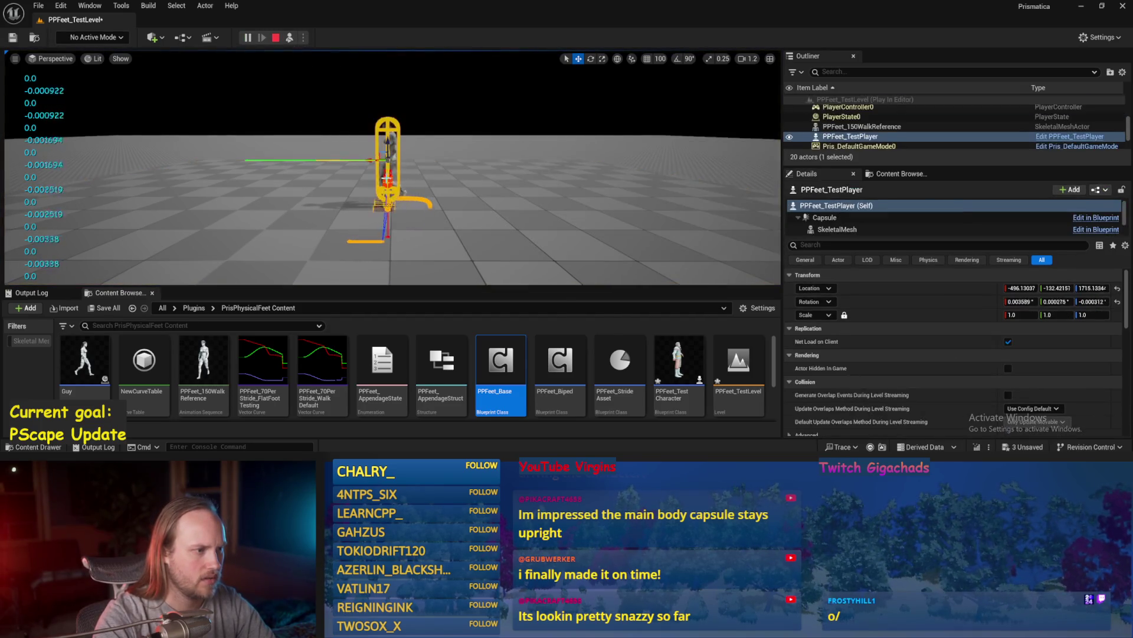
mouse_move(402, 137)
left_mouse_down()
mouse_move(406, 171)
mouse_move(393, 191)
left_mouse_up()
key("Escape")
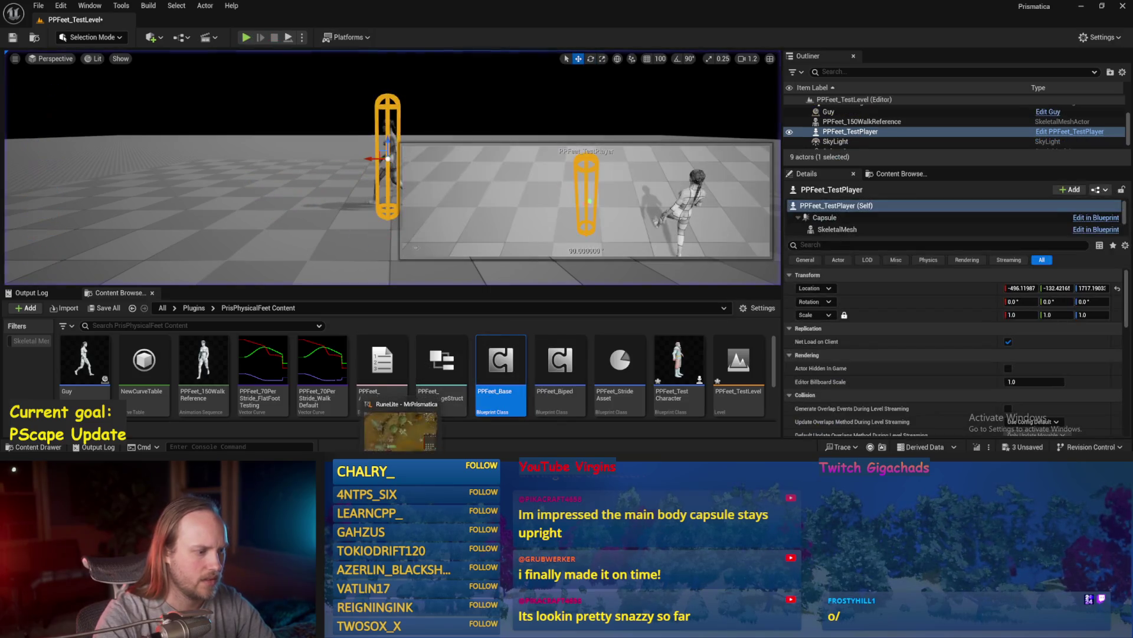
double_click(501, 363)
- Inspect the ProgressStrides tilt nodes, including Characer Movement Tilt Forward Back, and save
left_click_drag(433, 269, 505, 240)
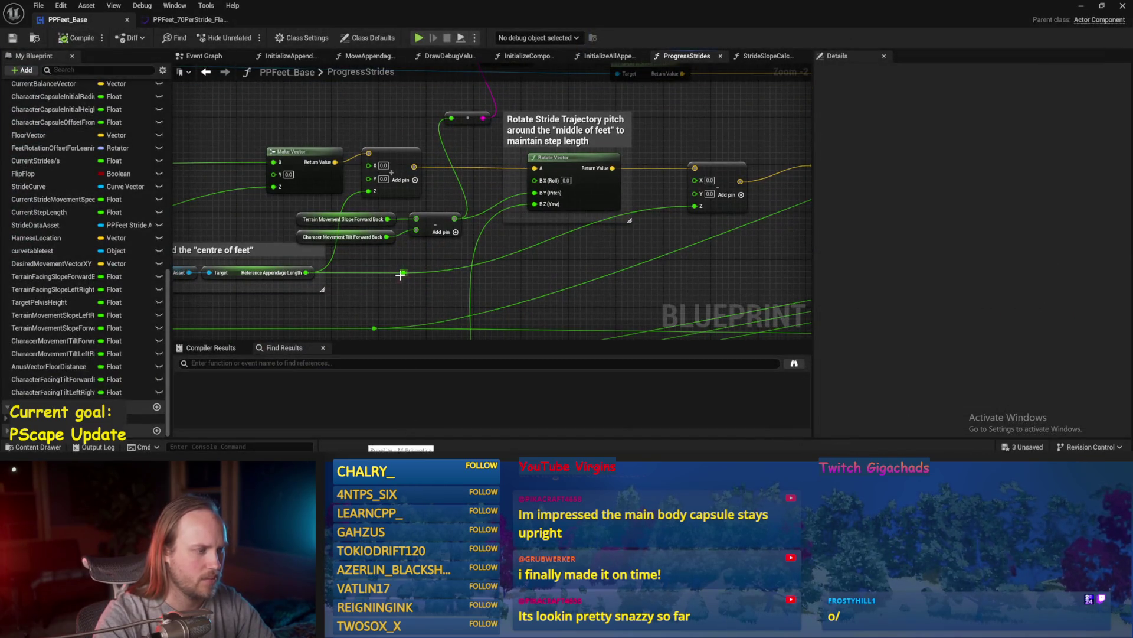
left_click(350, 239)
scroll(536, 207, "down", 1)
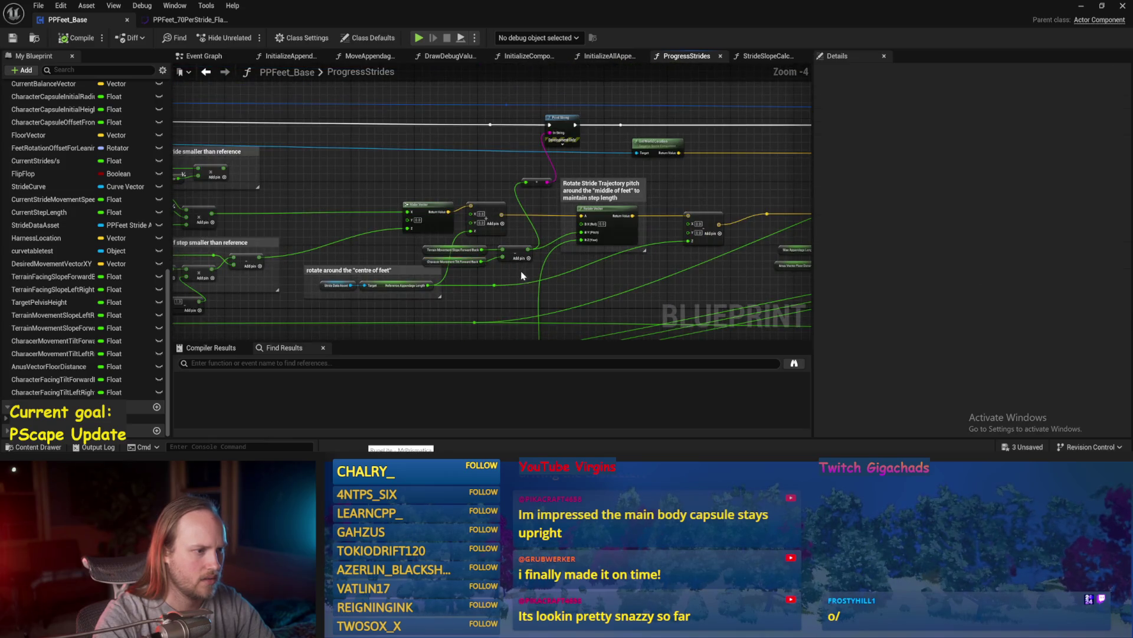
scroll(536, 208, "down", 1)
key("ctrl+s")
mouse_move(586, 221)
left_mouse_down()
mouse_move(565, 139)
mouse_move(499, 238)
left_mouse_up()
scroll(499, 238, "up", 2)
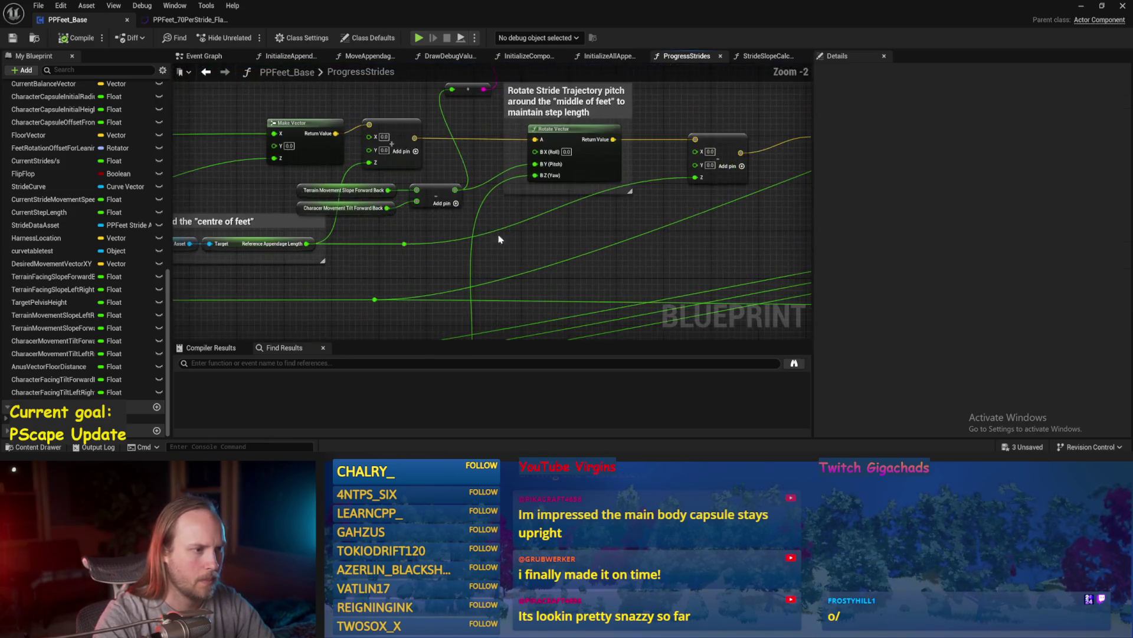
left_click(354, 211)
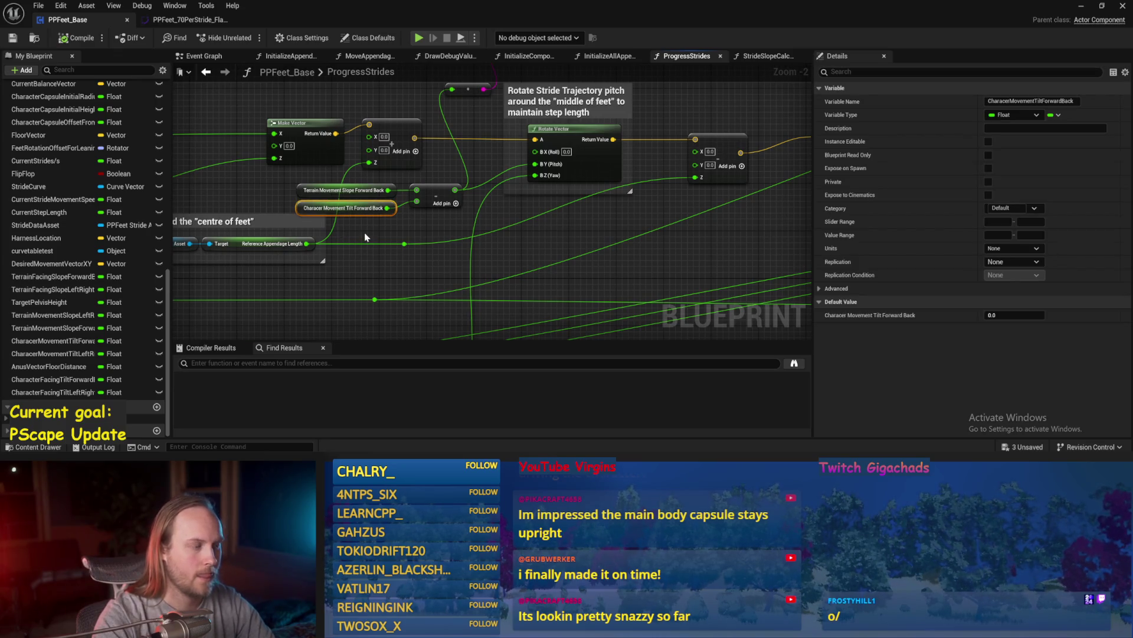
left_click(365, 238)
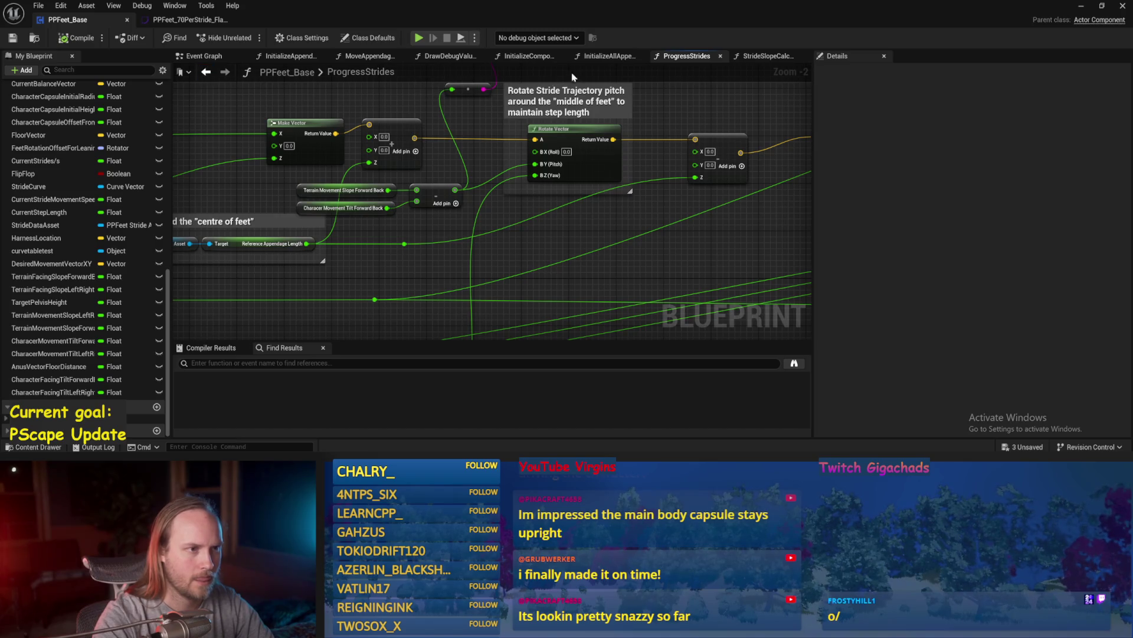
- Compare the StrideSlopeCalculations tilt setters with ProgressStrides' Print String nodes, ending on the setter chain
left_click(772, 55)
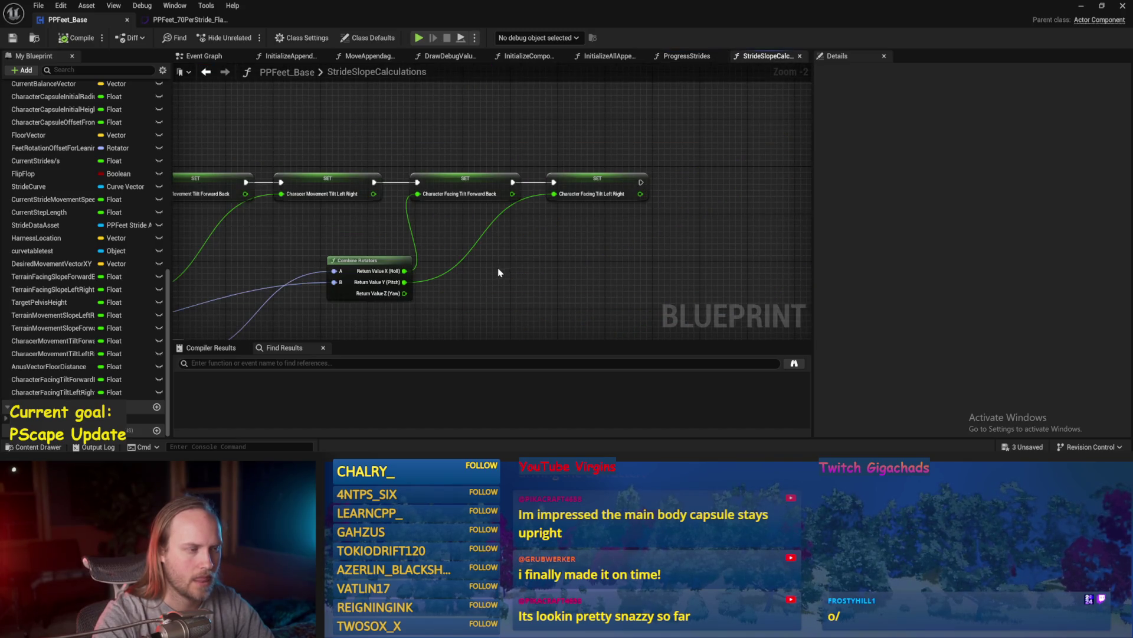
left_click(474, 195)
mouse_move(474, 195)
left_mouse_down()
mouse_move(612, 256)
mouse_move(493, 224)
left_mouse_up()
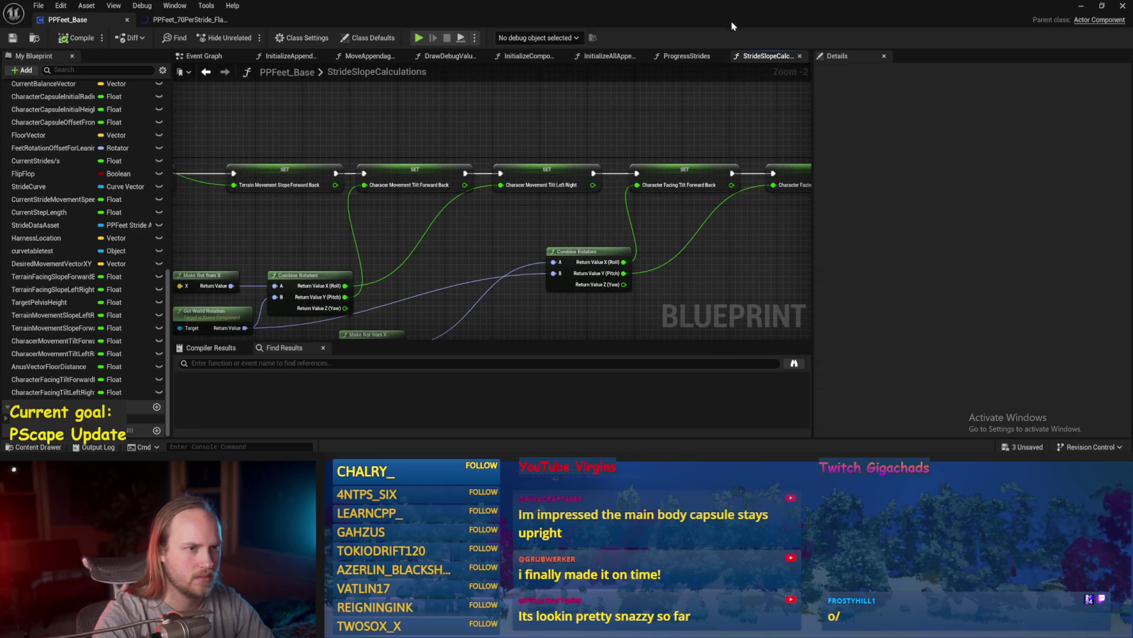
left_click(690, 56)
mouse_move(426, 102)
left_mouse_down()
mouse_move(390, 183)
mouse_move(449, 201)
mouse_move(505, 243)
left_mouse_up()
left_click_drag(420, 242, 440, 231)
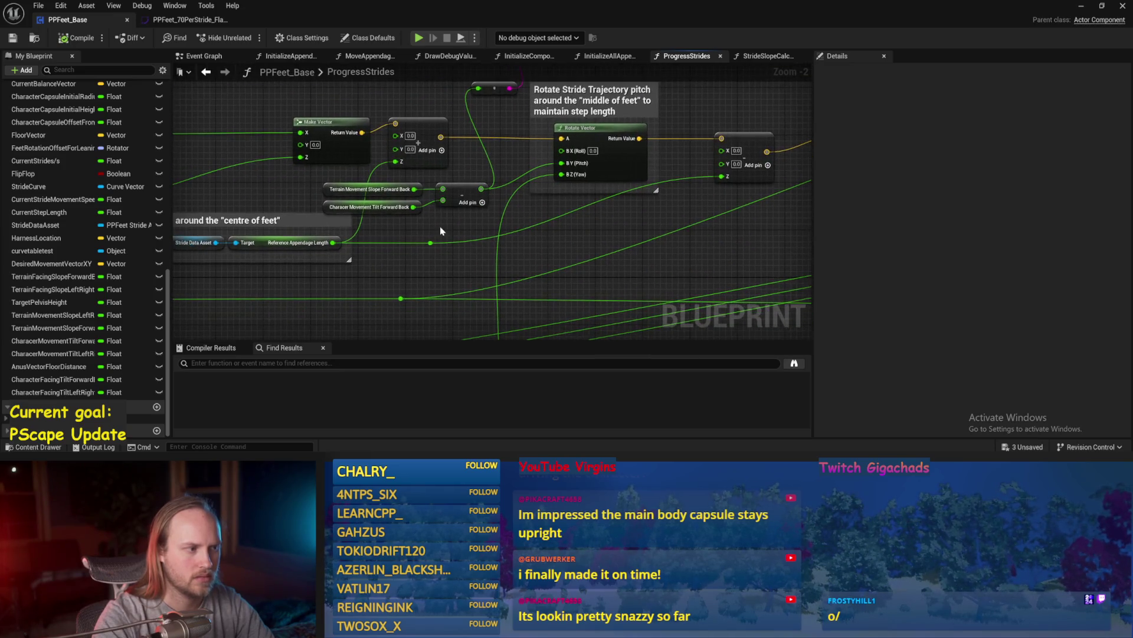
left_click(741, 56)
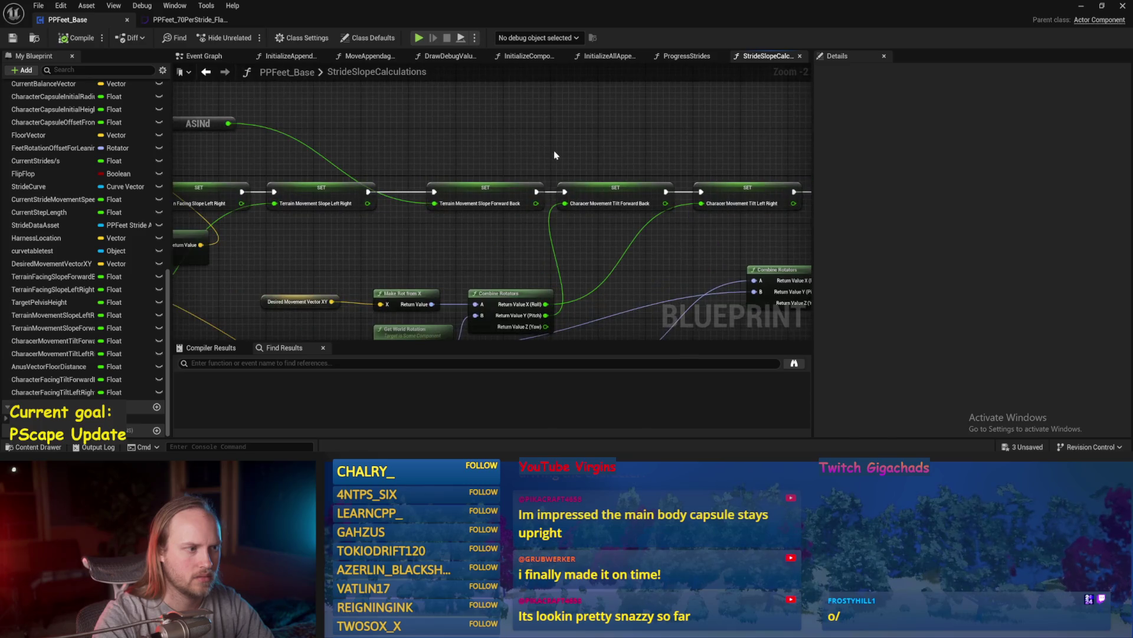
mouse_move(500, 146)
left_mouse_down()
mouse_move(610, 145)
mouse_move(293, 122)
left_mouse_up()
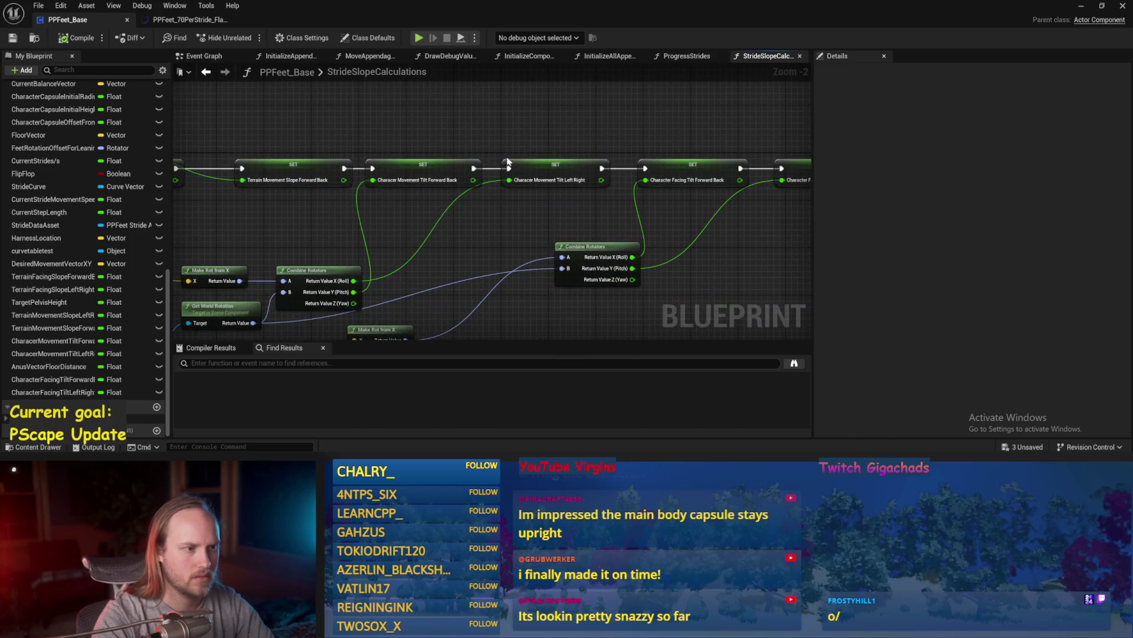
- Insert a ×-1 Multiply between Combine Rotators Pitch and SET Tilt Forward Back, then compile and save
left_click(546, 171)
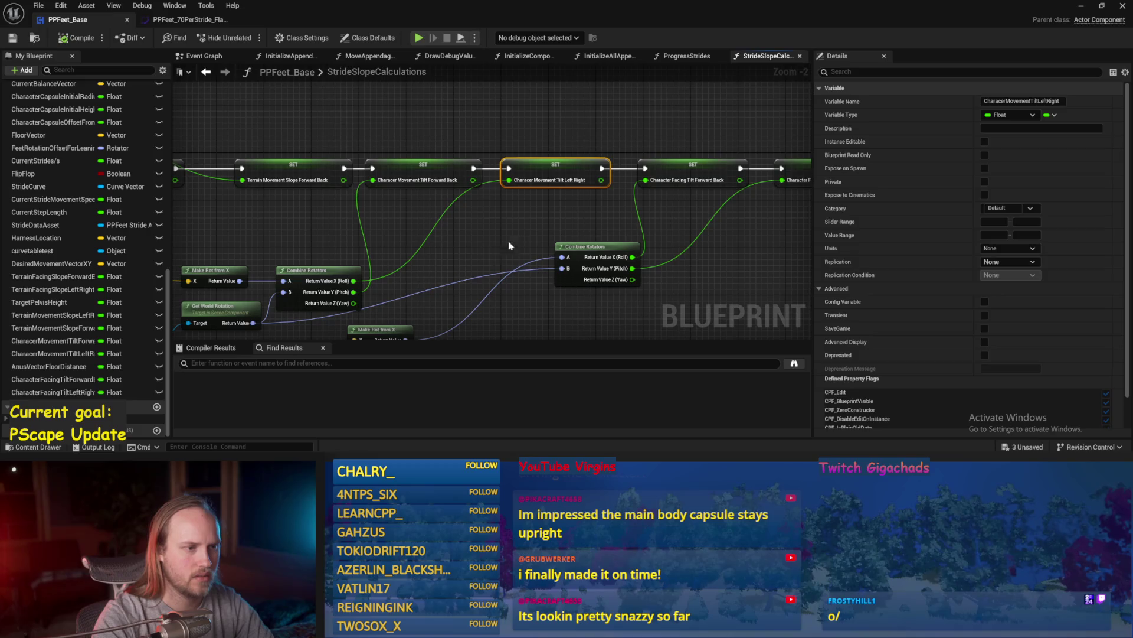
left_click(497, 250)
left_click_drag(403, 179, 509, 136)
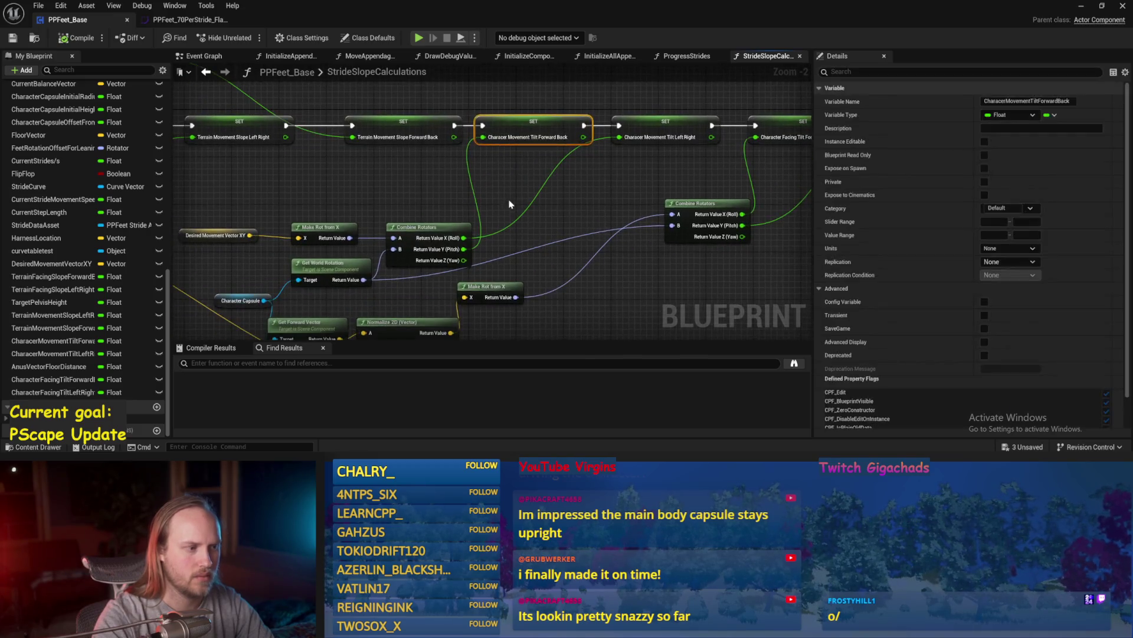
mouse_move(464, 248)
left_mouse_down()
mouse_move(520, 223)
mouse_move(498, 190)
left_mouse_up()
type("*")
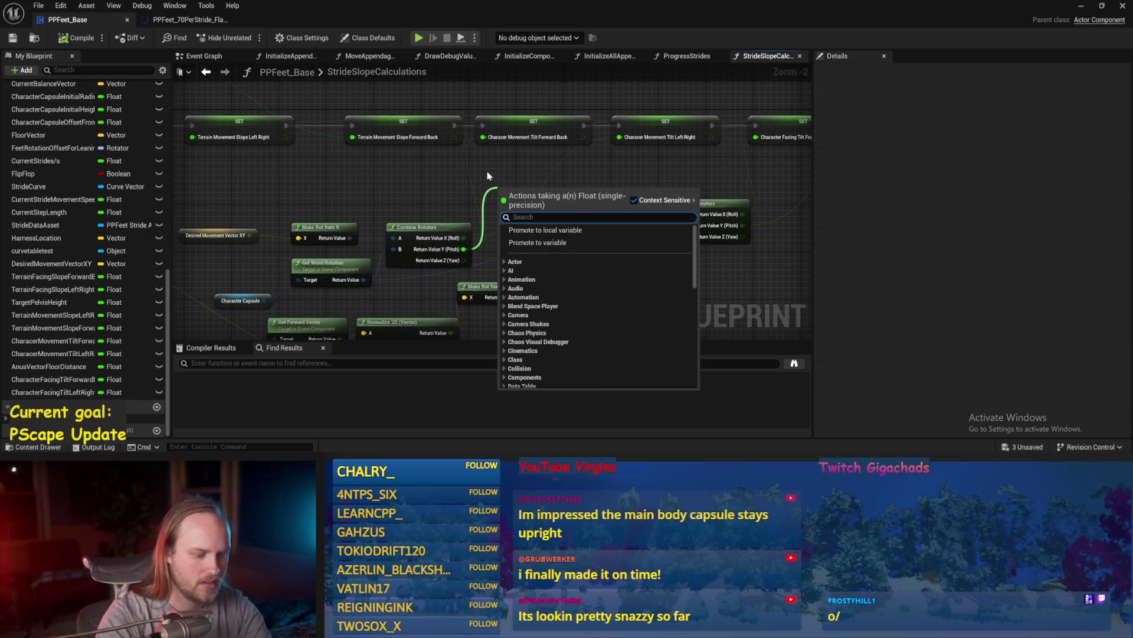
key("Return")
scroll(529, 211, "up", 1)
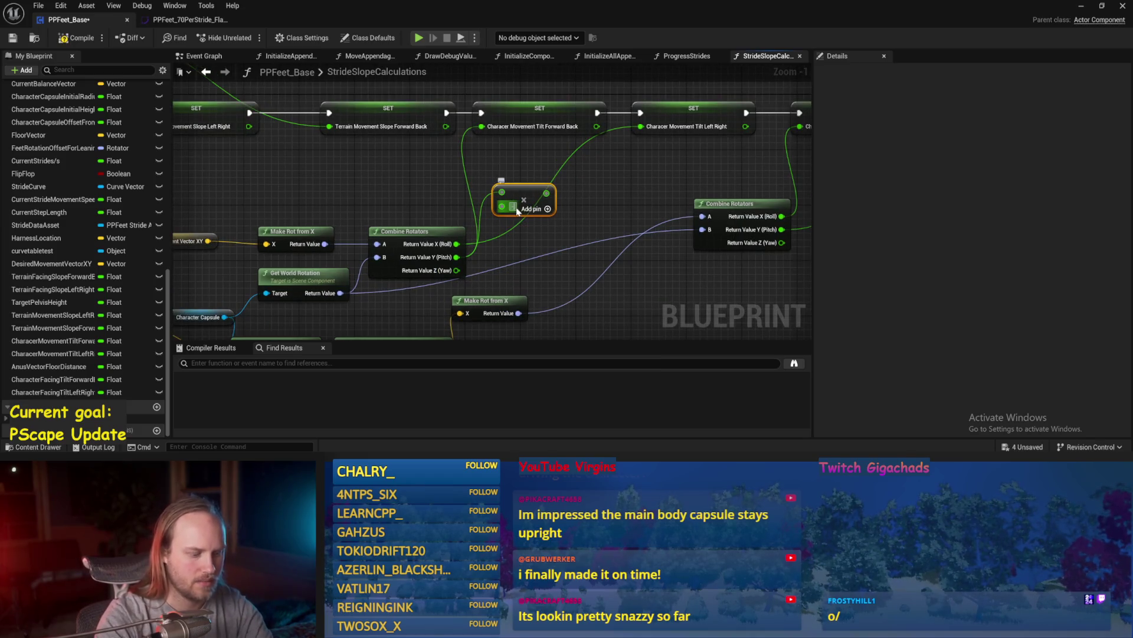
type("-1")
left_click_drag(549, 193, 481, 127)
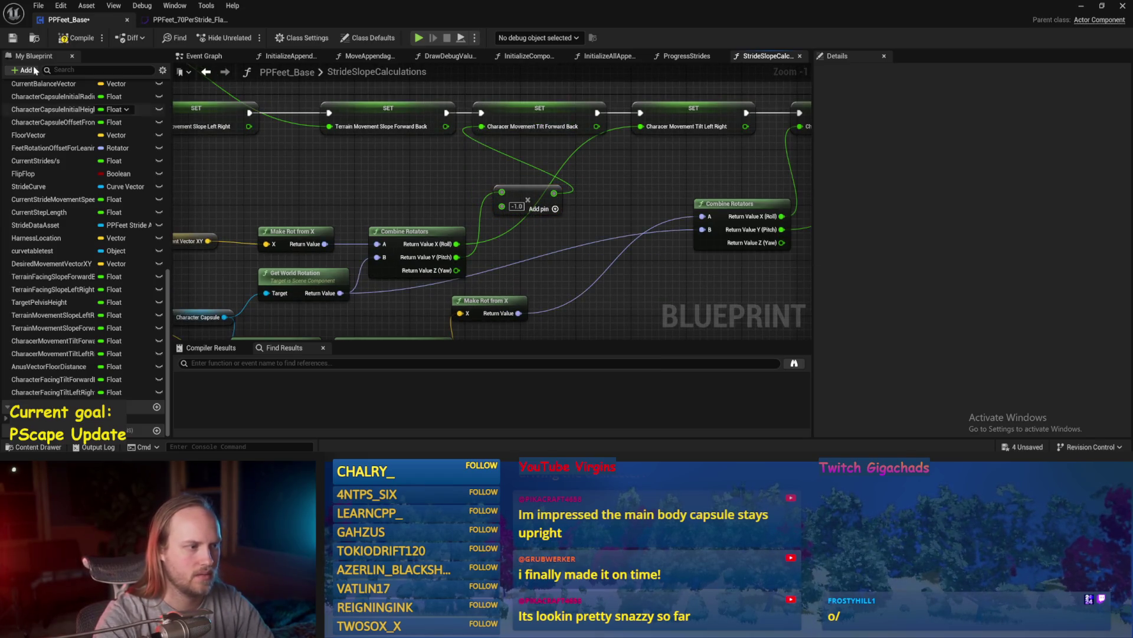
left_click(77, 37)
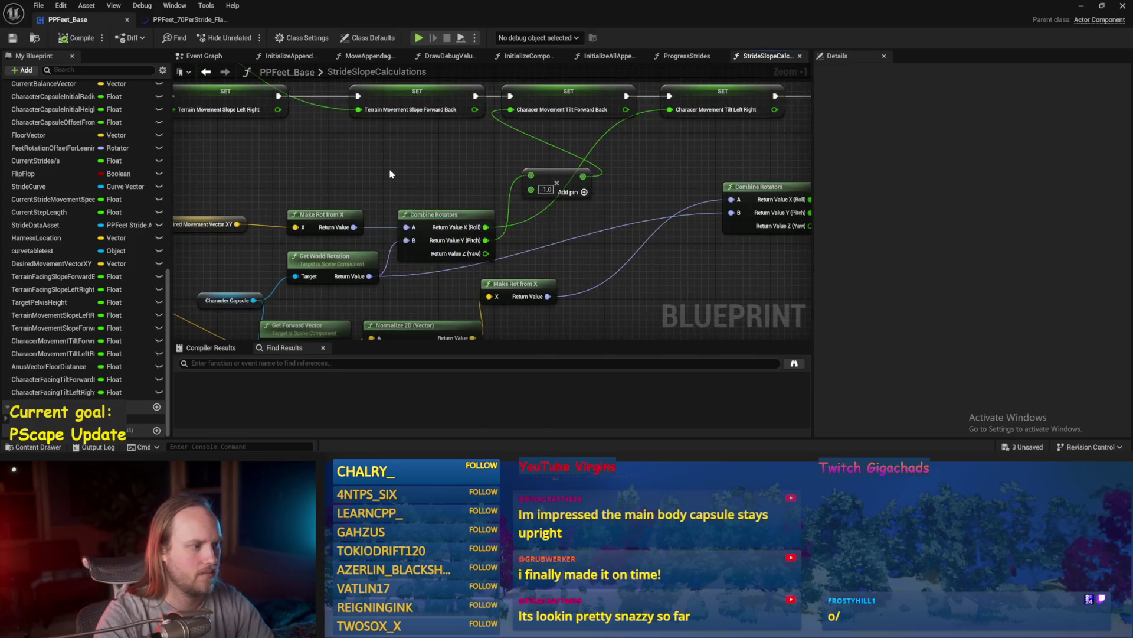
left_click(1082, 7)
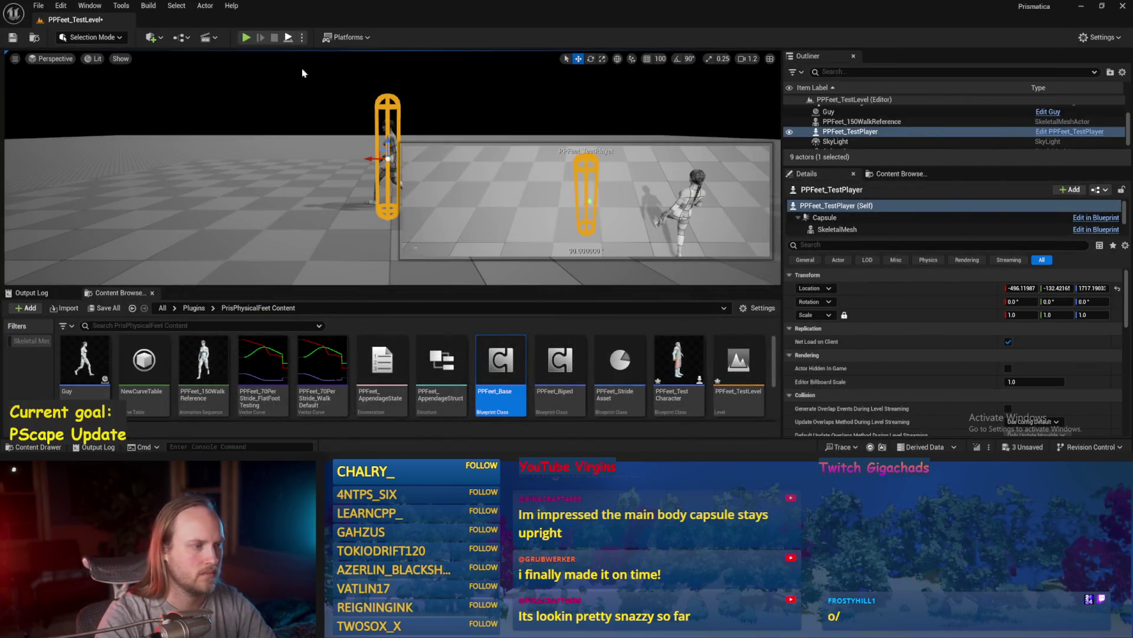
- Play-test again rotating the PPFeet_TestPlayer capsule, then bring back the PPFeet_Base editor
left_click(246, 37)
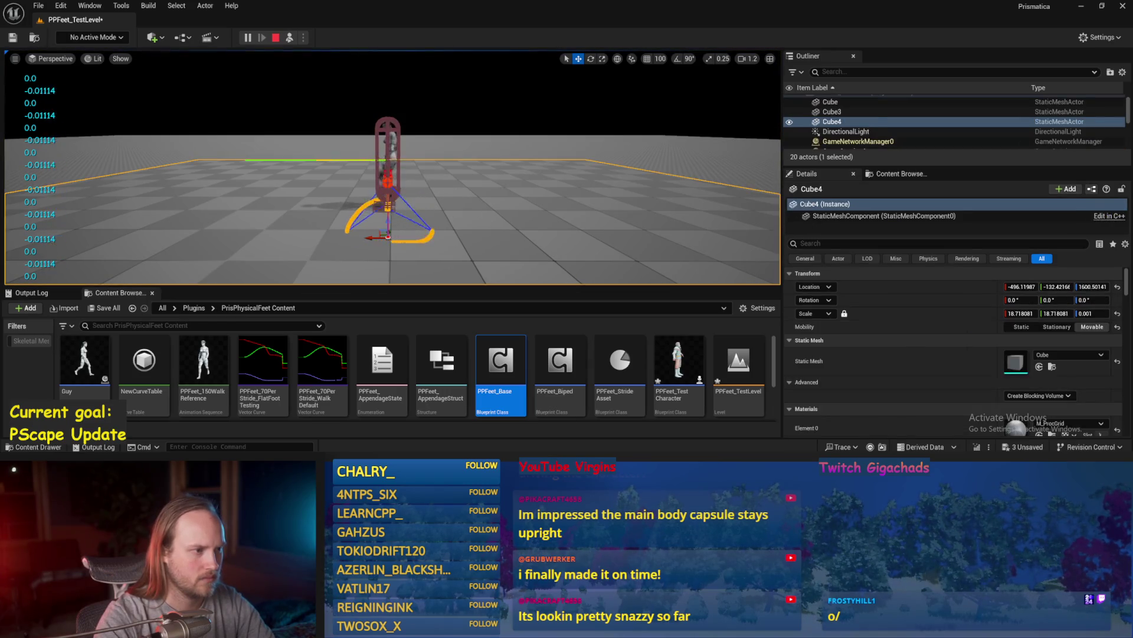
left_click(388, 172)
key("e")
mouse_move(374, 204)
left_mouse_down()
mouse_move(378, 195)
mouse_move(357, 194)
mouse_move(347, 154)
mouse_move(377, 124)
left_mouse_up()
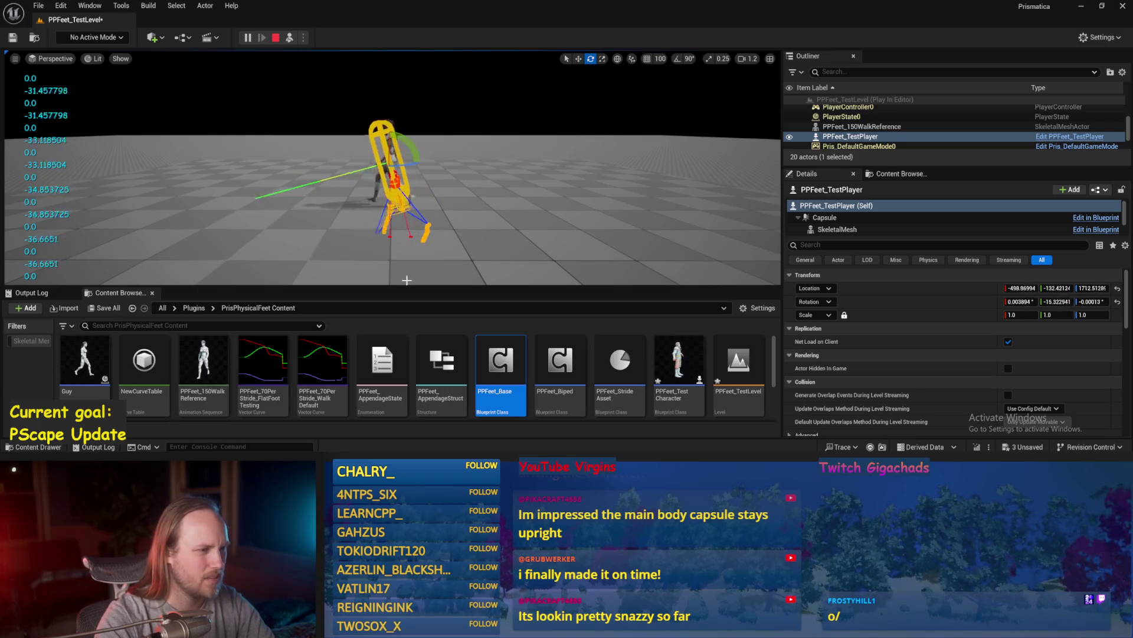
key("Escape")
left_click(411, 435)
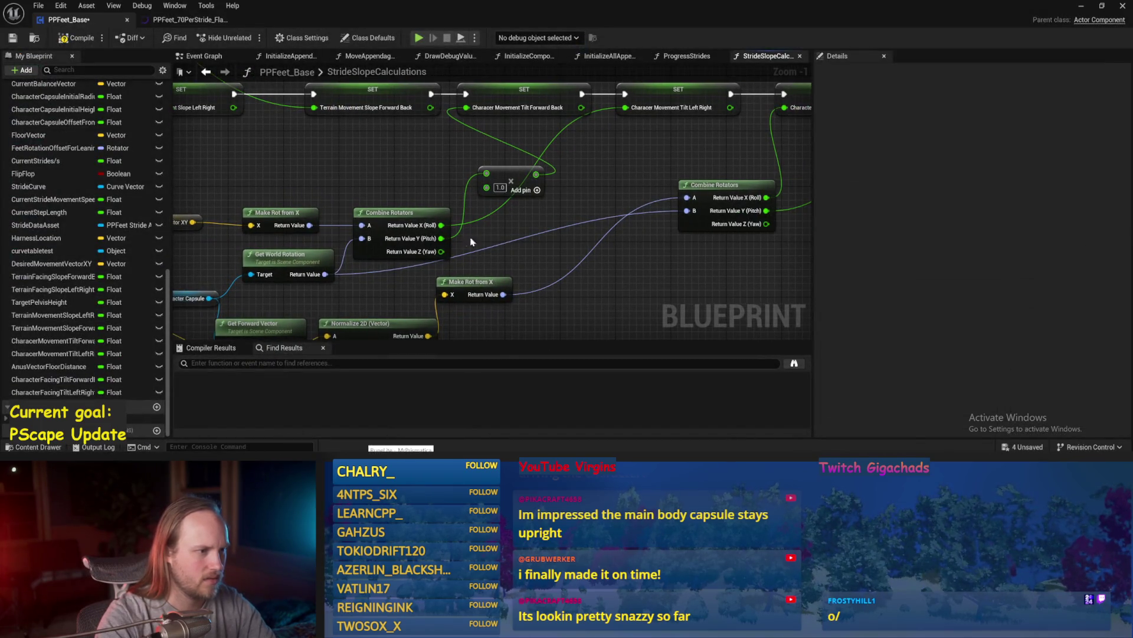
- Compile and save PPFeet_Base, viewing the whole slope calculation chain
left_click(511, 140)
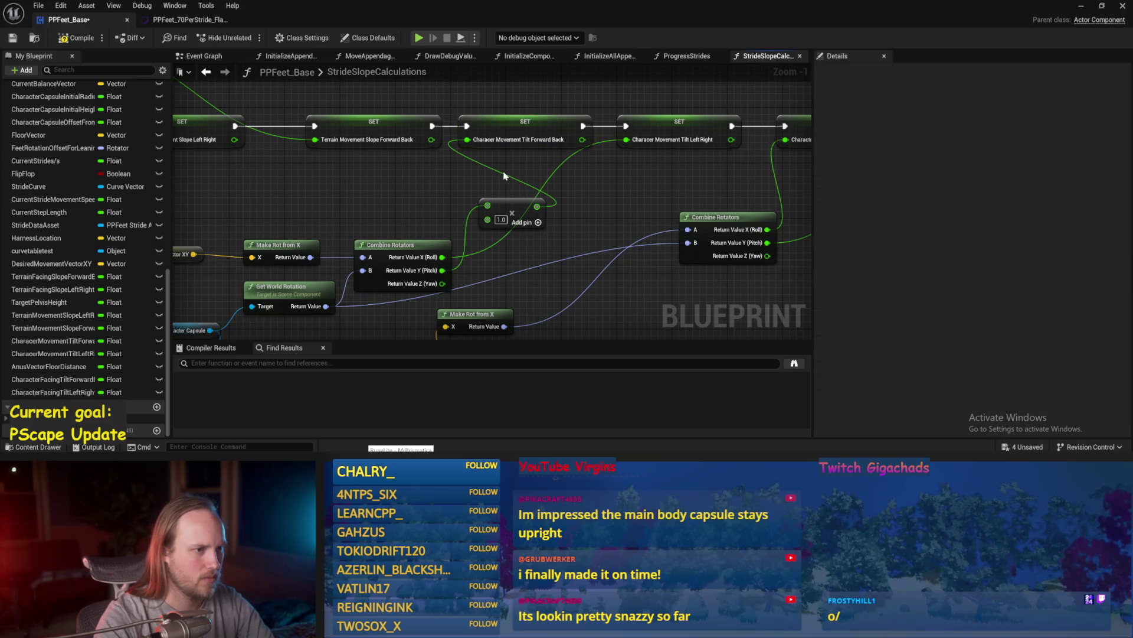
left_click(62, 37)
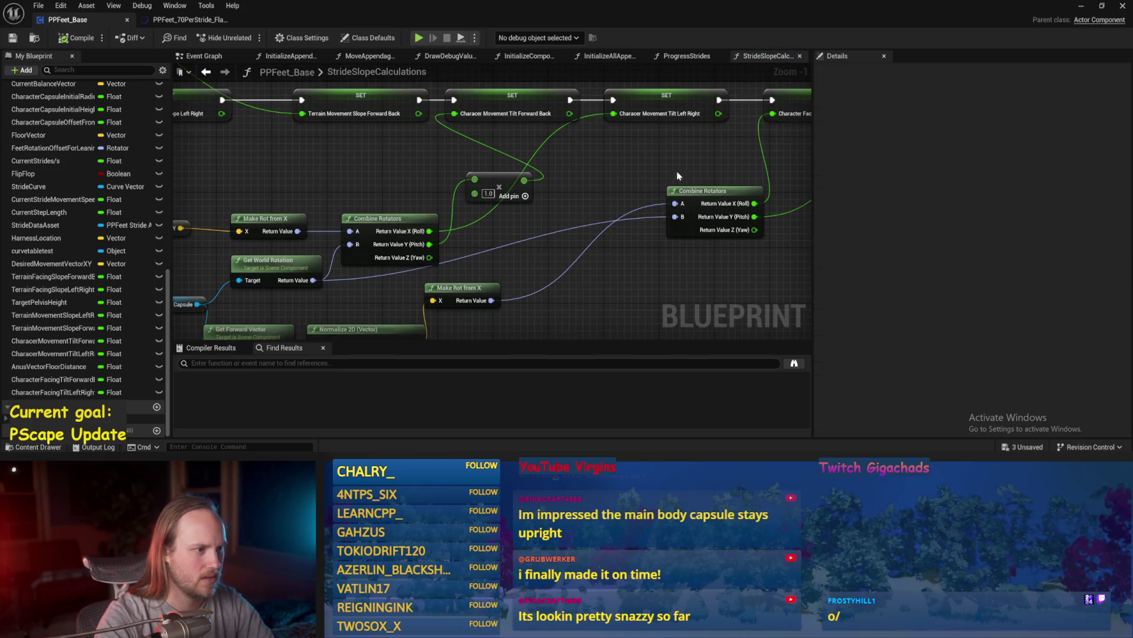
scroll(496, 236, "down", 3)
left_click_drag(387, 175, 505, 125)
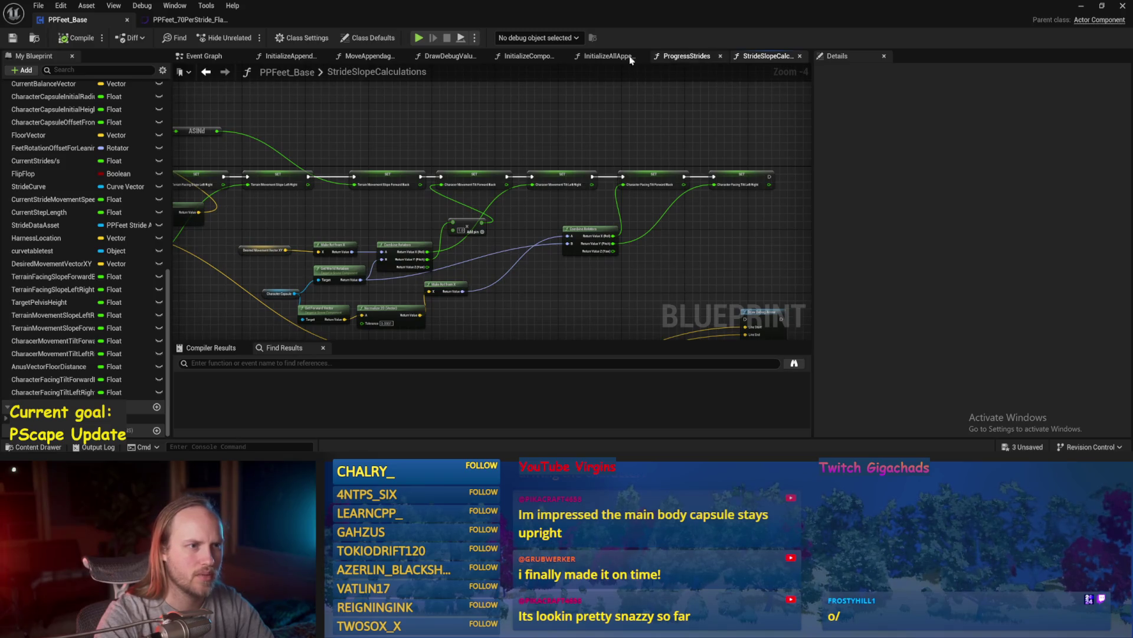
- Review the InitializeAllAppendages, Event Graph, InitializeComponent and ProgressStrides graphs
left_click(611, 58)
left_click(692, 56)
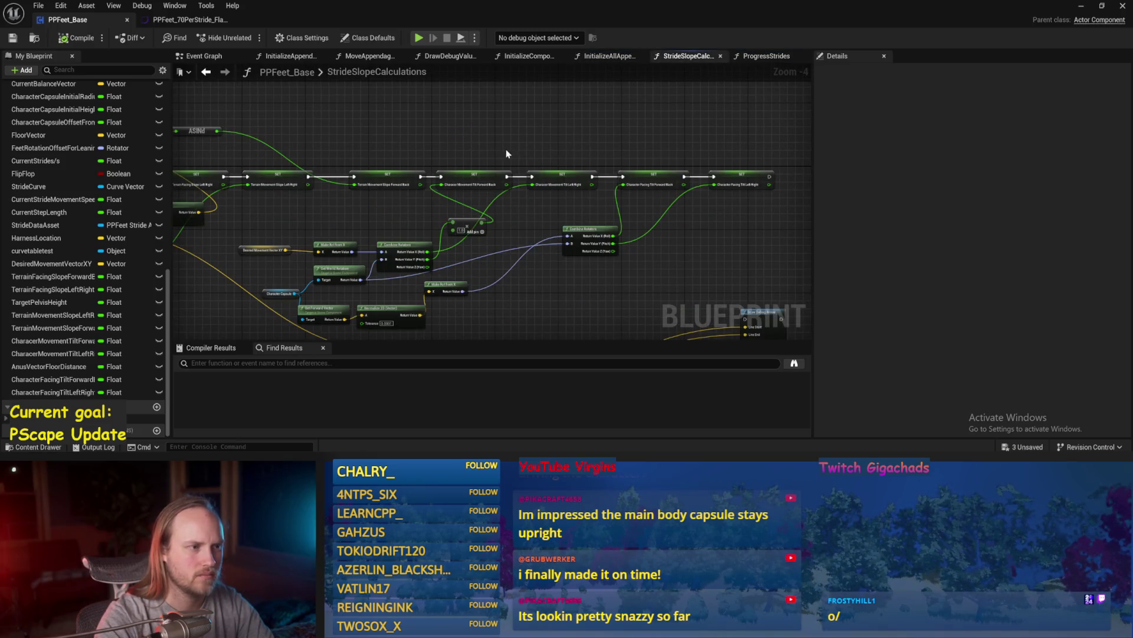
left_click(610, 58)
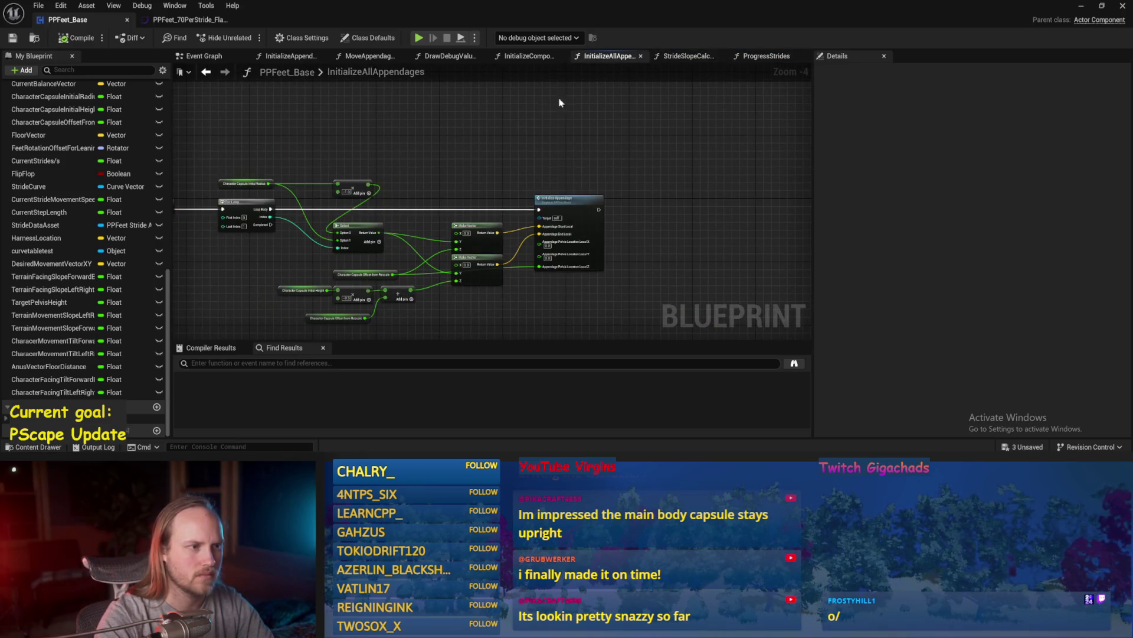
left_click(212, 61)
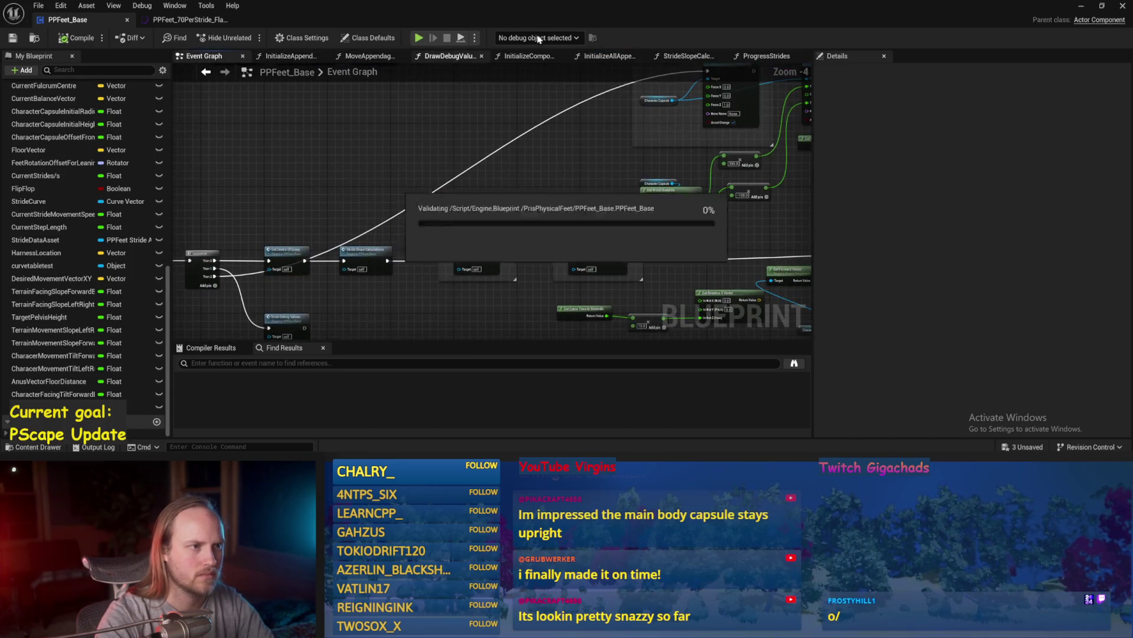
left_click_drag(531, 57, 602, 57)
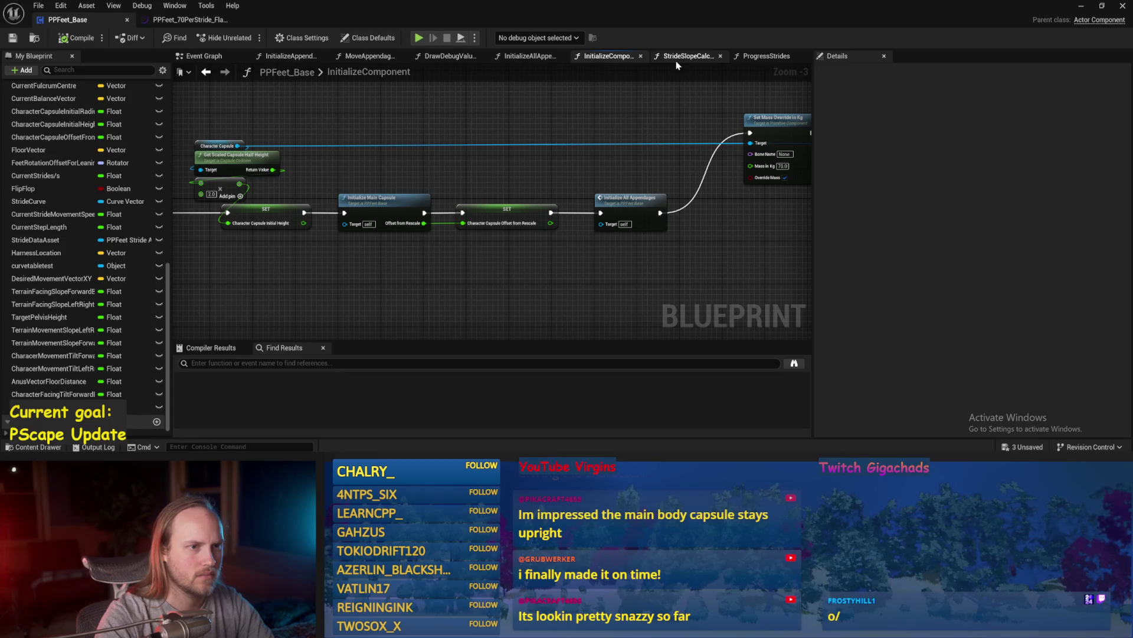
left_click(767, 56)
- Inspect the Terrain Movement Slope and tilt nodes, then return to the level and start Play
left_click_drag(496, 289, 464, 234)
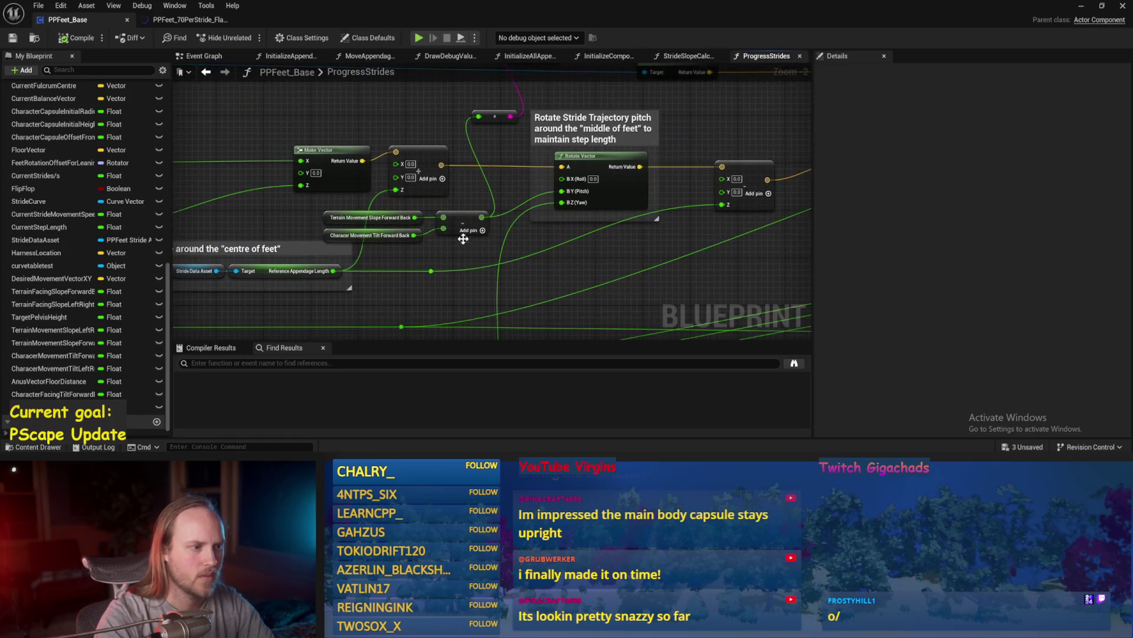
scroll(412, 260, "up", 1)
left_click_drag(339, 208, 371, 234)
left_click(381, 264)
left_click(446, 253)
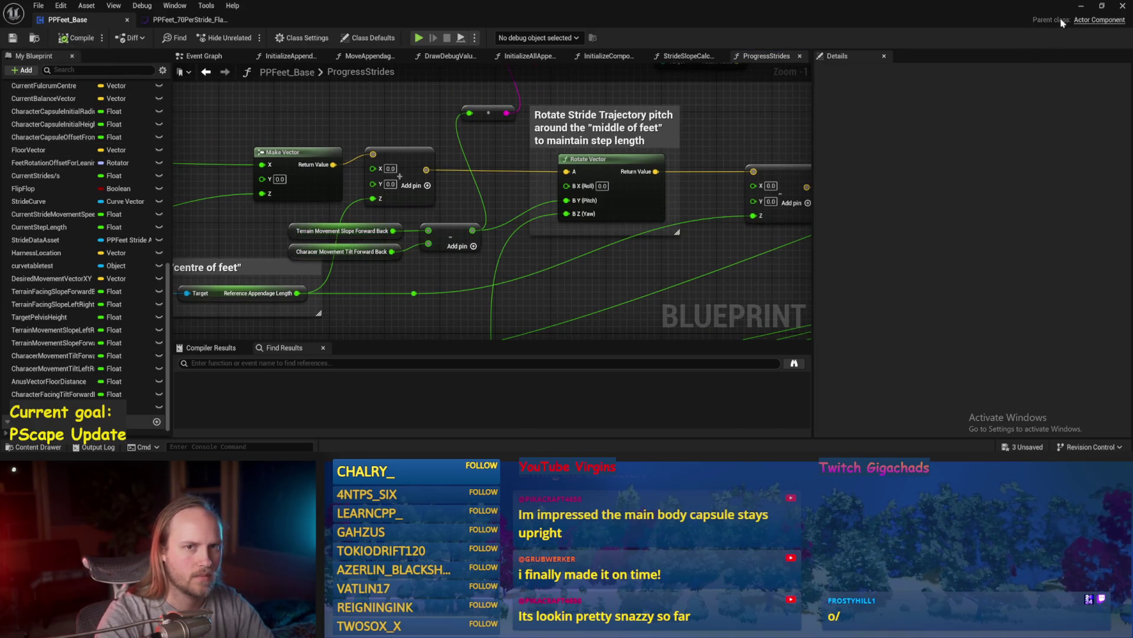
left_click(1078, 12)
left_click(289, 38)
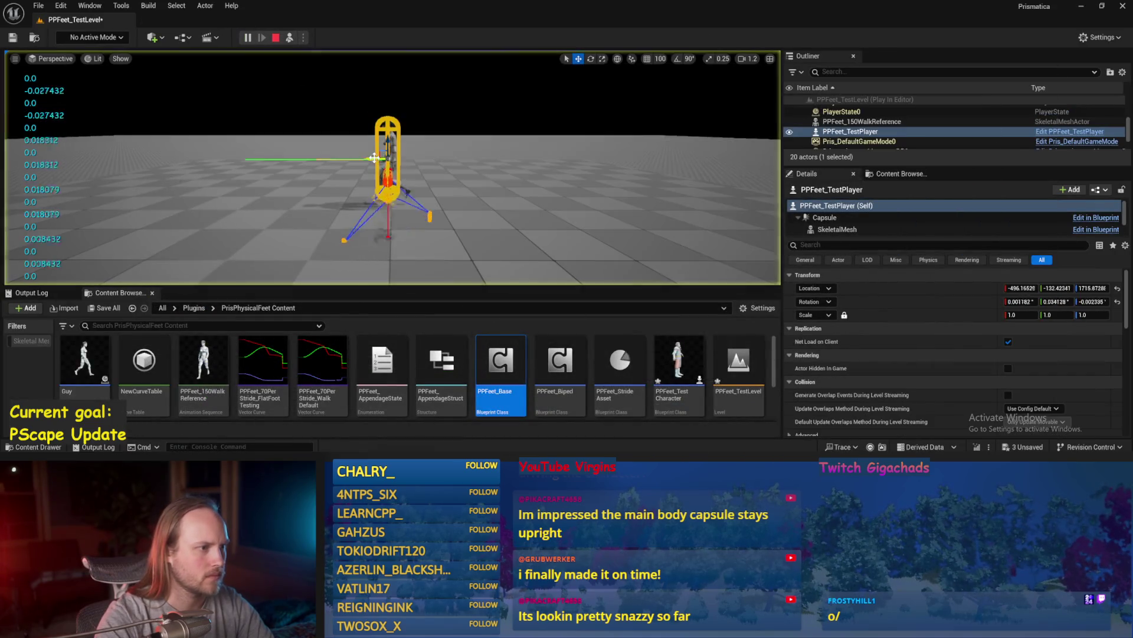
- Tilt the test player's capsule to about -42° in play, then open PPFeet_Base's ProgressStrides graph
mouse_move(386, 127)
left_mouse_down()
mouse_move(354, 154)
mouse_move(366, 144)
left_mouse_up()
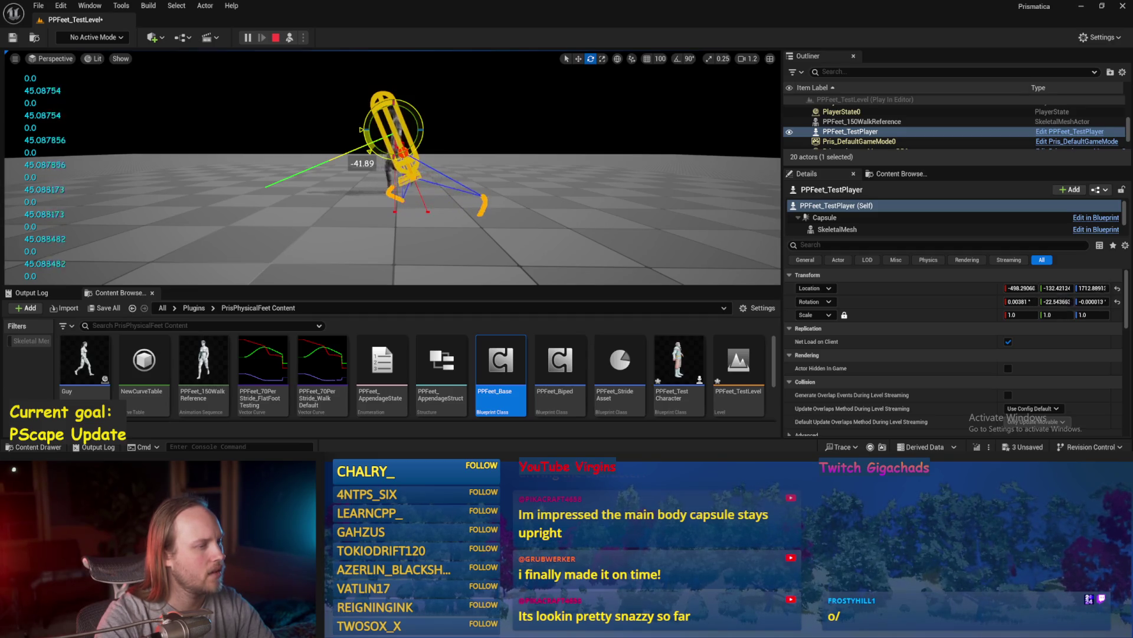
double_click(500, 360)
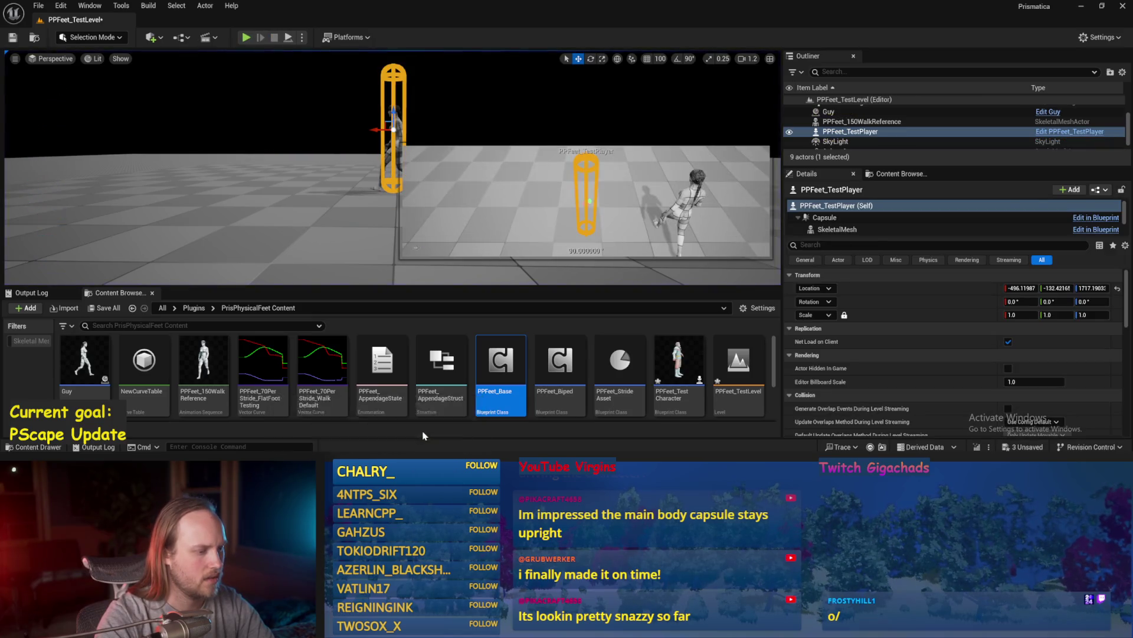
scroll(418, 254, "up", 1)
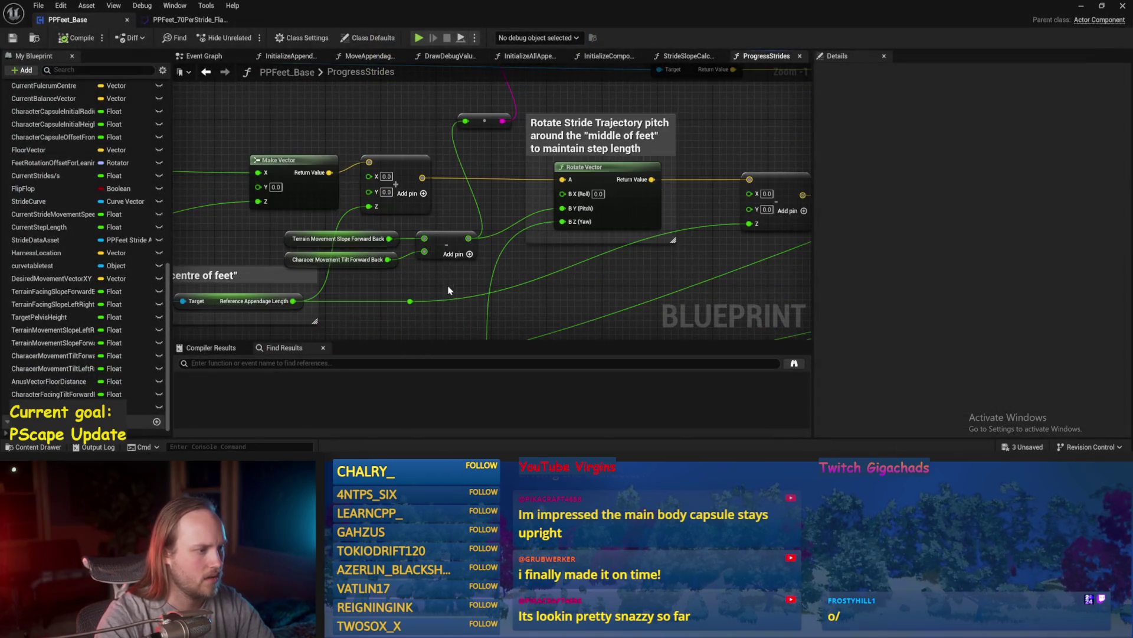
- Wire the Tilt Forward Back value into the Add node and save PPFeet_Base
mouse_move(435, 254)
left_mouse_down()
mouse_move(448, 251)
mouse_move(382, 259)
left_mouse_up()
scroll(461, 211, "down", 2)
key("ctrl+s")
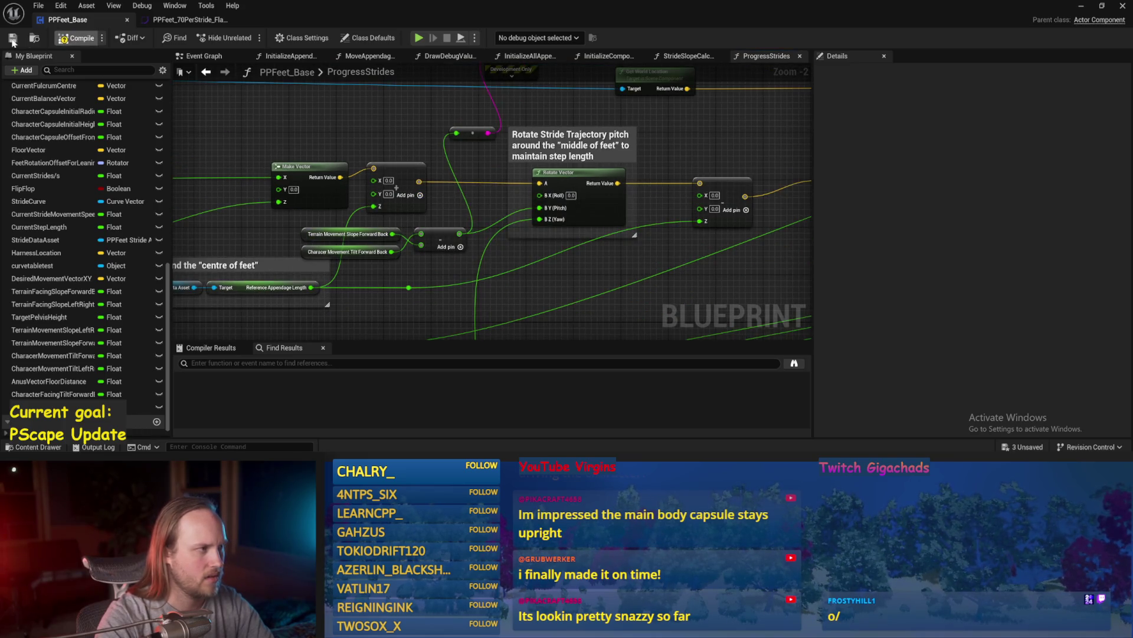
- Play-test the level, tilting the capsule to check its slope response
left_click(1082, 6)
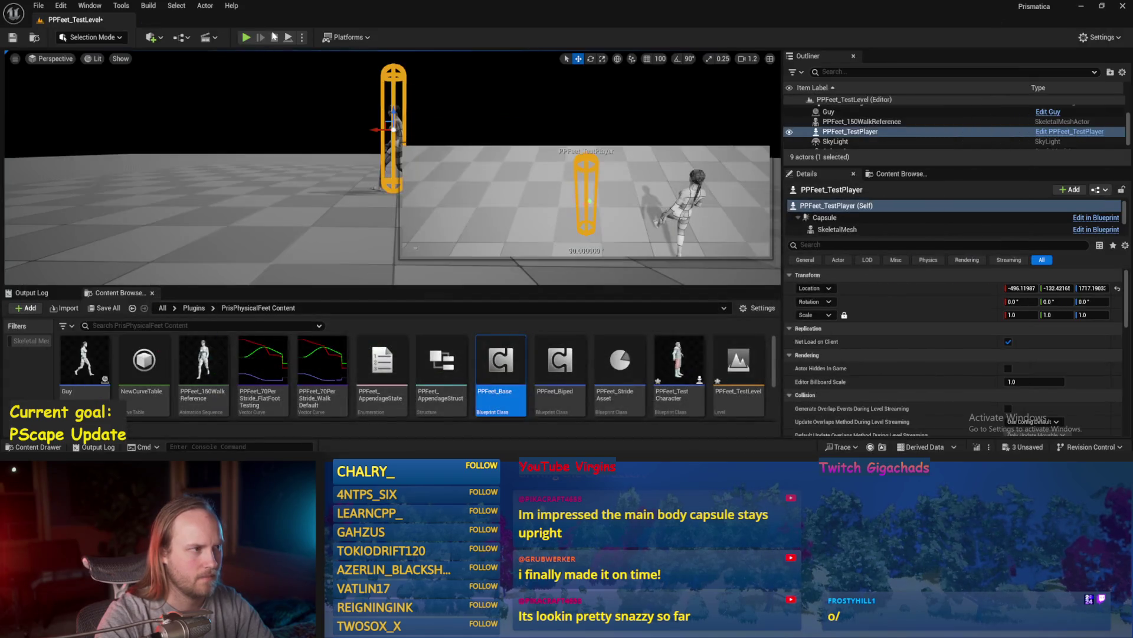
left_click(246, 37)
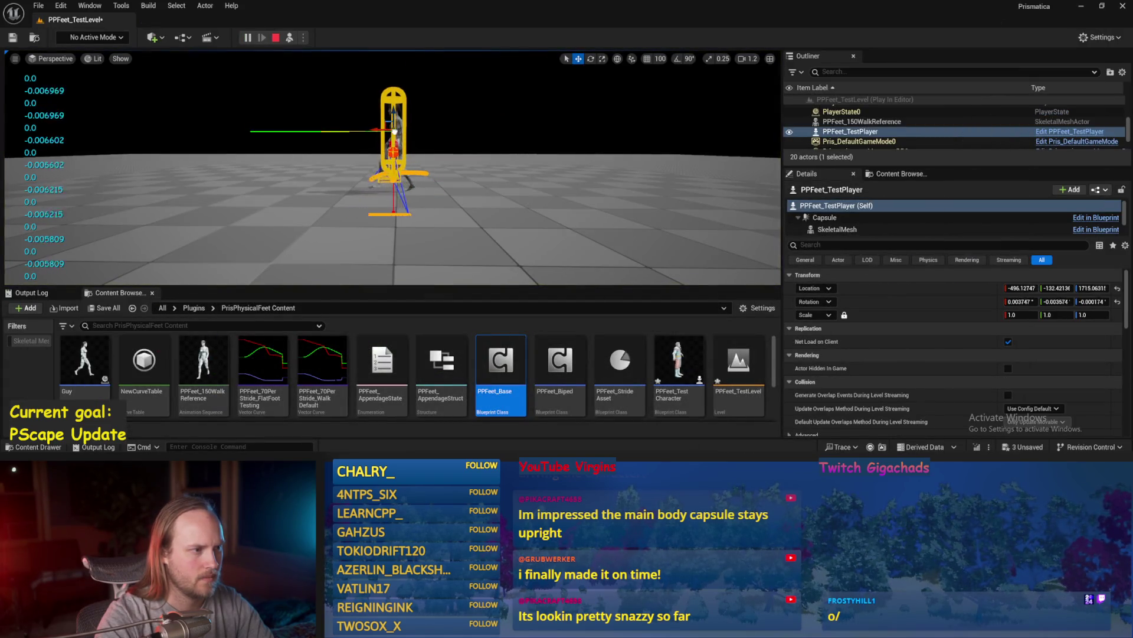
left_click_drag(392, 128, 361, 131)
key("Escape")
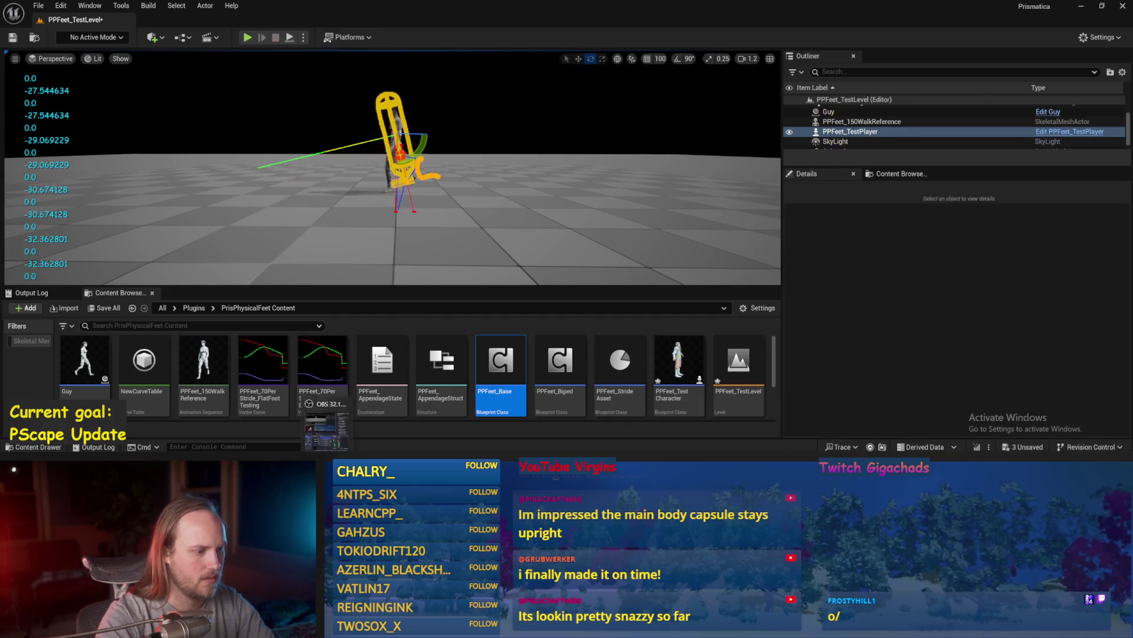
- Back in PPFeet_Base, feed the Terrain Movement Slope into Print String and compile
double_click(501, 363)
mouse_move(403, 238)
left_mouse_down()
mouse_move(428, 245)
mouse_move(421, 267)
left_mouse_up()
key("ctrl+s")
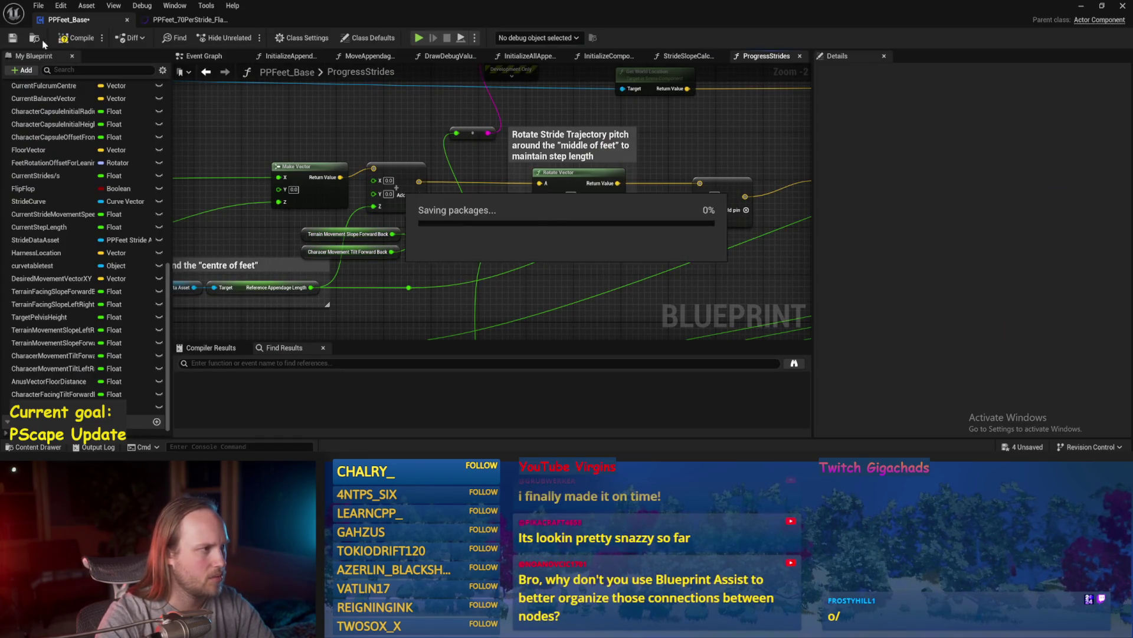
left_click(348, 234)
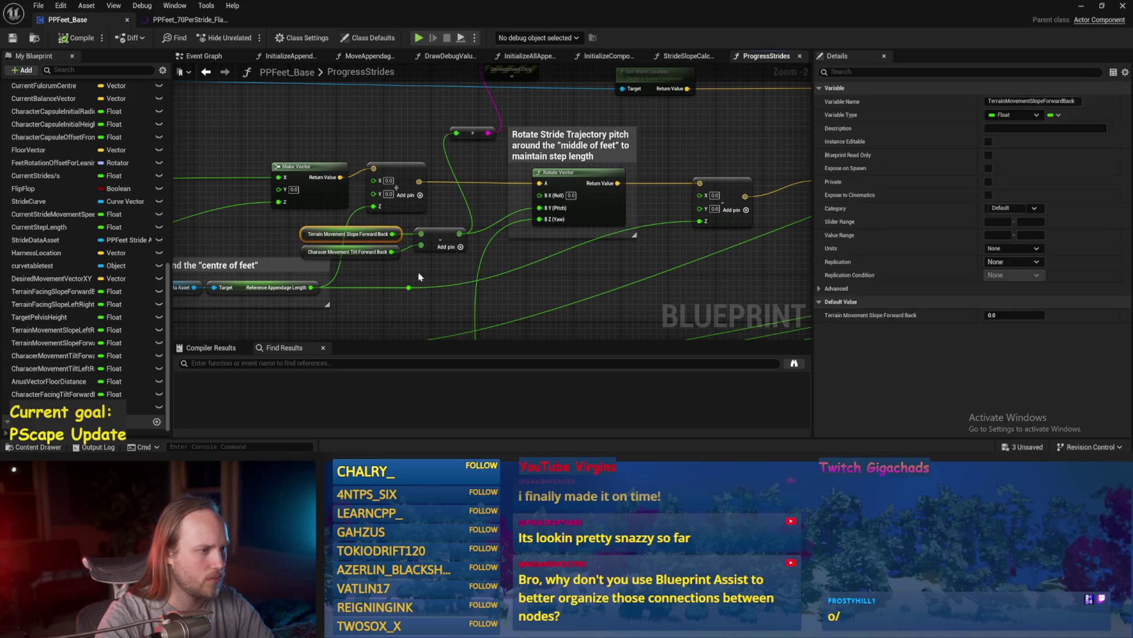
left_click_drag(502, 265, 476, 272)
scroll(458, 216, "down", 1)
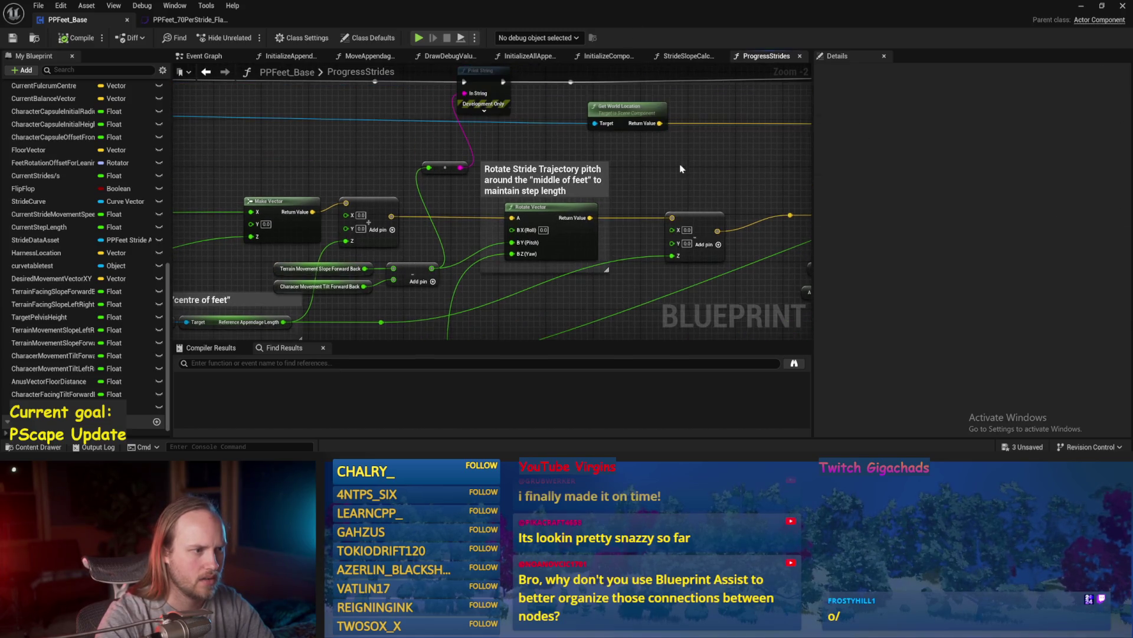
mouse_move(370, 263)
left_mouse_down()
mouse_move(413, 223)
mouse_move(464, 105)
left_mouse_up()
key("ctrl+s")
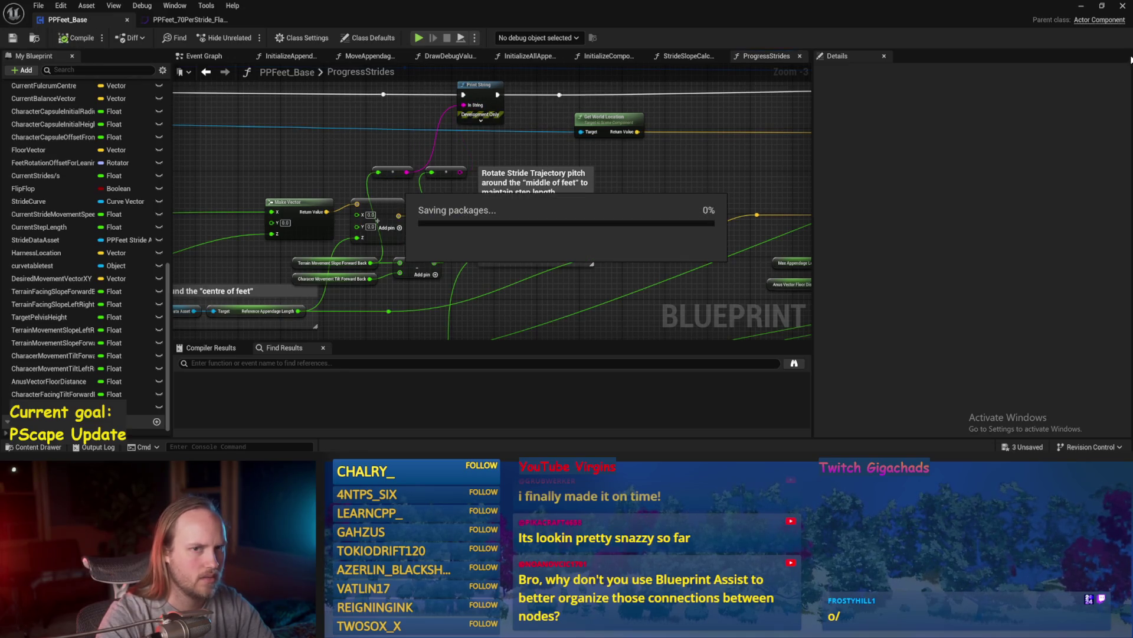
- Play-test the level again with the capsule tilted slightly
key("alt+Tab")
key("alt+p")
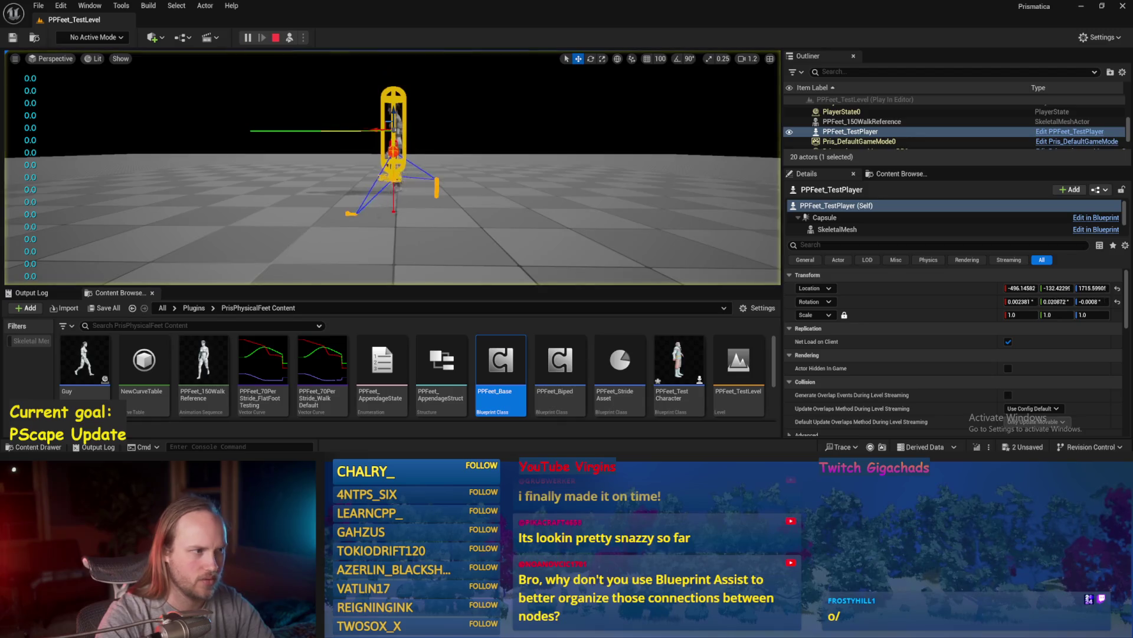
mouse_move(415, 152)
left_mouse_down()
mouse_move(384, 145)
mouse_move(393, 140)
left_mouse_up()
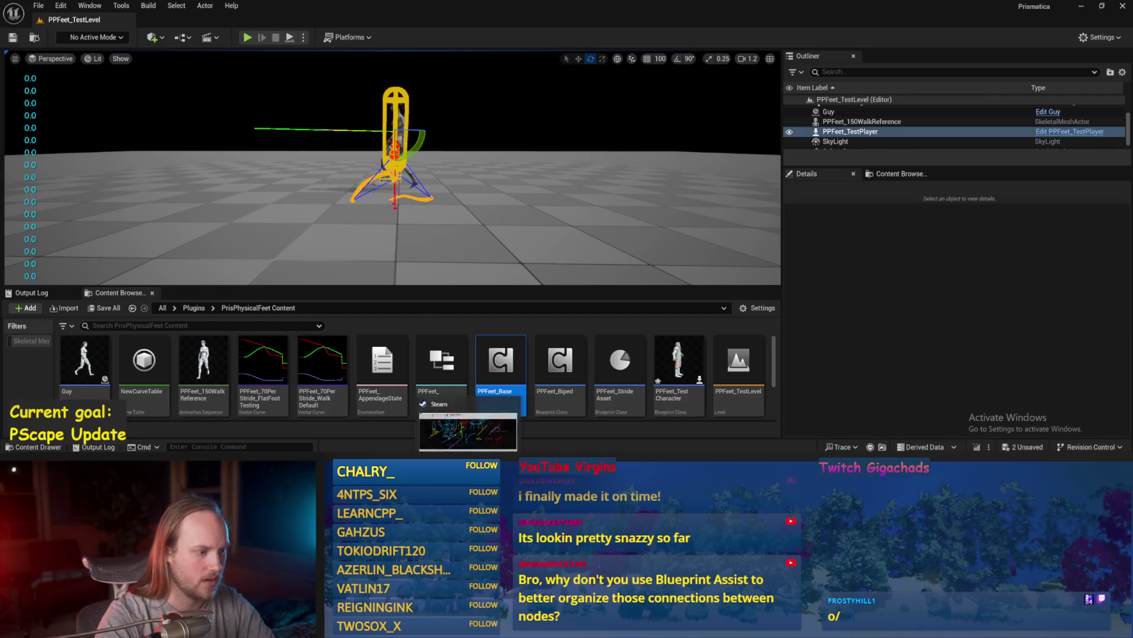
- Rewire the subtraction node's output in PPFeet_Base, then compile and save
double_click(501, 363)
scroll(396, 248, "up", 1)
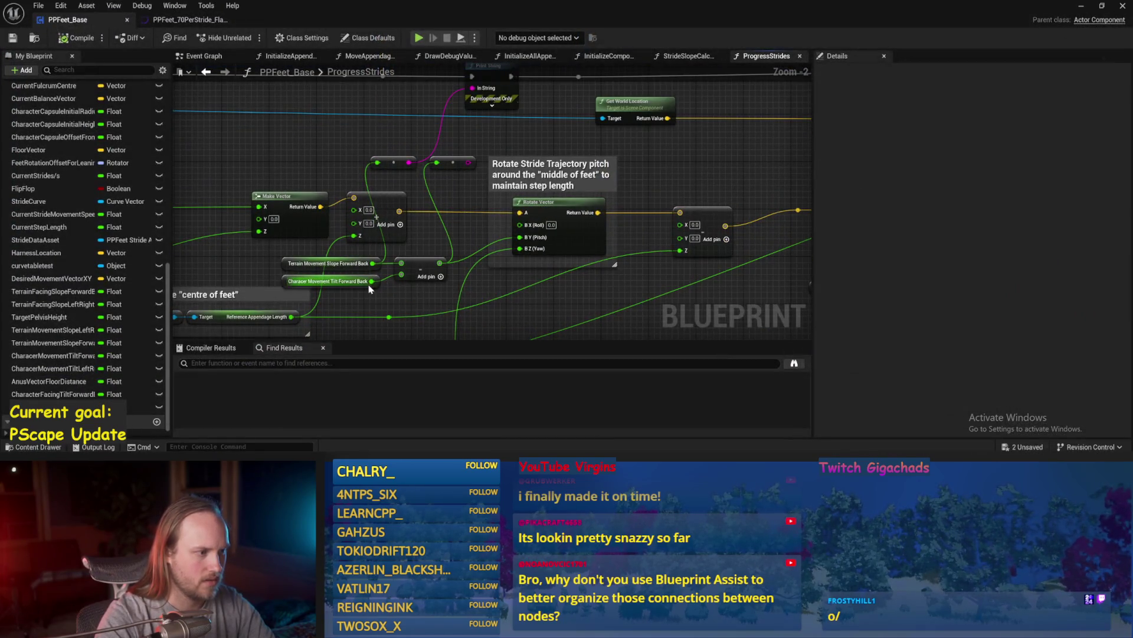
left_click_drag(370, 288, 351, 298)
mouse_move(420, 272)
left_mouse_down()
mouse_move(356, 277)
mouse_move(454, 98)
left_mouse_up()
left_click(79, 38)
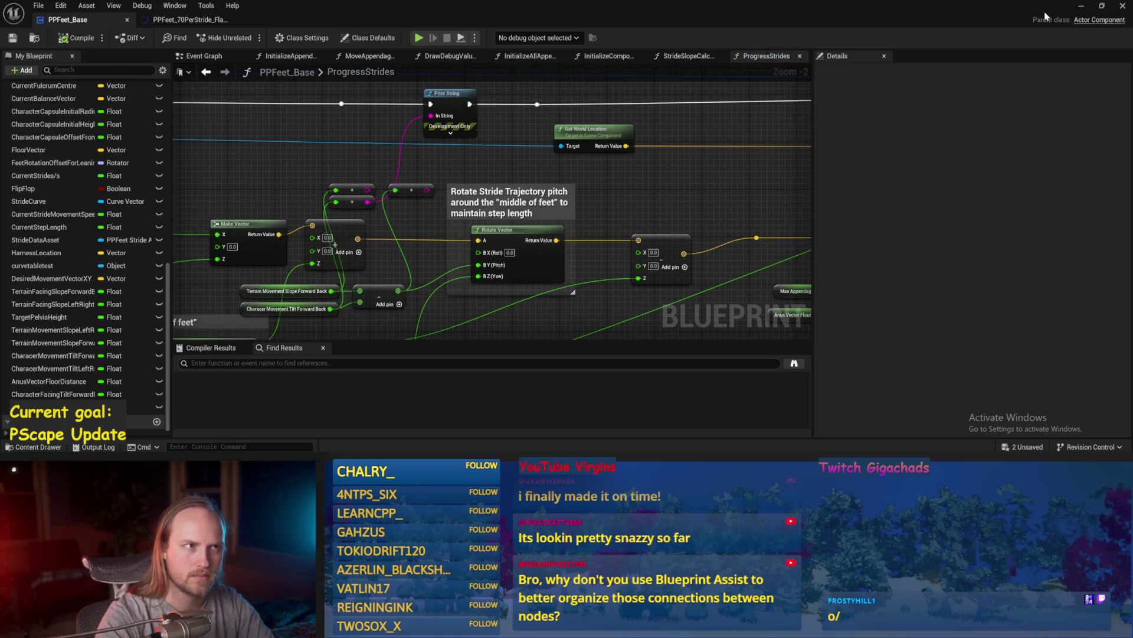
left_click(1081, 6)
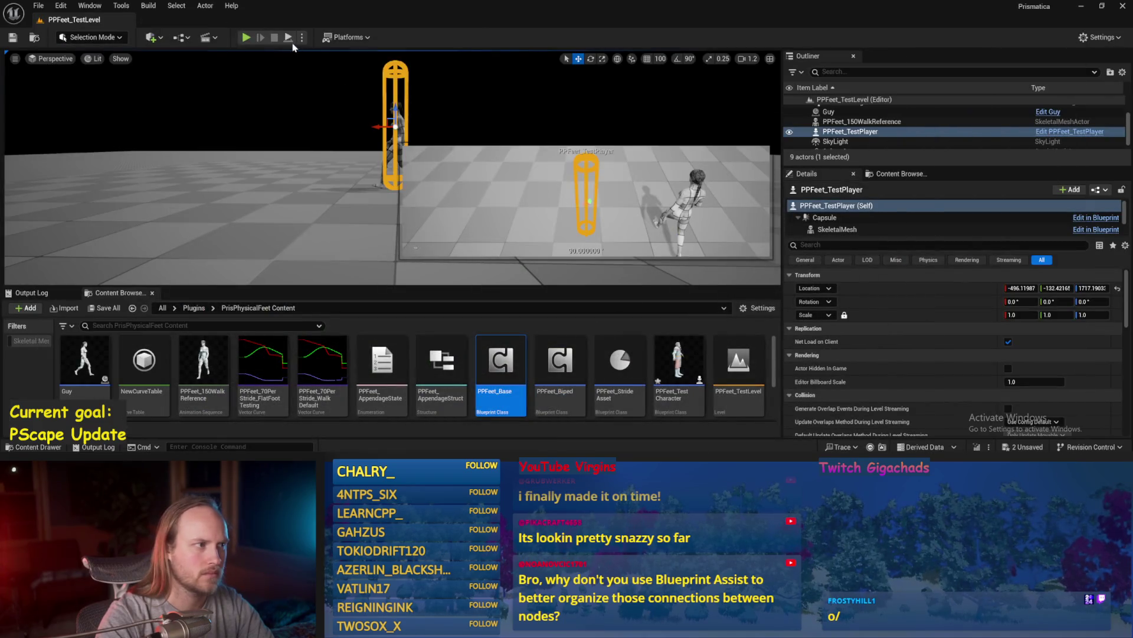
- Run a play test with the capsule near -43° (slope about -46.85), then reopen PPFeet_Base
left_click(247, 38)
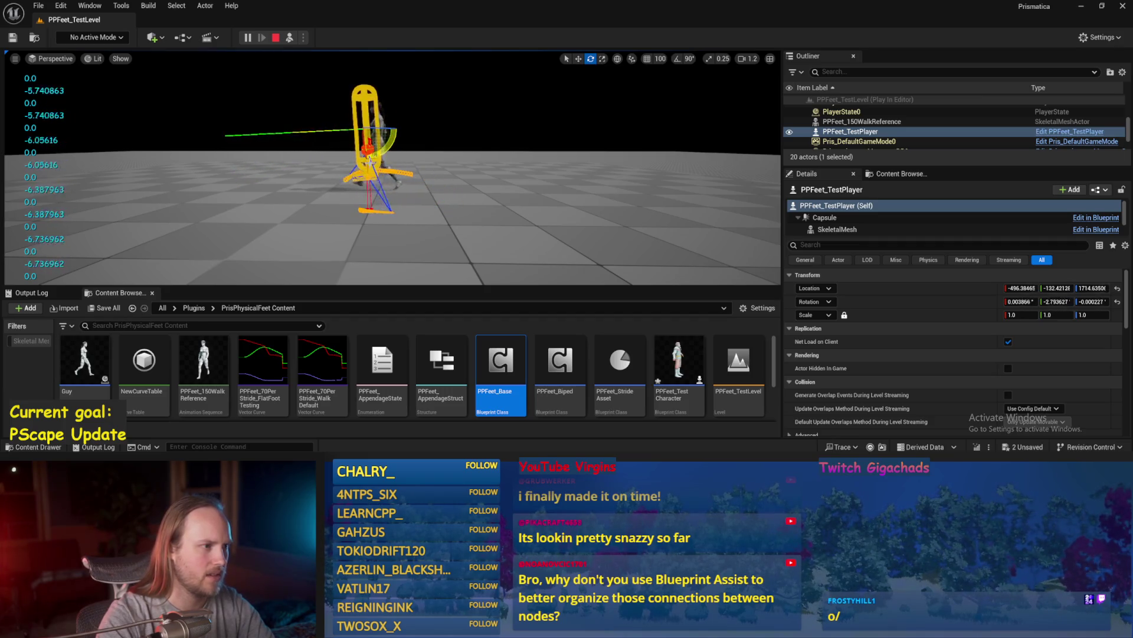
key("Escape")
double_click(501, 360)
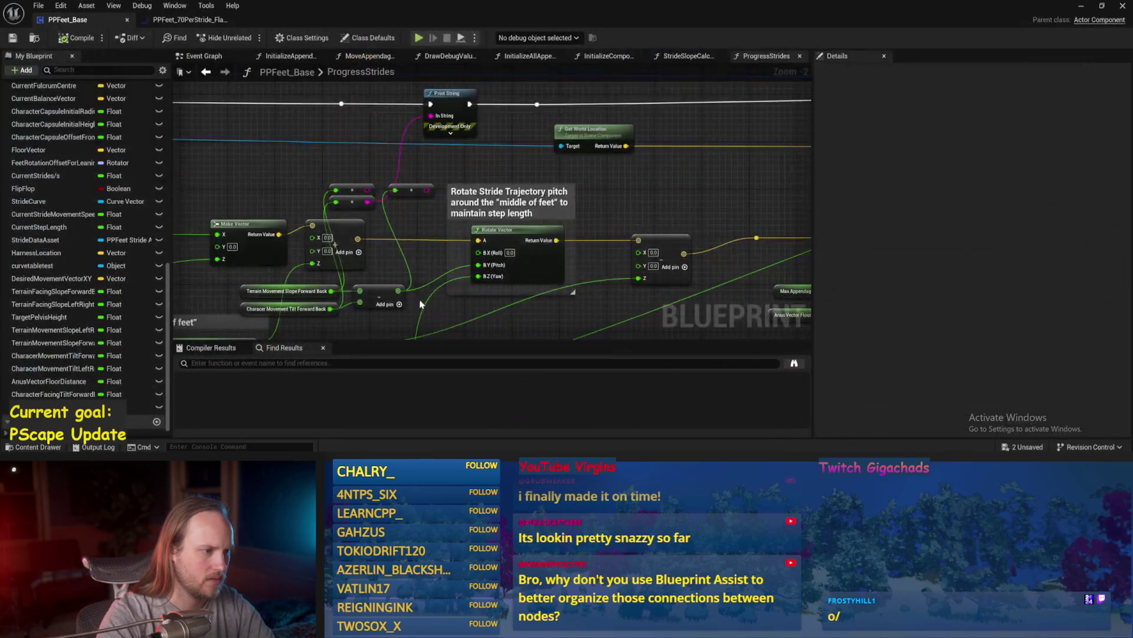
- Switch to the StrideSlopeCalculations graph, move the Add node up-left and save
left_click_drag(437, 238, 412, 316)
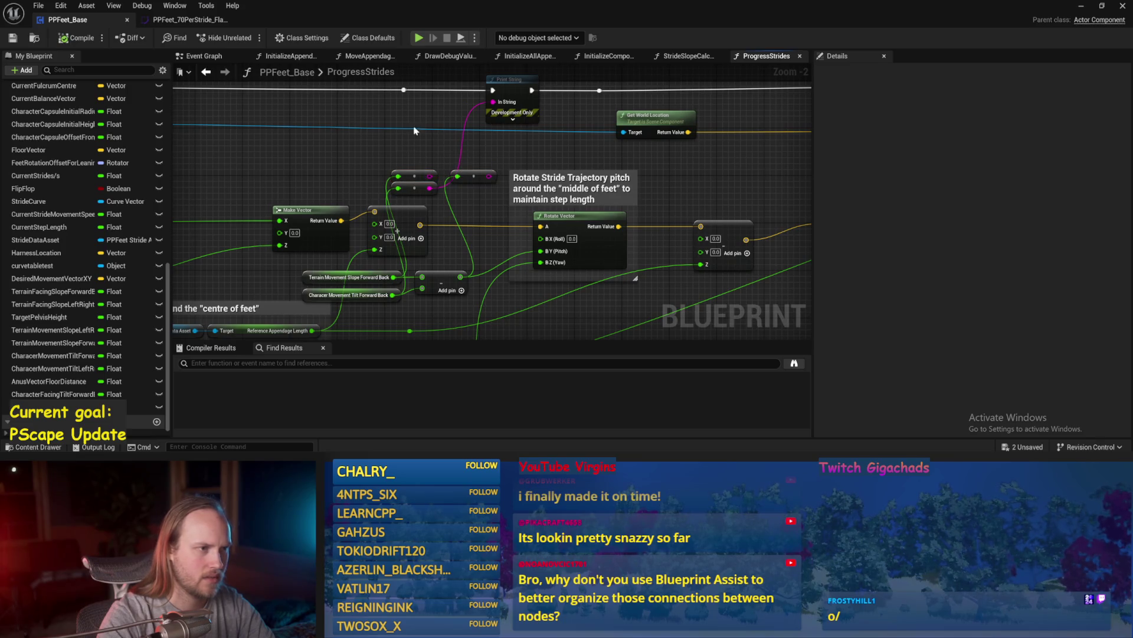
left_click(663, 56)
scroll(524, 236, "up", 5)
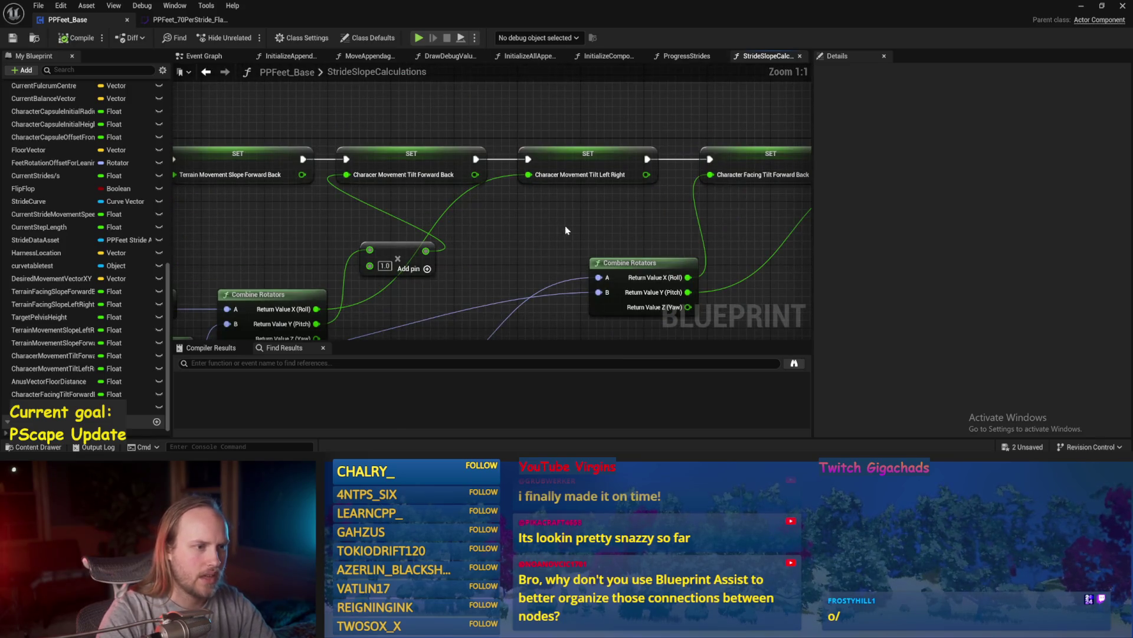
mouse_move(524, 236)
left_mouse_down()
mouse_move(531, 147)
mouse_move(469, 242)
mouse_move(489, 256)
left_mouse_up()
left_click(458, 138)
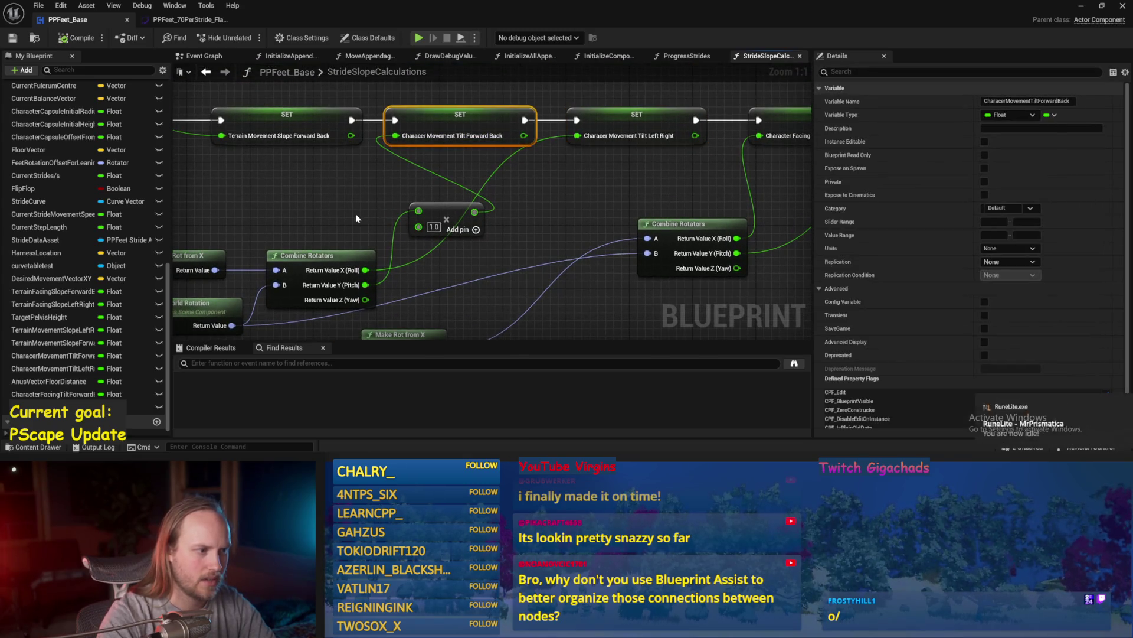
left_click_drag(438, 215, 310, 182)
mouse_move(177, 231)
left_mouse_down()
mouse_move(387, 165)
mouse_move(477, 173)
left_mouse_up()
left_click(8, 39)
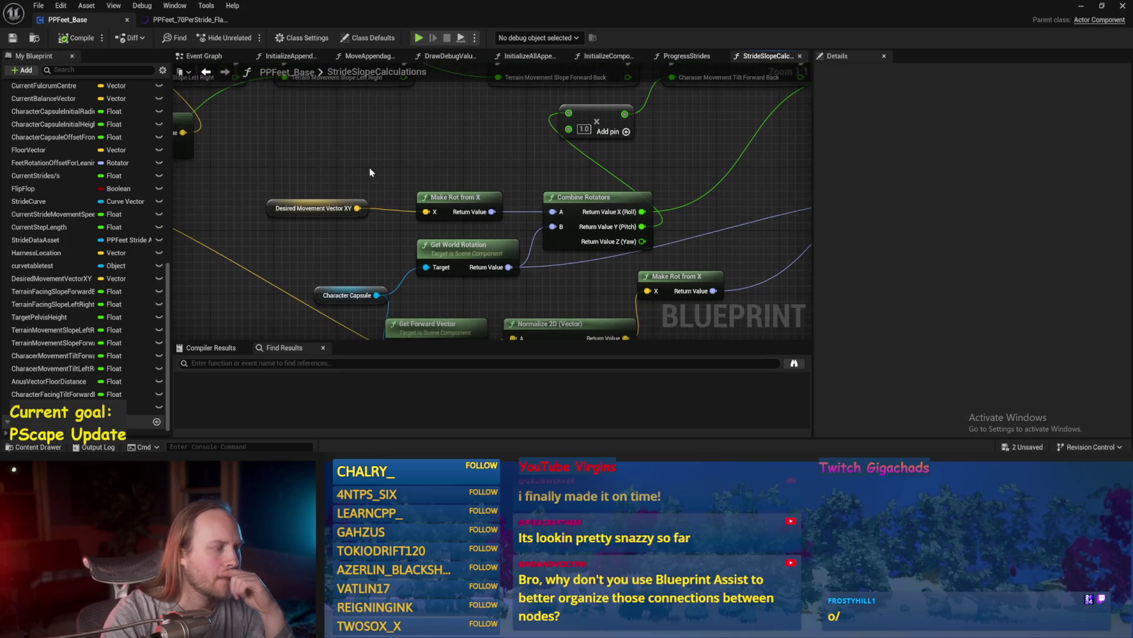
- Reposition the Make Rot from X node among the rotator nodes
left_click(483, 179)
mouse_move(483, 179)
left_mouse_down()
mouse_move(432, 183)
mouse_move(363, 213)
mouse_move(349, 194)
mouse_move(398, 192)
left_mouse_up()
scroll(433, 183, "down", 1)
scroll(421, 189, "up", 1)
scroll(363, 214, "down", 1)
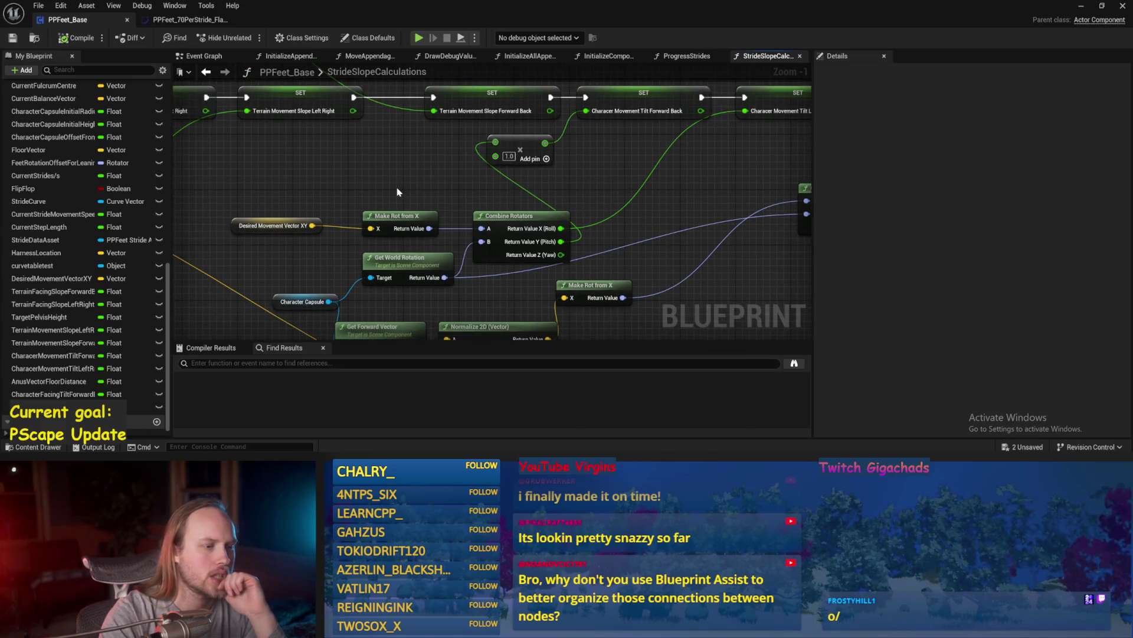
scroll(390, 203, "up", 1)
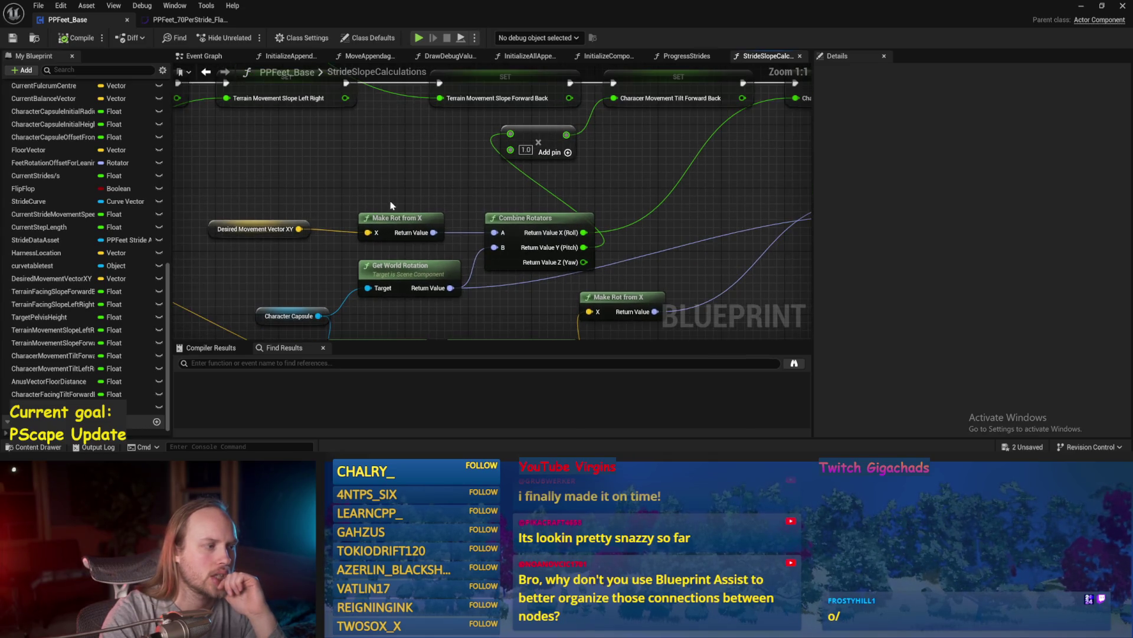
mouse_move(423, 220)
left_mouse_down()
mouse_move(392, 197)
mouse_move(402, 211)
left_mouse_up()
scroll(446, 211, "down", 2)
left_click_drag(748, 85, 568, 121)
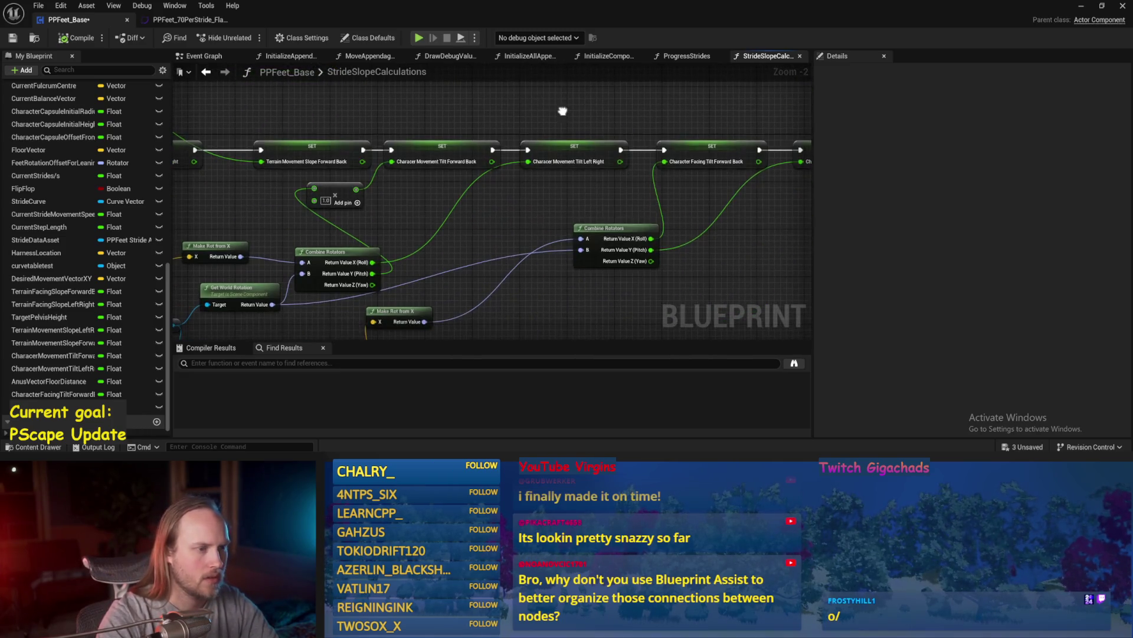
- Add a Print String node, replacing a mistakenly added Print Text node
right_click(562, 114)
type("print text")
key("Return")
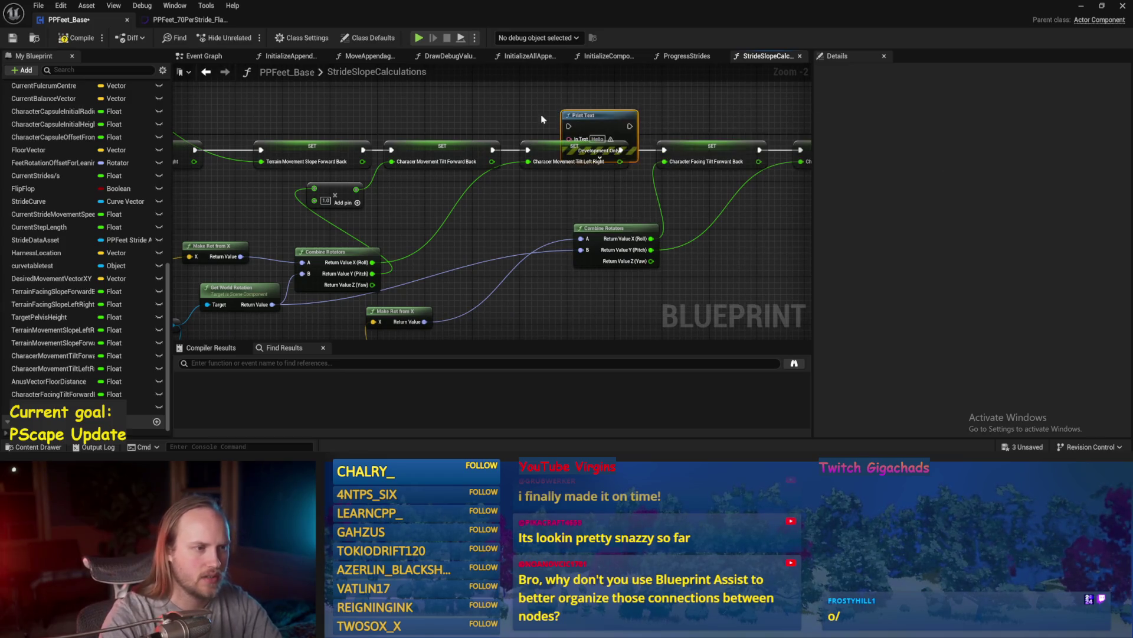
key("Delete")
right_click(519, 121)
type("print string")
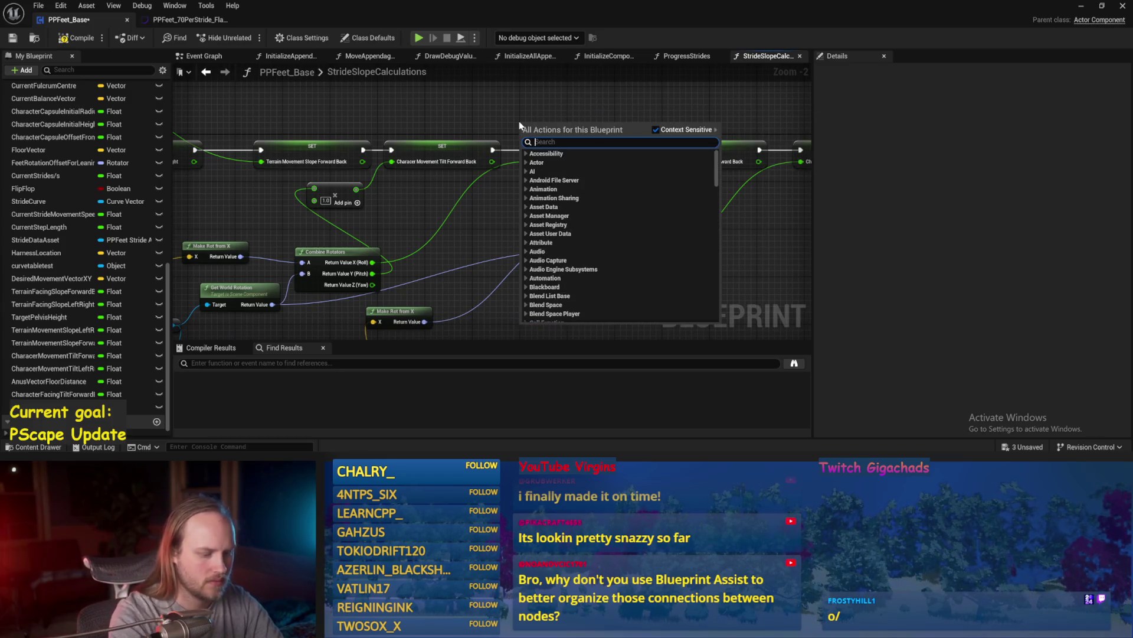
key("Return")
- Straighten the Make Rot from X wire and place Print String at the SET chain's end
left_click_drag(275, 259, 370, 235)
left_click_drag(301, 225, 302, 231)
left_click_drag(536, 151, 660, 121)
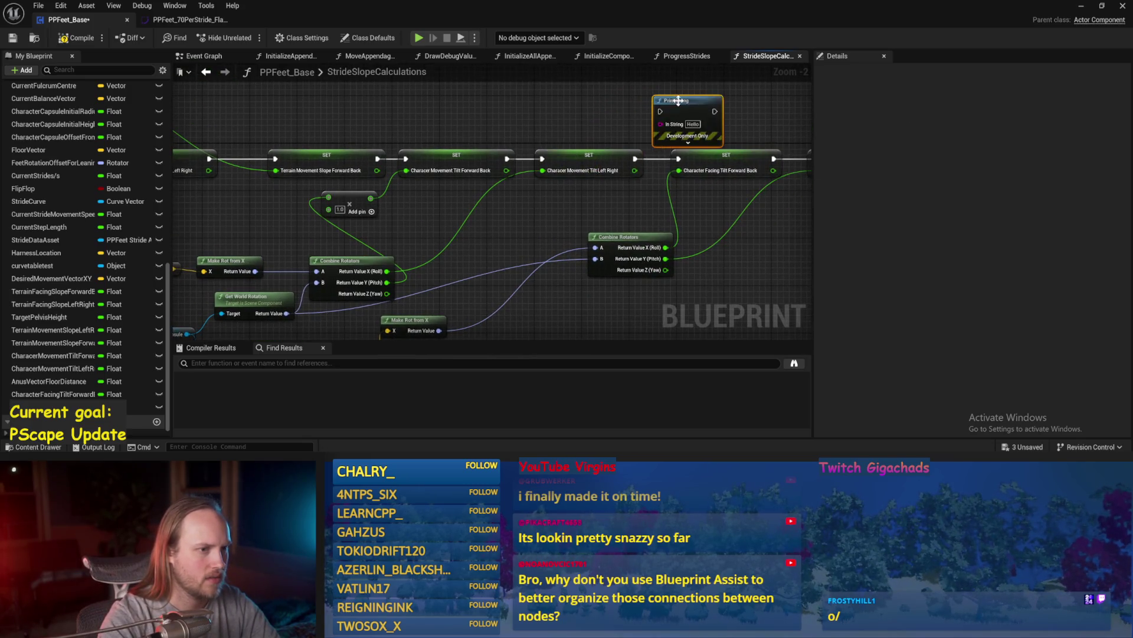
scroll(523, 178, "down", 1)
left_click_drag(555, 143, 765, 171)
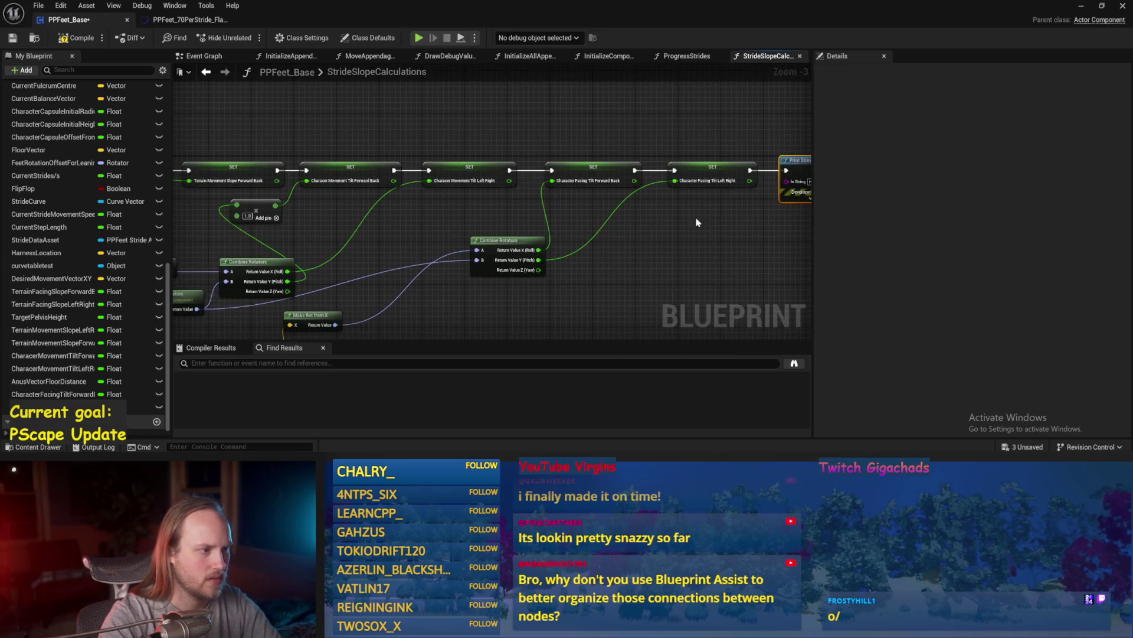
left_click_drag(325, 267, 394, 242)
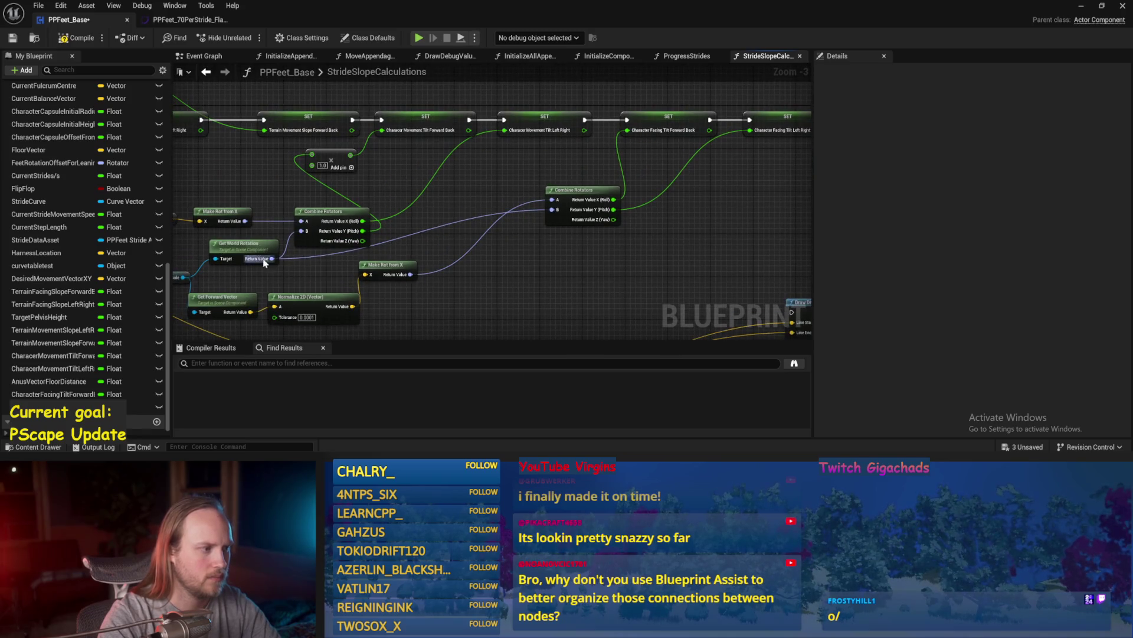
mouse_move(364, 231)
left_mouse_down()
mouse_move(670, 172)
mouse_move(649, 181)
left_mouse_up()
mouse_move(467, 119)
left_mouse_down()
mouse_move(366, 126)
mouse_move(378, 138)
mouse_move(759, 139)
mouse_move(647, 126)
left_mouse_up()
- Save and compile PPFeet_Base, then return to the test level
key("ctrl+s")
left_click(197, 218)
left_click_drag(186, 249, 260, 243)
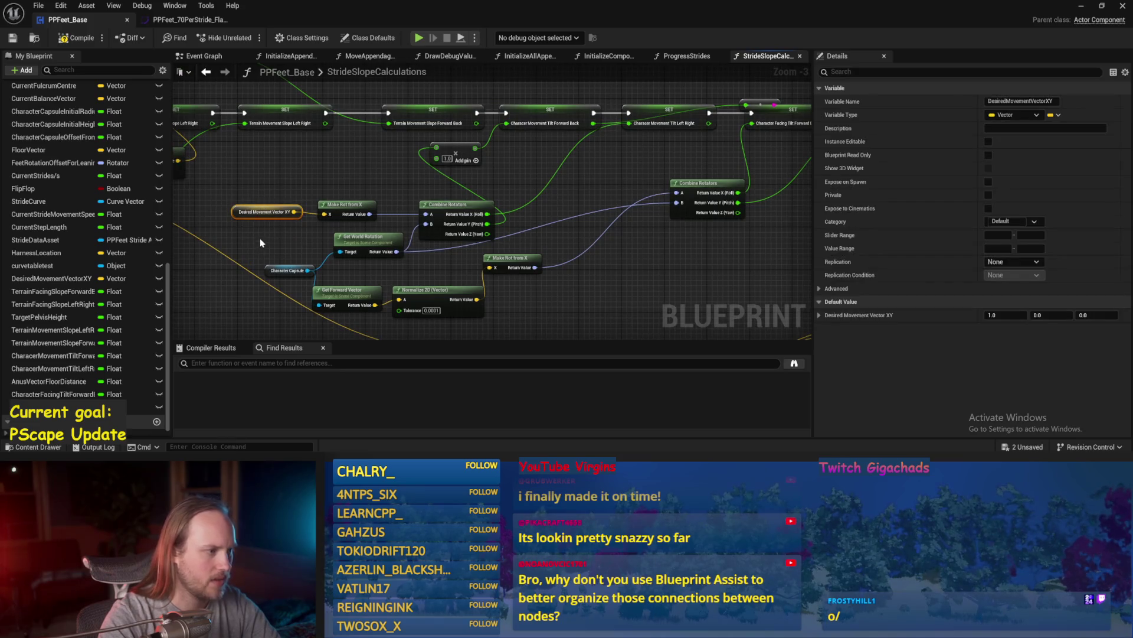
left_click_drag(602, 270, 591, 252)
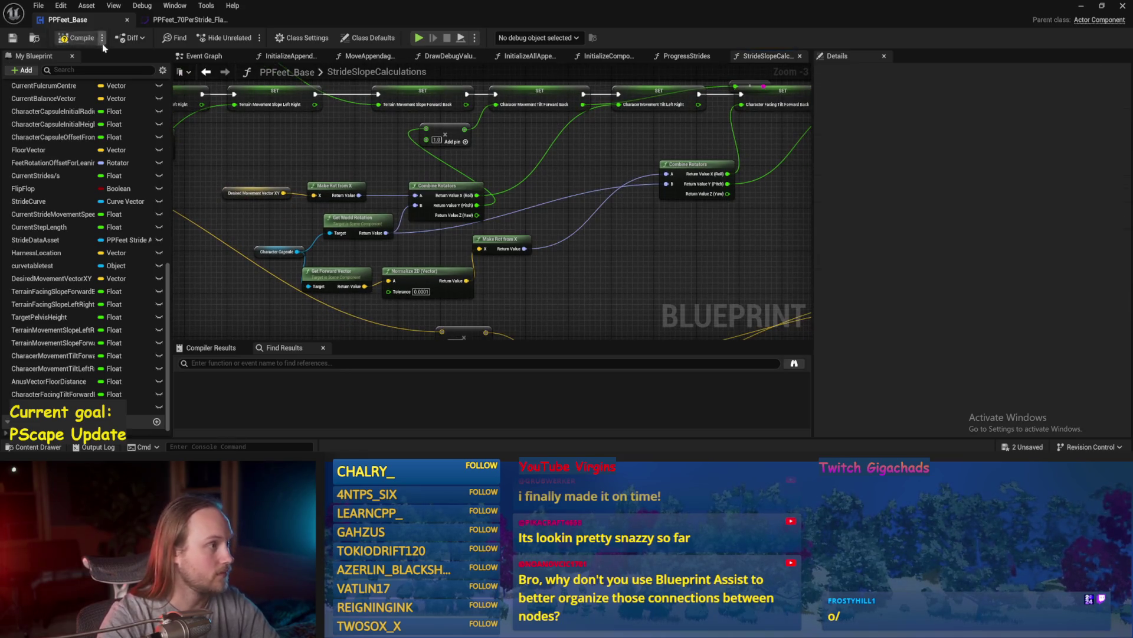
left_click(70, 39)
key("alt+Tab")
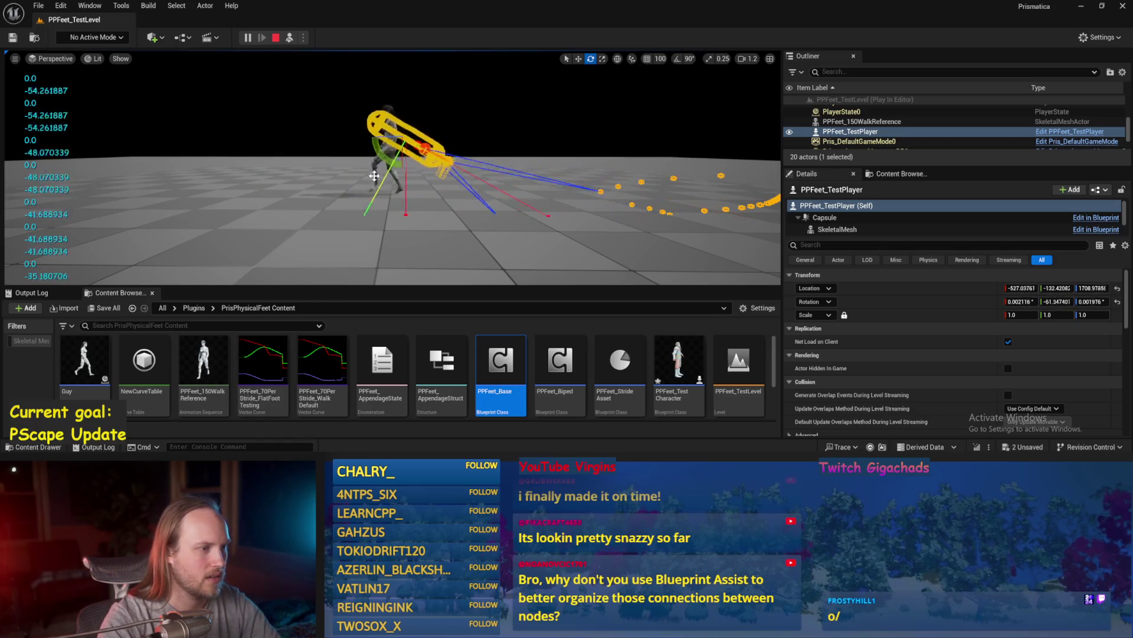
- Stop play, reopen PPFeet_Base and nudge the Combine Rotators node up-right
key("Escape")
double_click(500, 363)
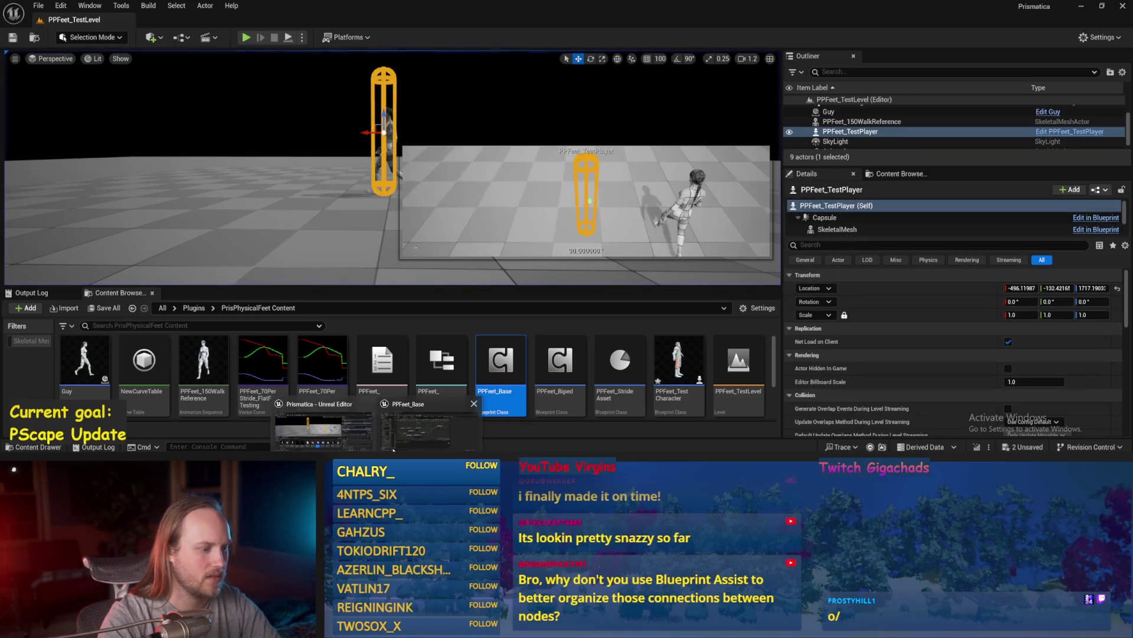
scroll(460, 253, "up", 1)
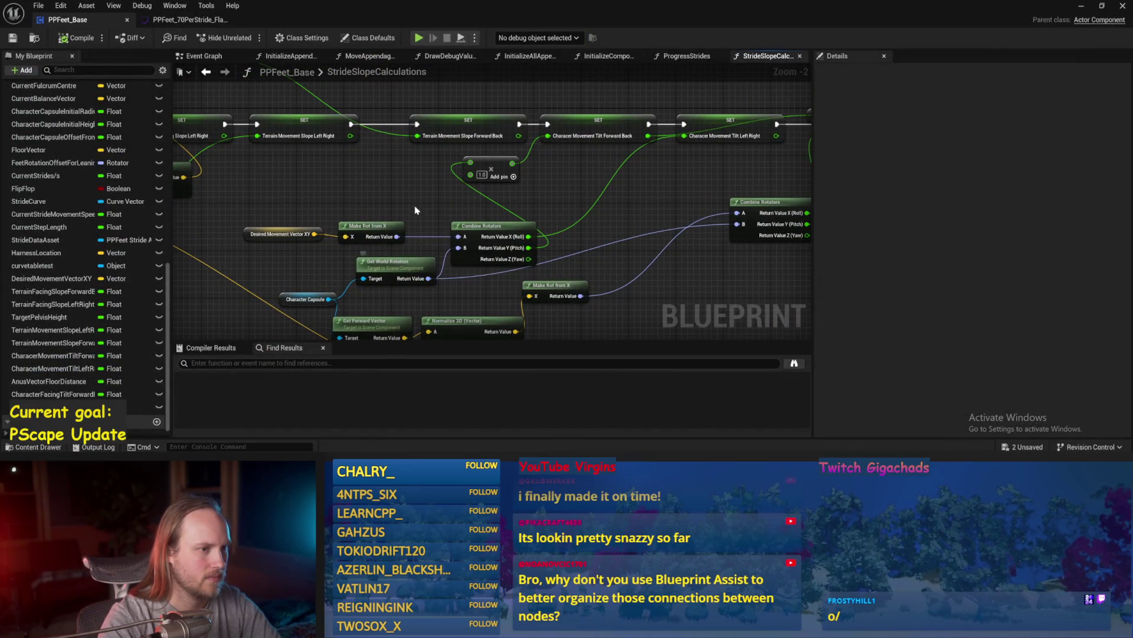
scroll(417, 209, "up", 1)
left_click_drag(417, 202, 465, 182)
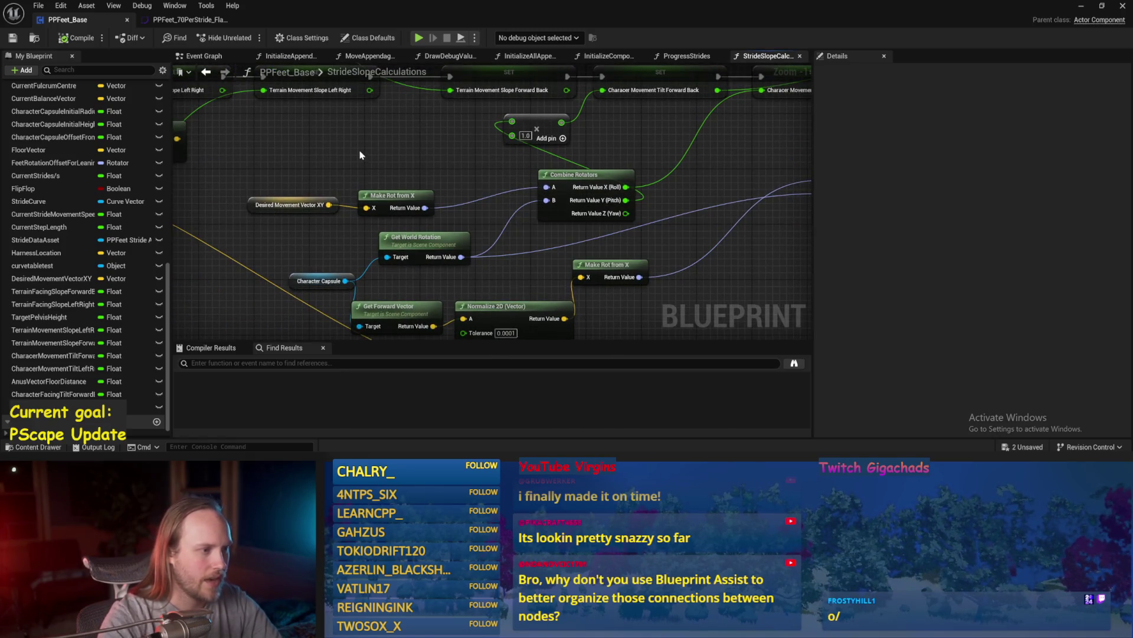
- Search the action list for 'rotate rot', cancel without adding, and save
right_click(360, 154)
type("rotate rot")
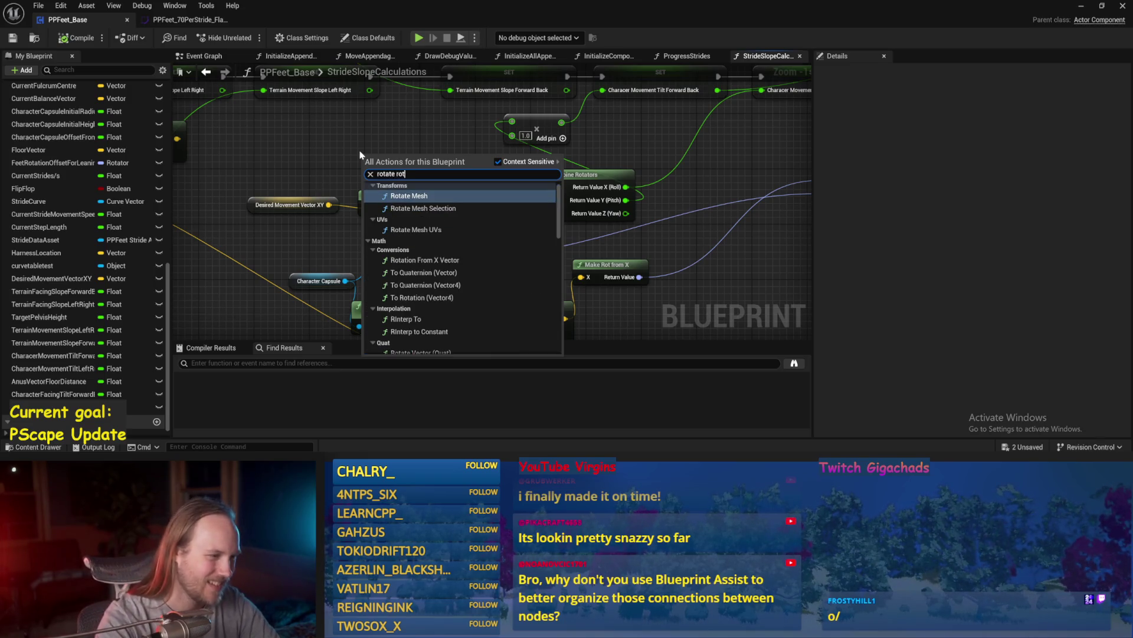
key("Escape")
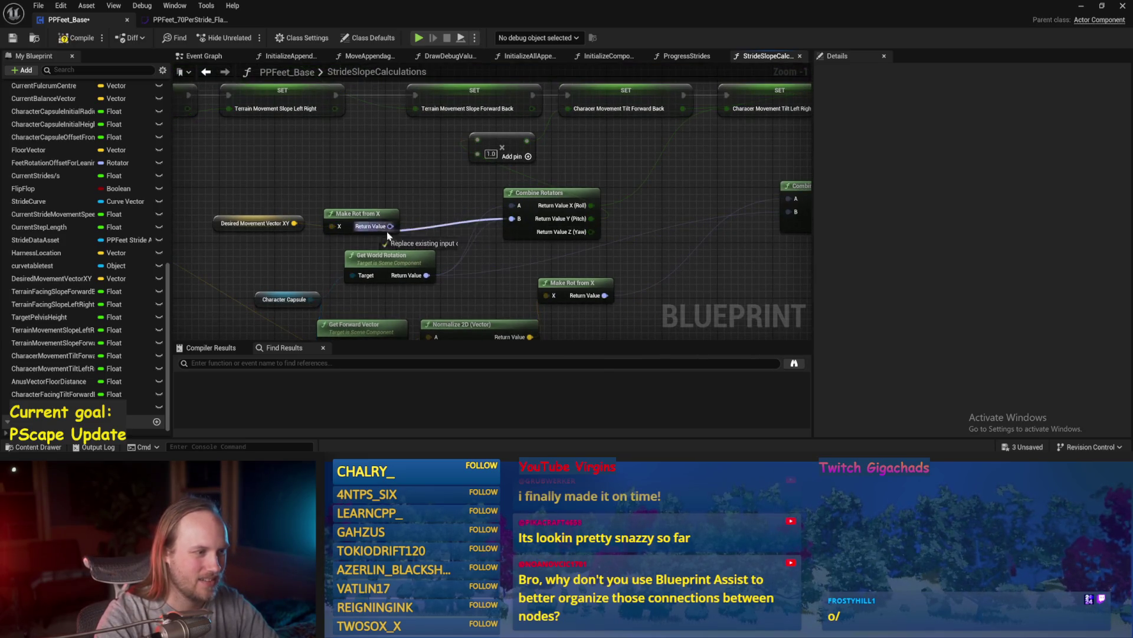
key("ctrl+s")
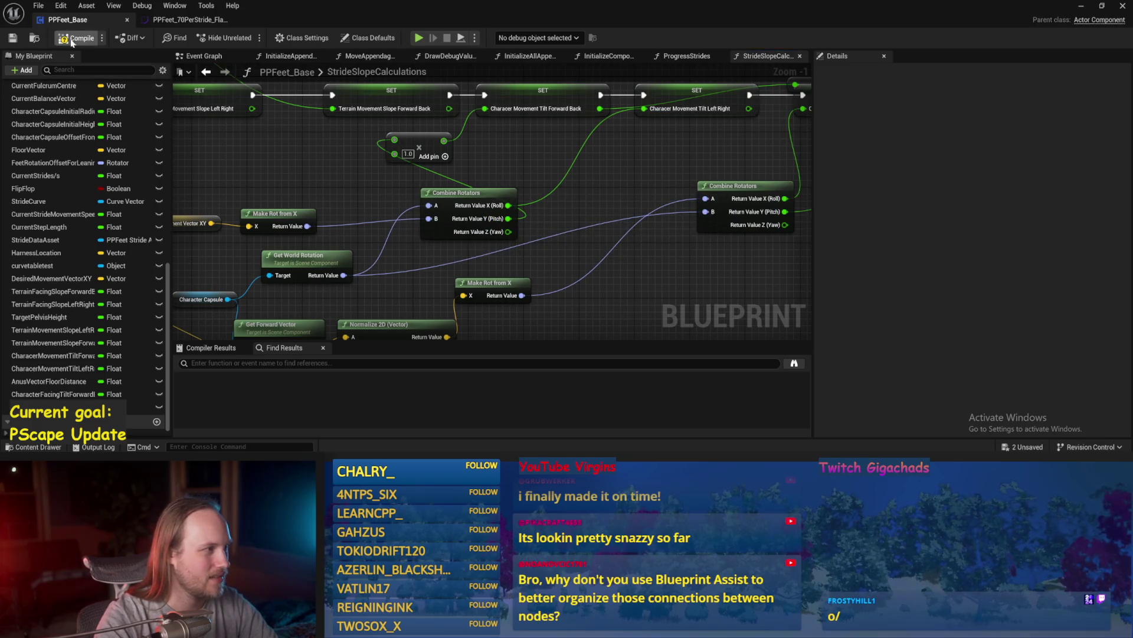
left_click_drag(263, 107, 559, 211)
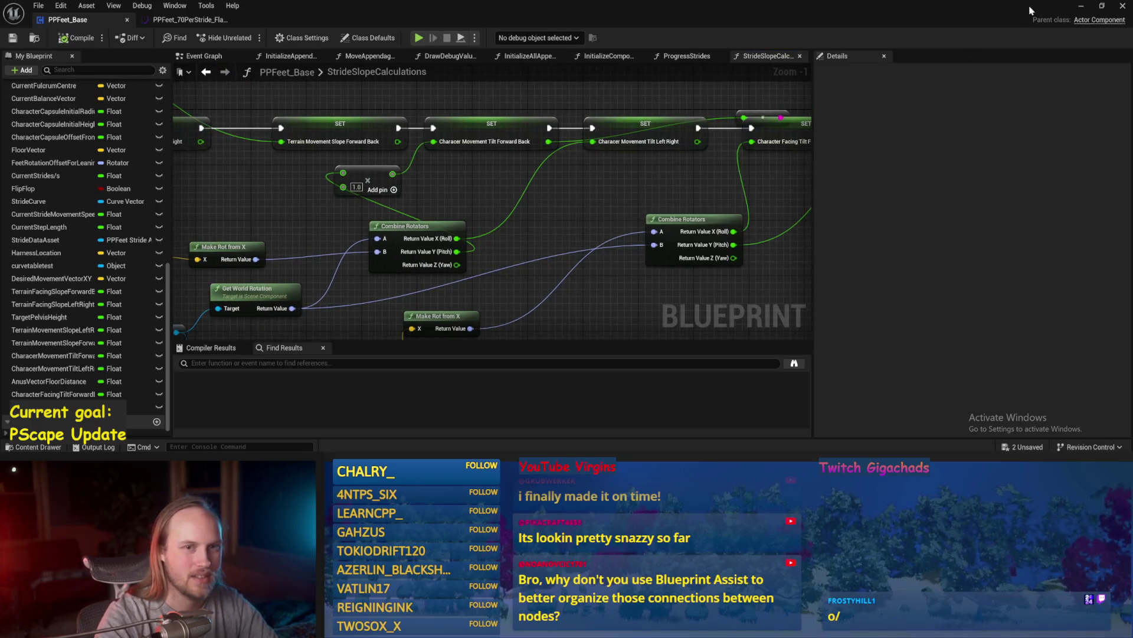
- Play-test the level, then stop and reopen PPFeet_Base
left_click(1081, 7)
left_click(288, 39)
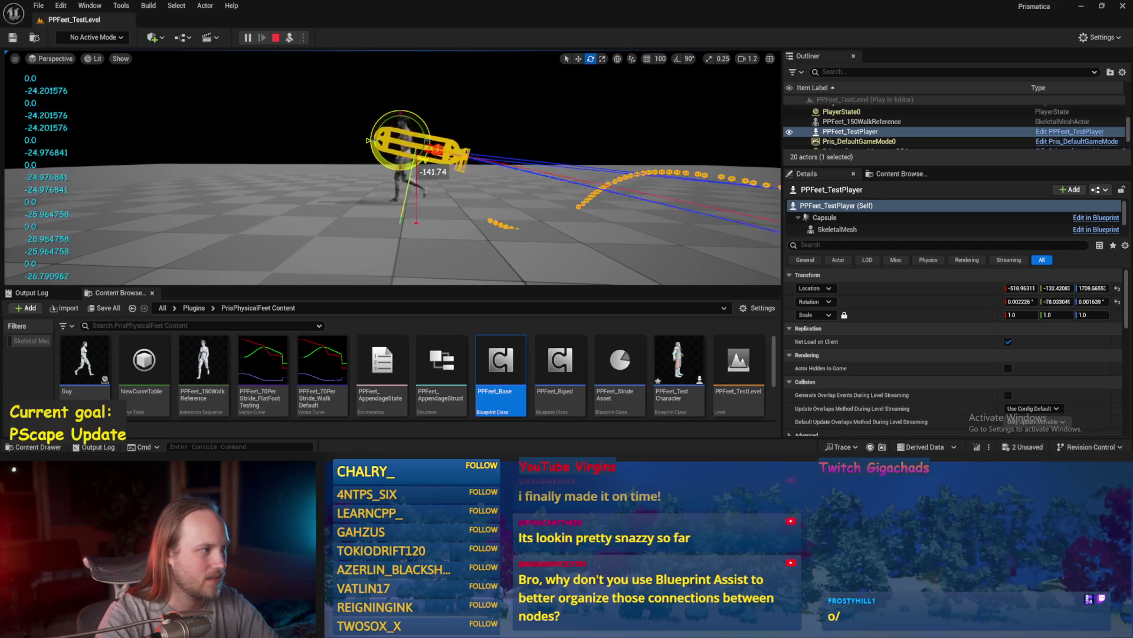
key("Escape")
double_click(501, 360)
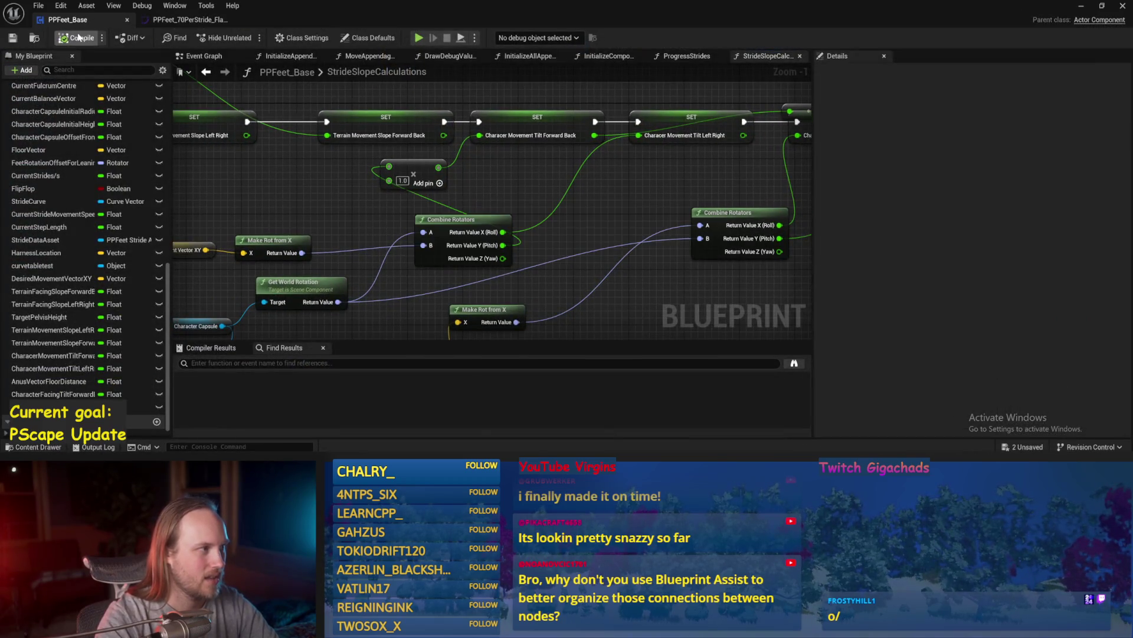
- Reposition both Combine Rotators nodes and Make Rot from X, then compile with F7
left_click_drag(401, 186, 597, 205)
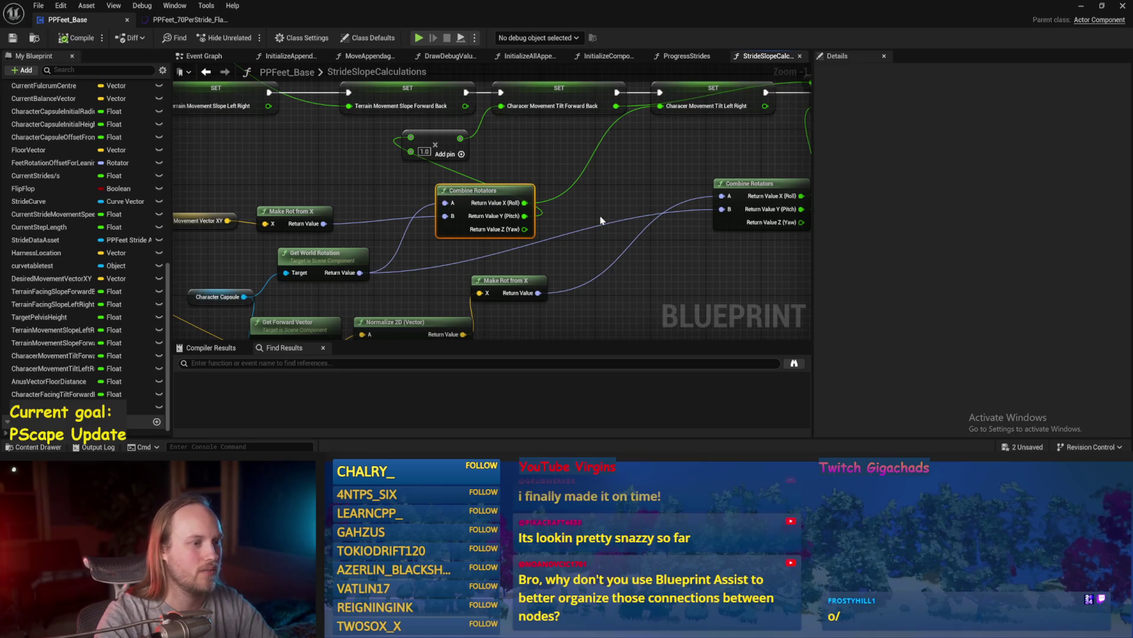
scroll(601, 220, "down", 2)
mouse_move(524, 173)
left_mouse_down()
mouse_move(521, 214)
mouse_move(468, 178)
mouse_move(530, 186)
left_mouse_up()
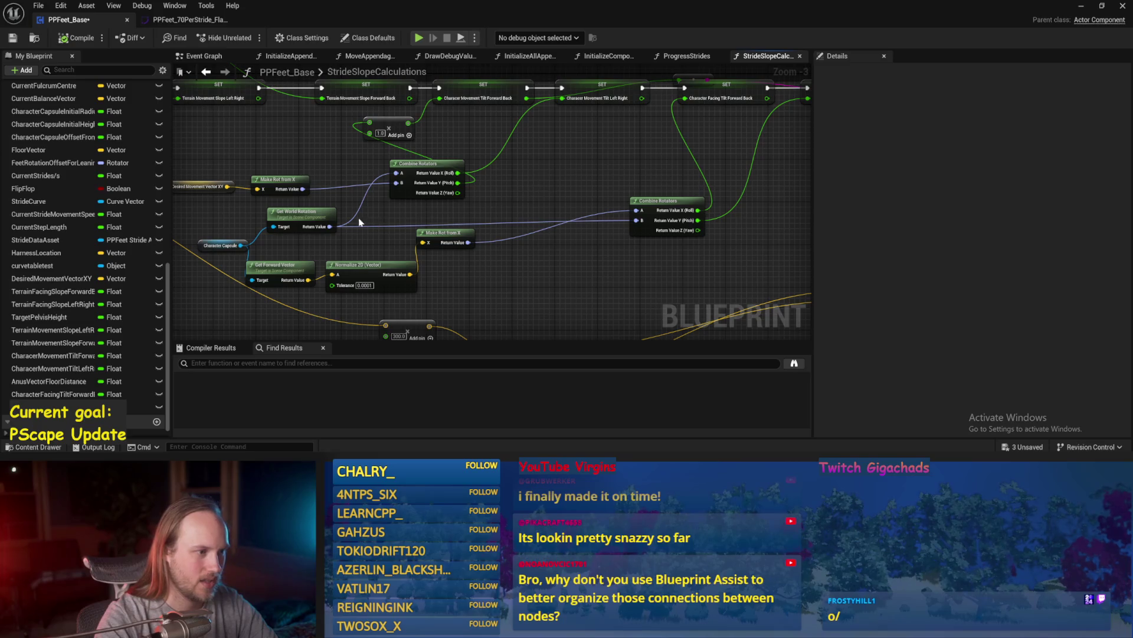
mouse_move(439, 232)
left_mouse_down()
mouse_move(461, 271)
mouse_move(521, 245)
left_mouse_up()
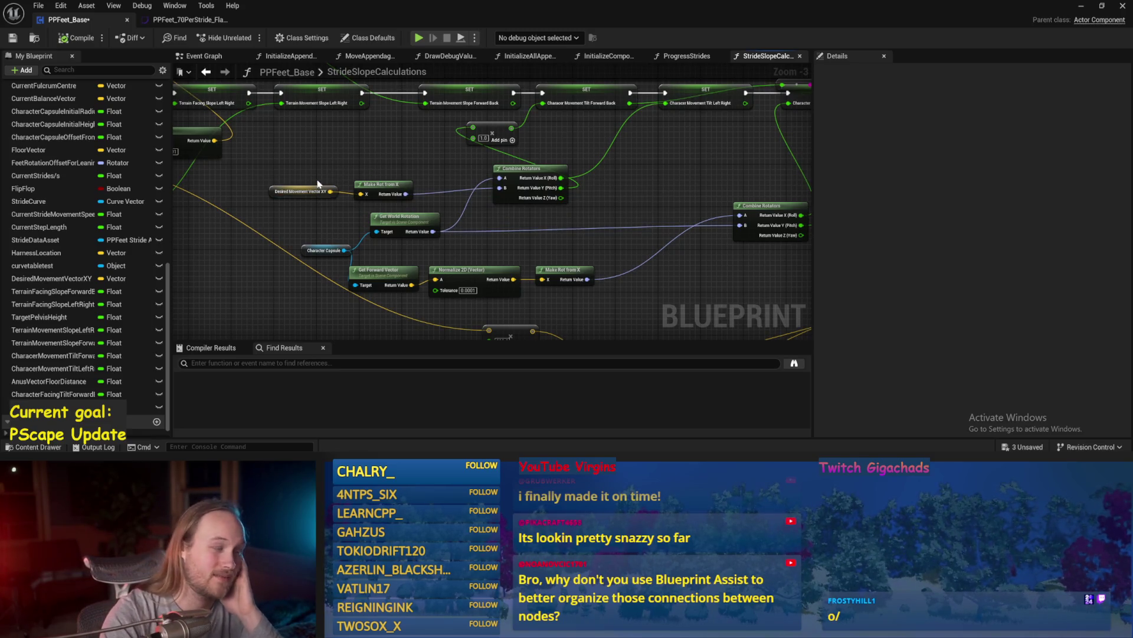
left_click_drag(538, 148, 486, 183)
scroll(486, 188, "up", 1)
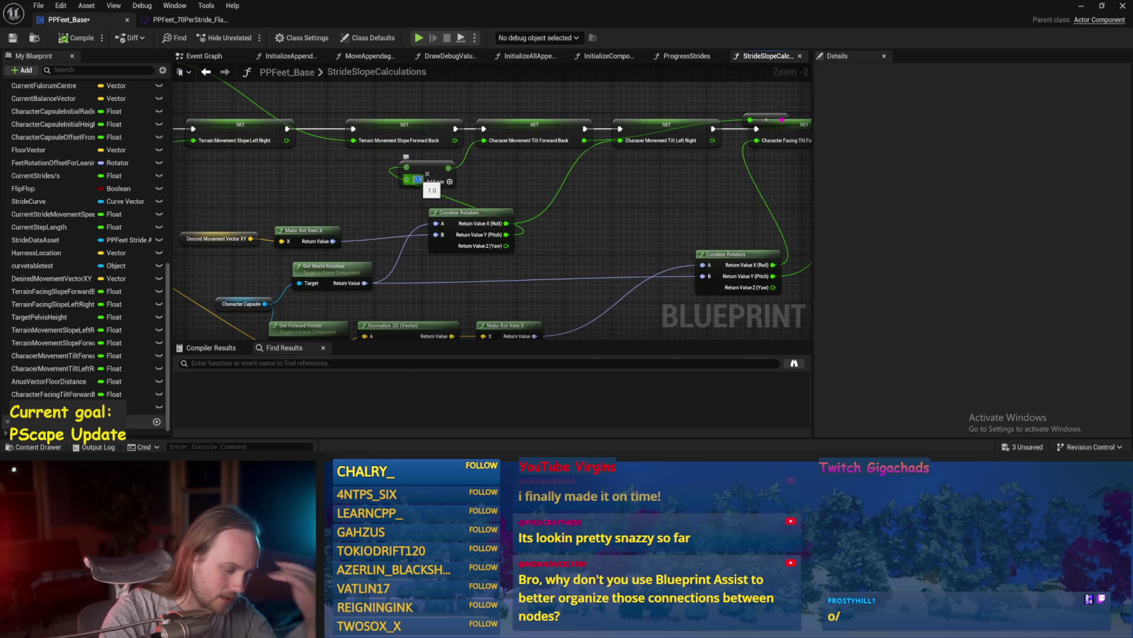
mouse_move(451, 203)
left_mouse_down()
mouse_move(421, 184)
mouse_move(380, 262)
mouse_move(336, 266)
left_mouse_up()
key("F7")
left_click(1081, 7)
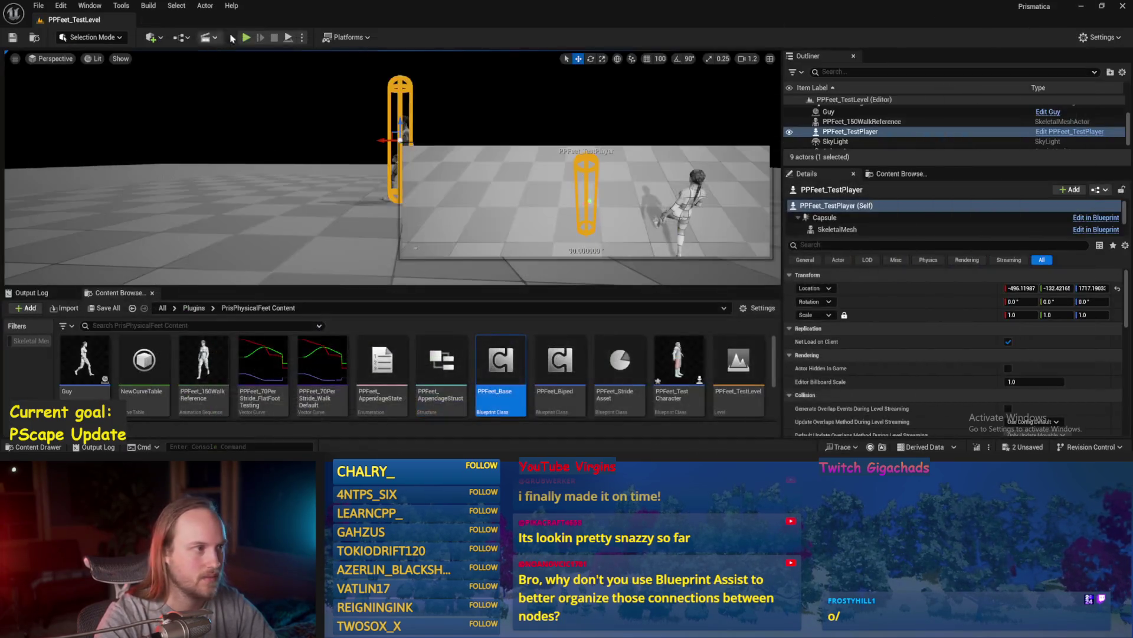
- Play the level, tilt the capsule to about -34° then back upright
left_click(289, 37)
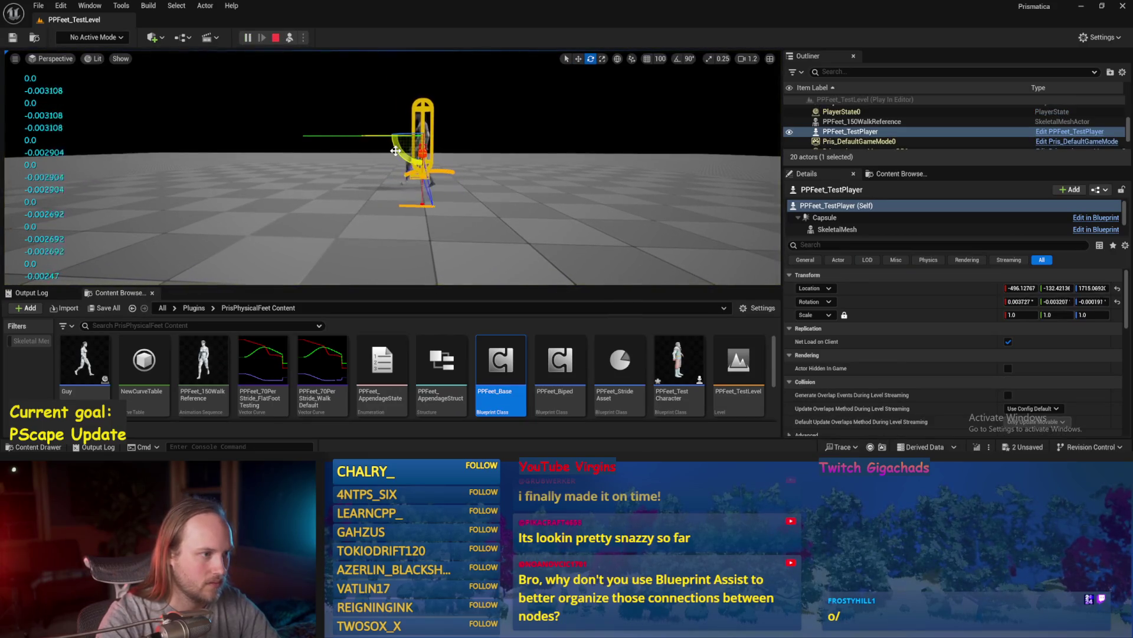
mouse_move(305, 151)
left_mouse_down()
mouse_move(327, 203)
mouse_move(353, 203)
mouse_move(431, 120)
mouse_move(394, 131)
mouse_move(442, 114)
mouse_move(382, 139)
mouse_move(381, 112)
mouse_move(384, 135)
left_mouse_up()
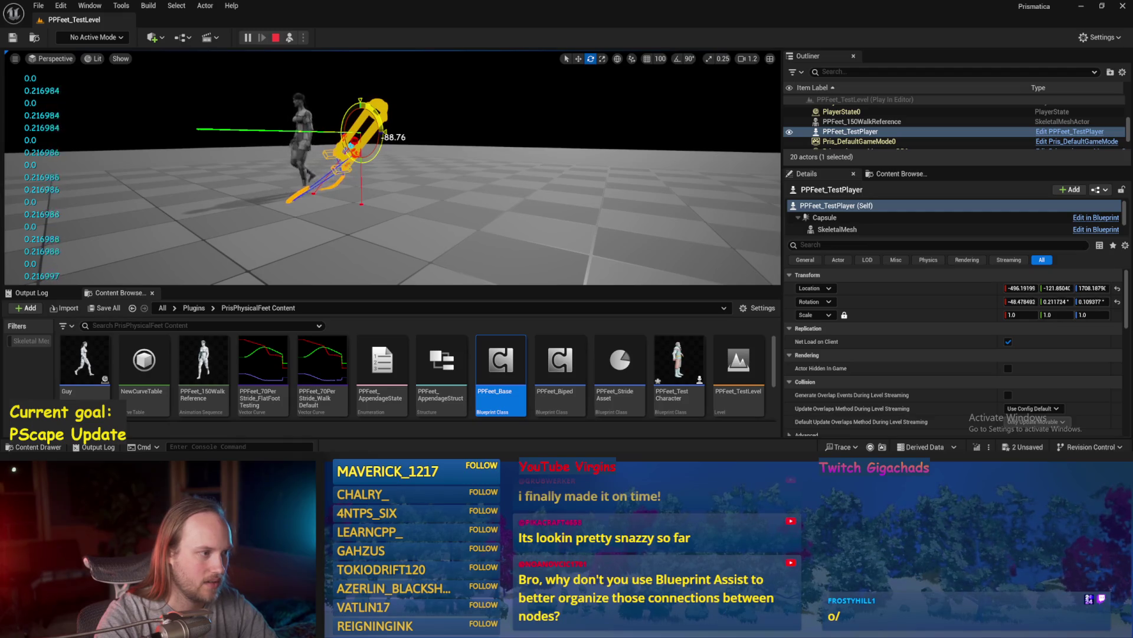
mouse_move(355, 161)
left_mouse_down()
mouse_move(544, 234)
mouse_move(528, 210)
mouse_move(407, 149)
left_mouse_up()
left_click(544, 235)
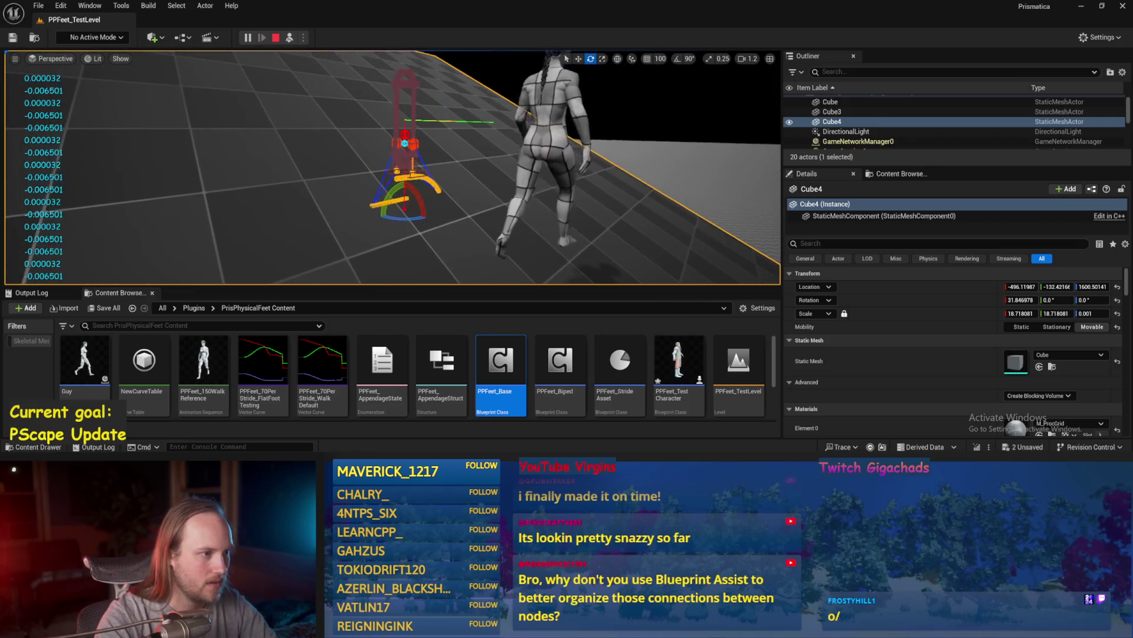
left_click(393, 132)
- Tilt the capsule to about 34°, stop play and save all packages
left_click_drag(413, 155, 420, 160)
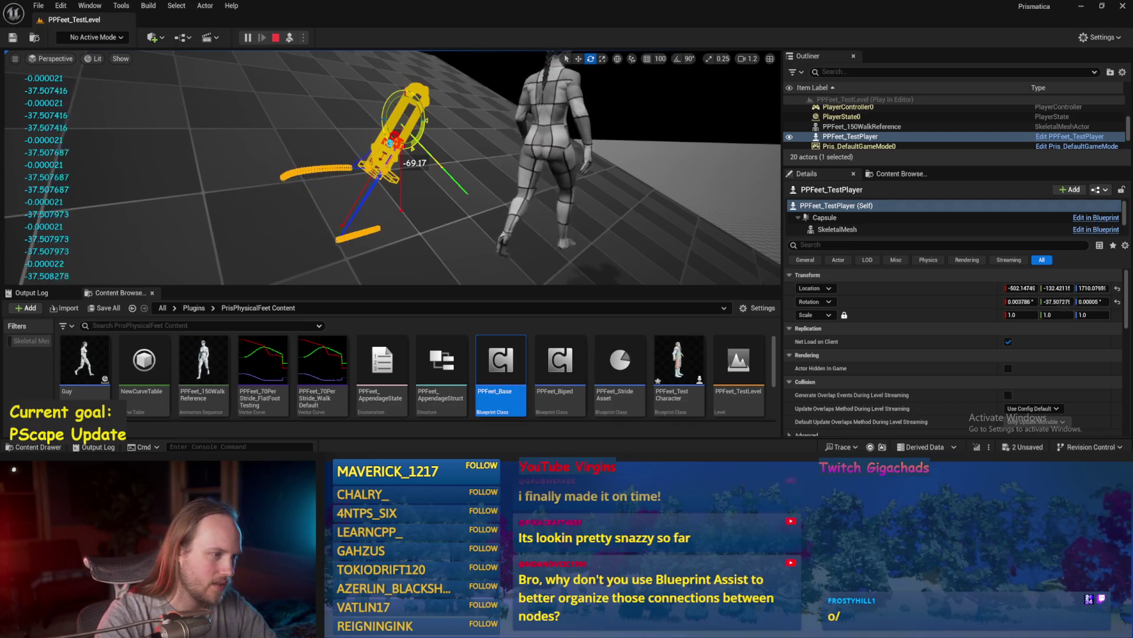
key("f")
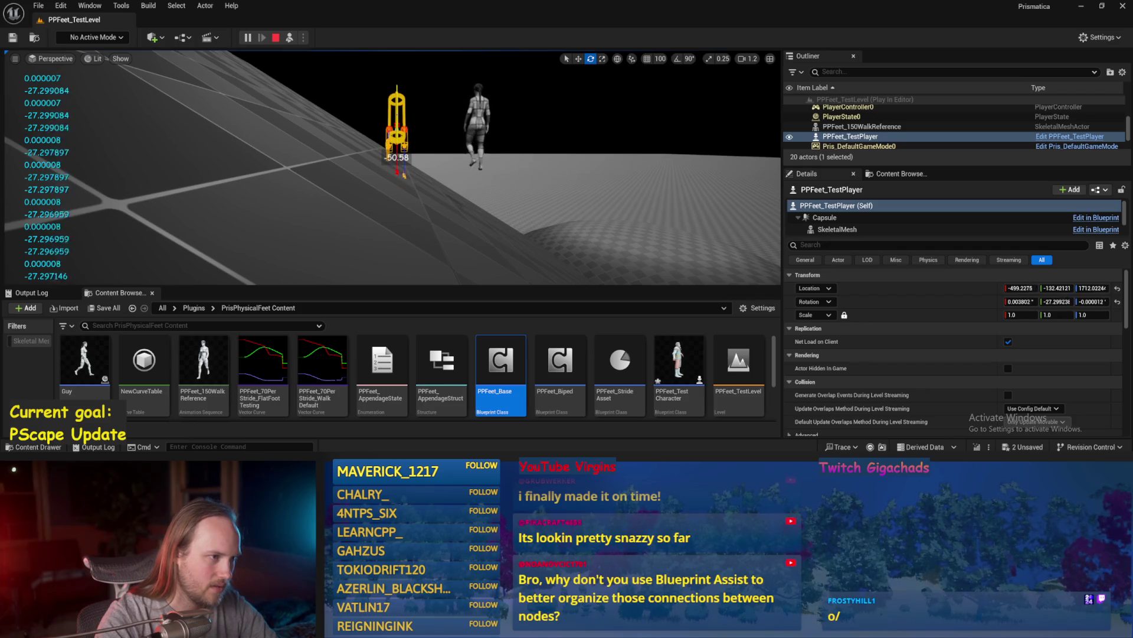
key("f")
left_click_drag(434, 155, 449, 186)
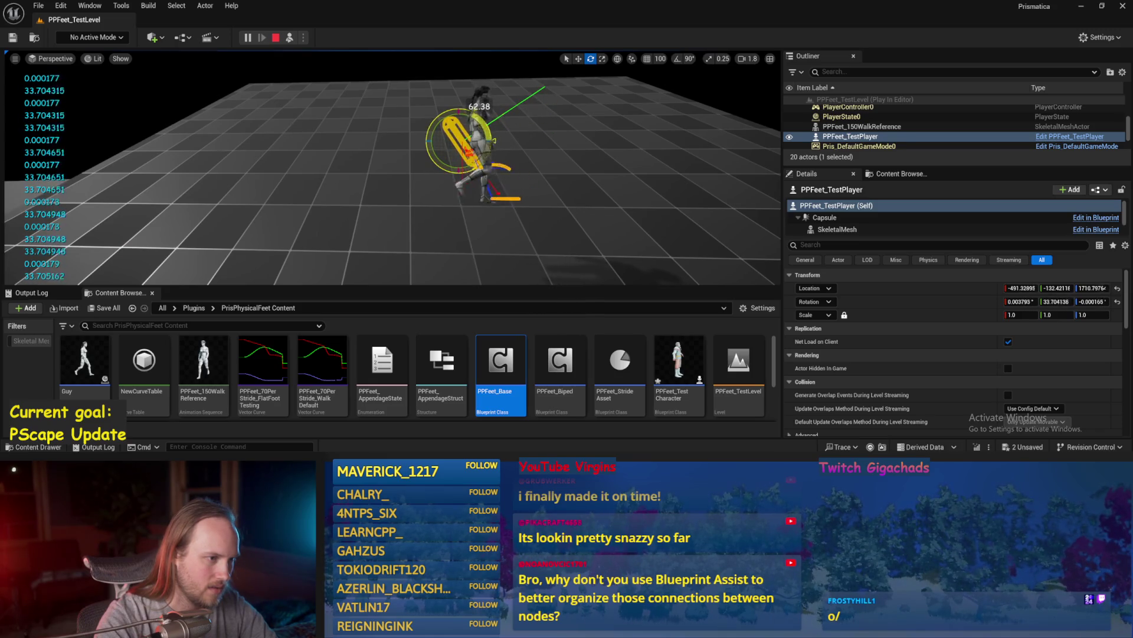
key("Escape")
key("ctrl+s")
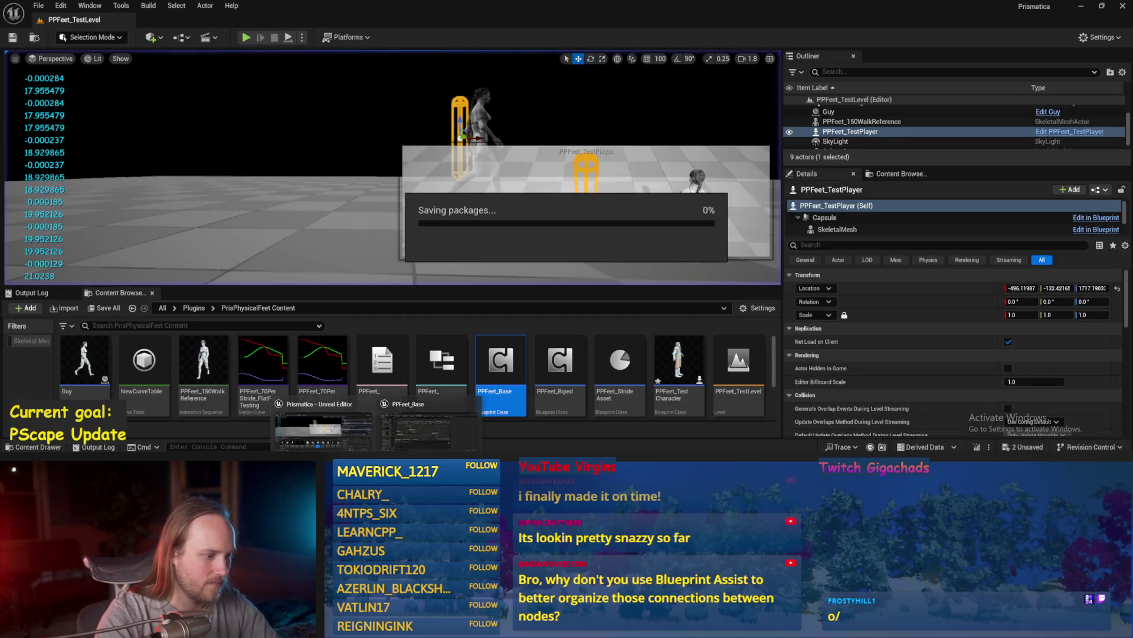
- In PPFeet_Base, move the 0.5 Add pin node right and save
left_click(429, 425)
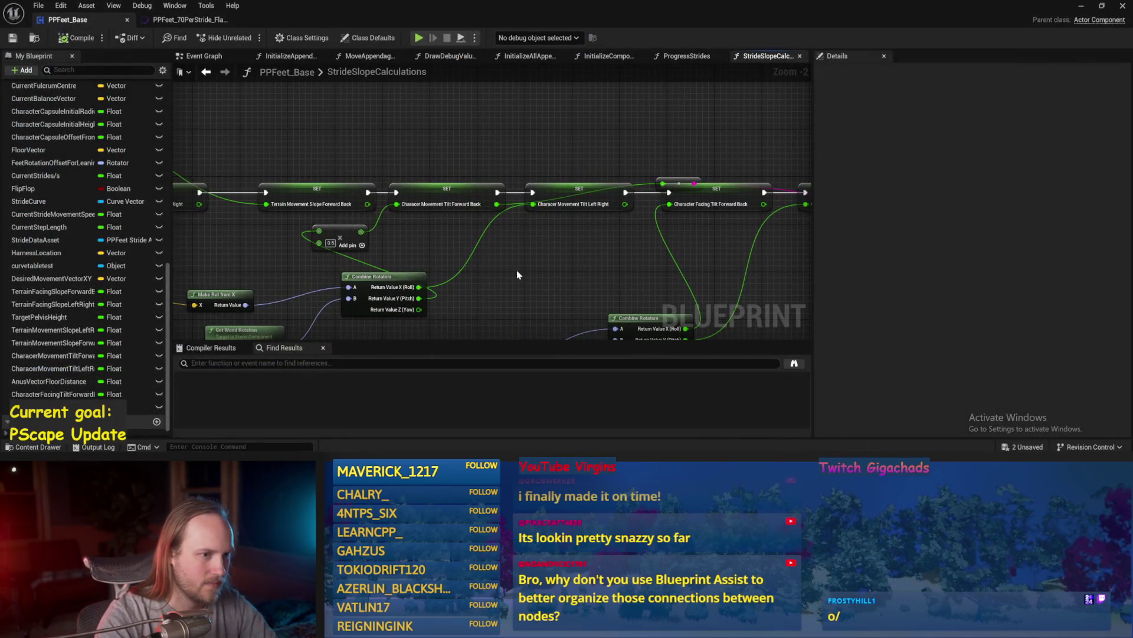
left_click_drag(517, 275, 481, 213)
left_click_drag(304, 176, 422, 181)
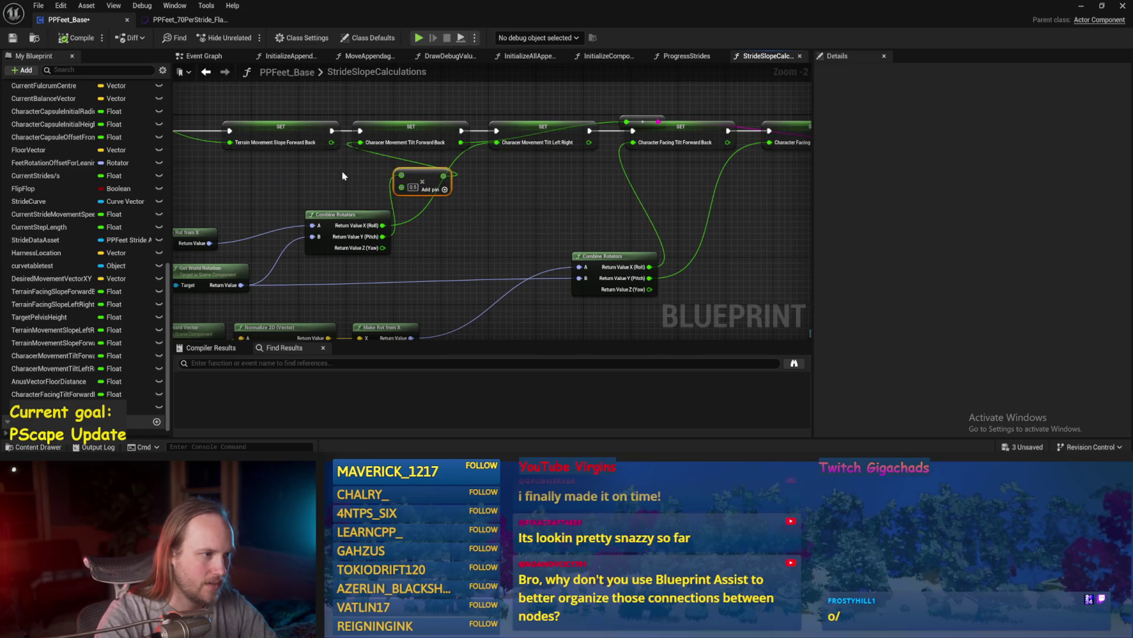
left_click(374, 182)
mouse_move(355, 185)
left_mouse_down()
mouse_move(489, 182)
mouse_move(465, 183)
left_mouse_up()
left_click(77, 38)
mouse_move(581, 217)
left_mouse_down()
mouse_move(588, 247)
mouse_move(554, 246)
left_mouse_up()
- Inspect the forward/back movement tilt SET node's details
left_click(478, 151)
left_click(460, 183)
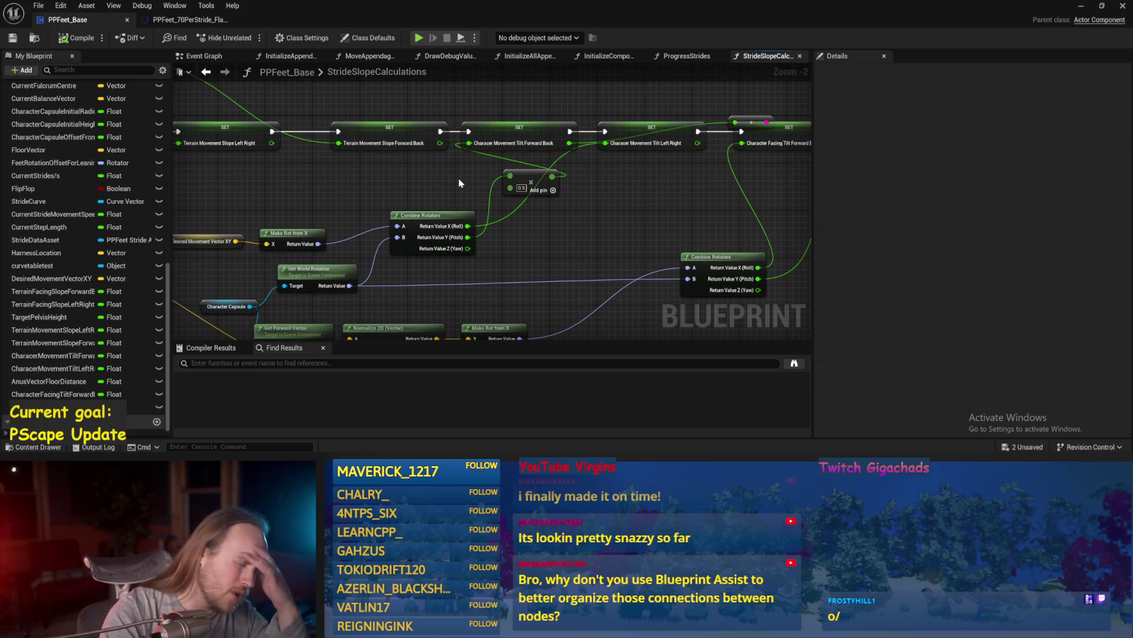
left_click(514, 131)
left_click(522, 100)
left_click(480, 146)
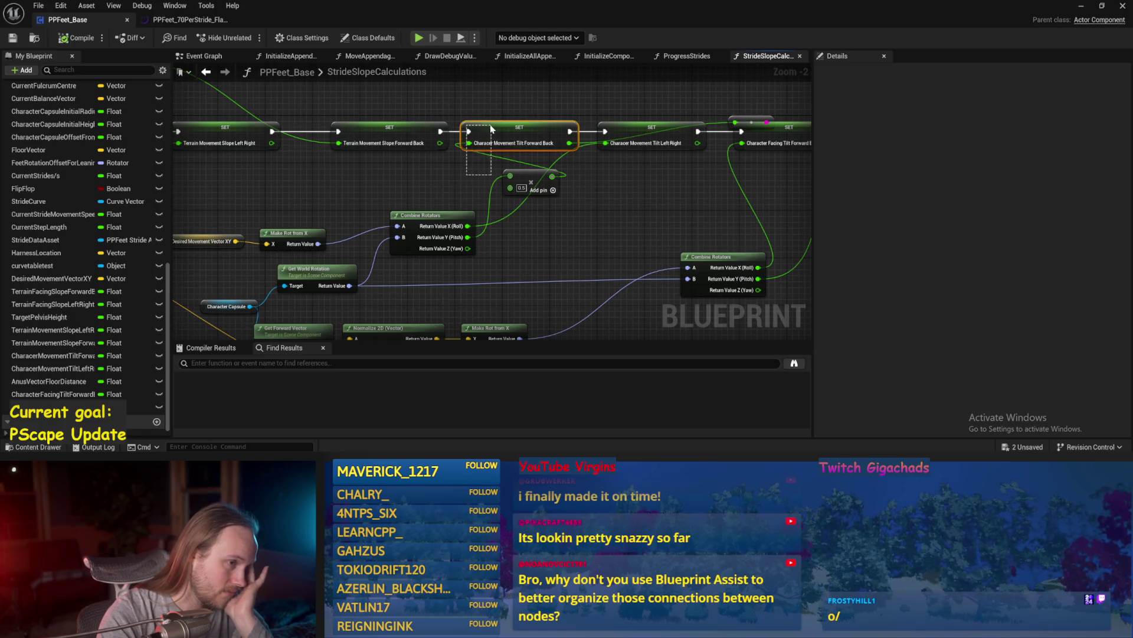
left_click(466, 174)
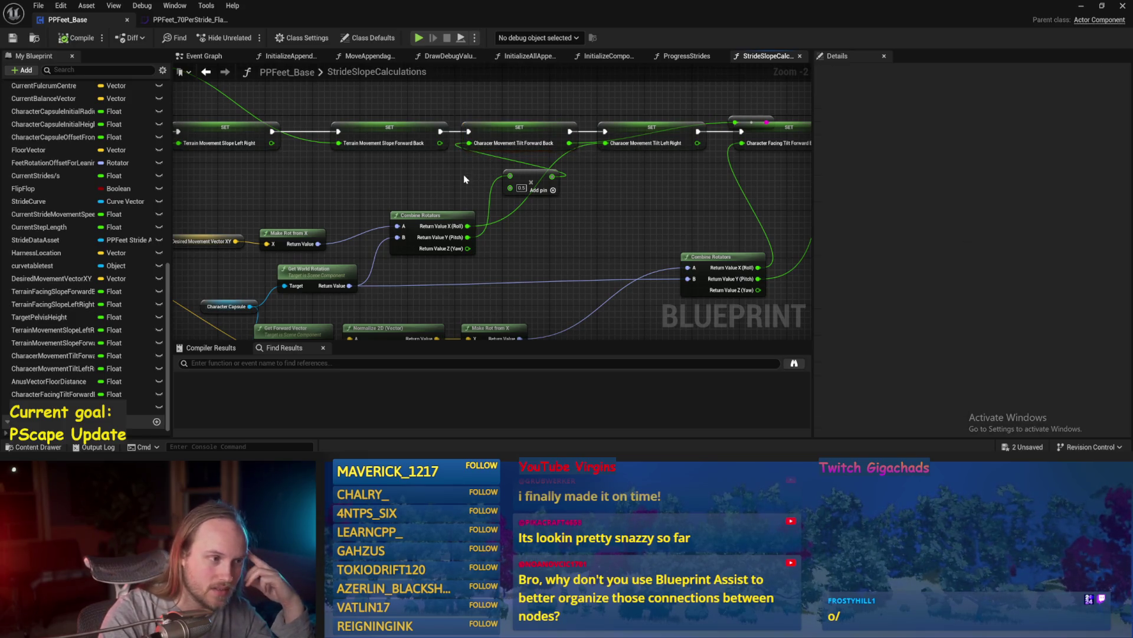
left_click_drag(462, 179, 465, 148)
- Add a Break Rotator from Get World Rotation and wire Pitch into Tilt Forward Back
mouse_move(342, 247)
left_mouse_down()
mouse_move(531, 225)
mouse_move(547, 211)
left_mouse_up()
type("br")
left_click(569, 285)
left_click(598, 177)
mouse_move(561, 260)
left_mouse_down()
mouse_move(443, 126)
mouse_move(454, 140)
left_mouse_up()
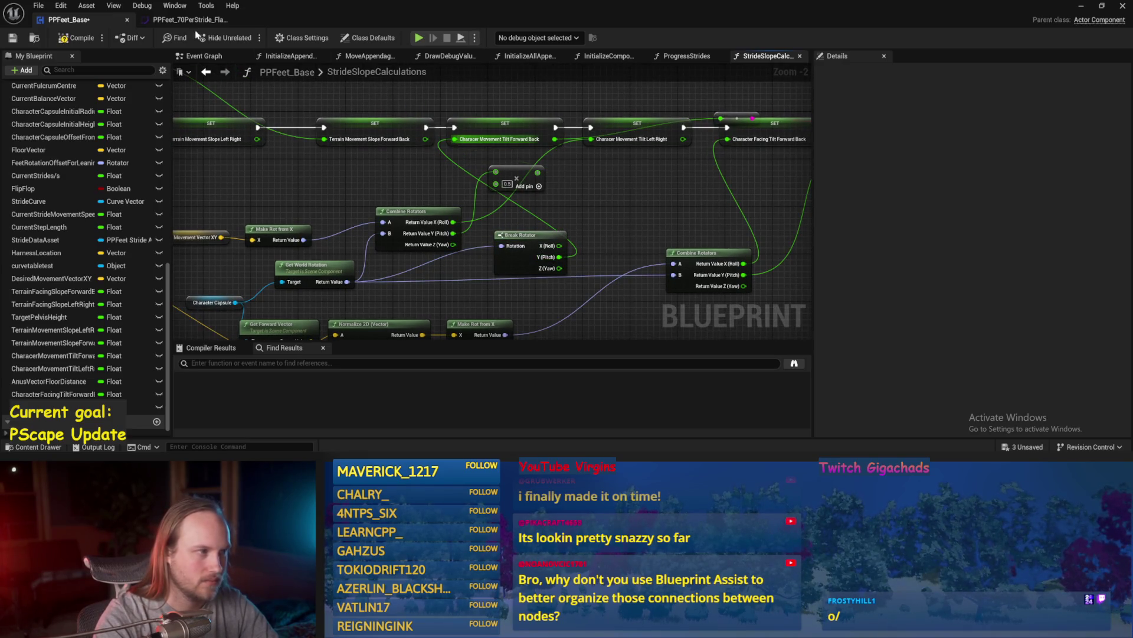
- Compile PPFeet_Base and start playing PPFeet_TestLevel
left_click(80, 40)
left_click_drag(590, 177, 550, 196)
left_click(1081, 6)
key("alt+p")
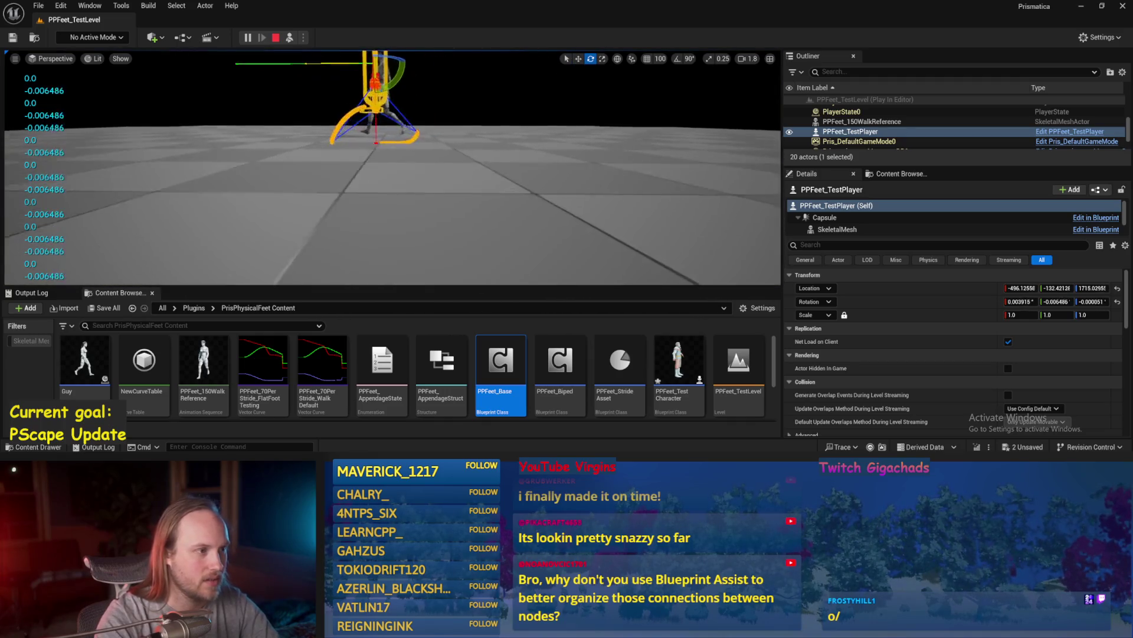
- Pitch the test player rig forward and tilt Cube4 into a ramp of about 40°
key("e")
left_click_drag(395, 127, 360, 177)
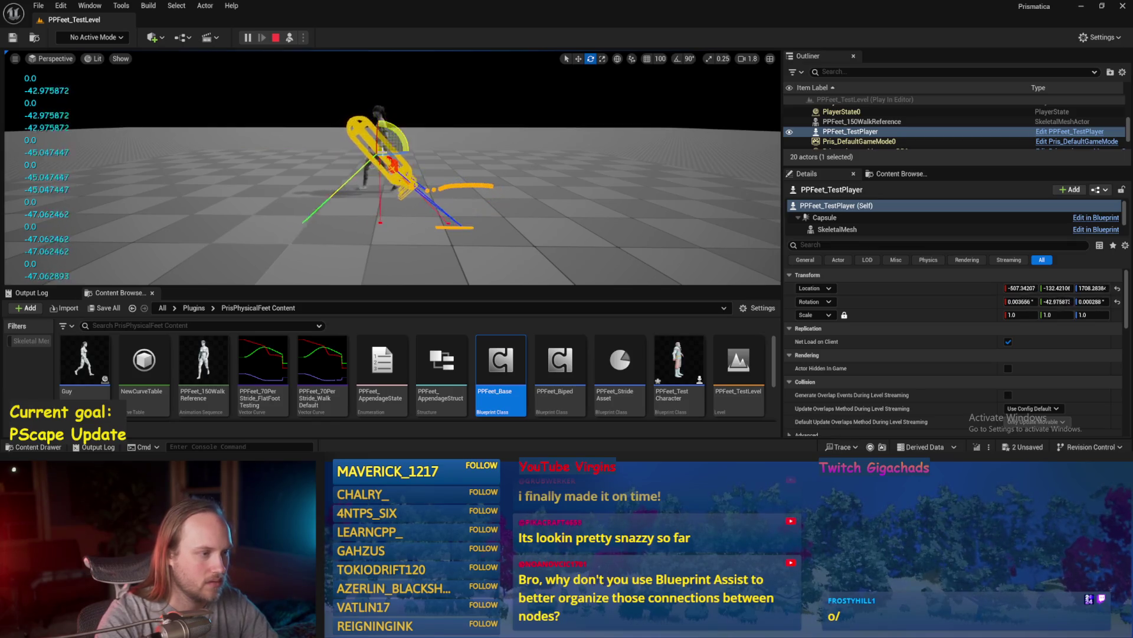
left_click(413, 248)
mouse_move(340, 195)
left_mouse_down()
mouse_move(325, 157)
mouse_move(328, 168)
left_mouse_up()
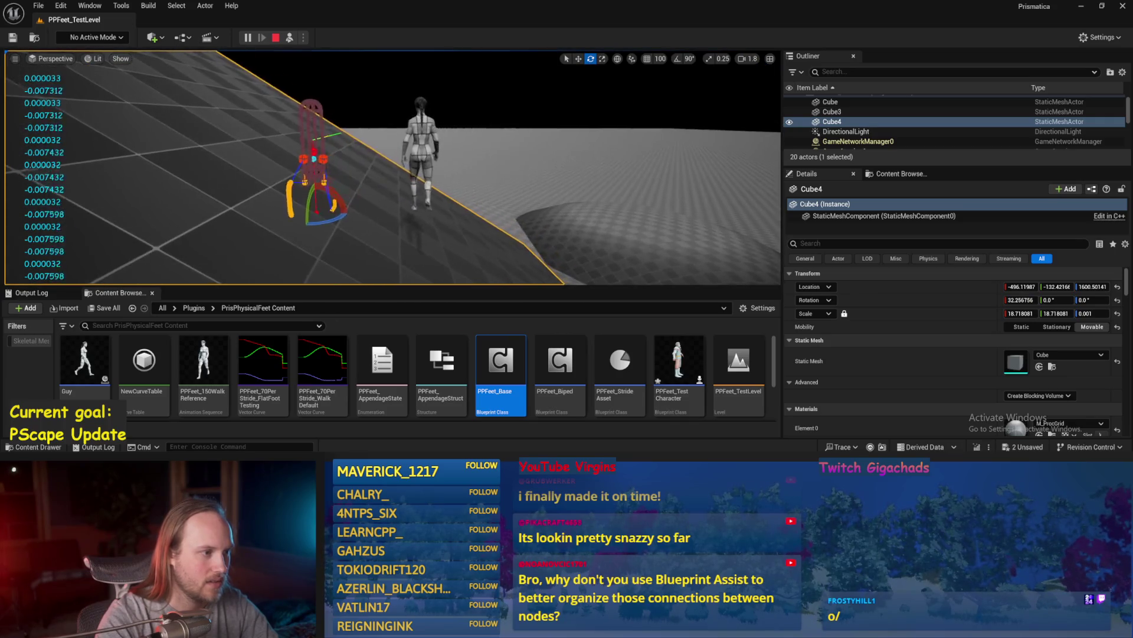
mouse_move(494, 201)
left_mouse_down()
mouse_move(472, 199)
mouse_move(493, 201)
left_mouse_up()
- Rotate the player rig to about -57° pitch, bring it back upright, then stop play
left_click(420, 195)
mouse_move(413, 236)
left_mouse_down()
mouse_move(434, 189)
mouse_move(443, 198)
mouse_move(423, 207)
left_mouse_up()
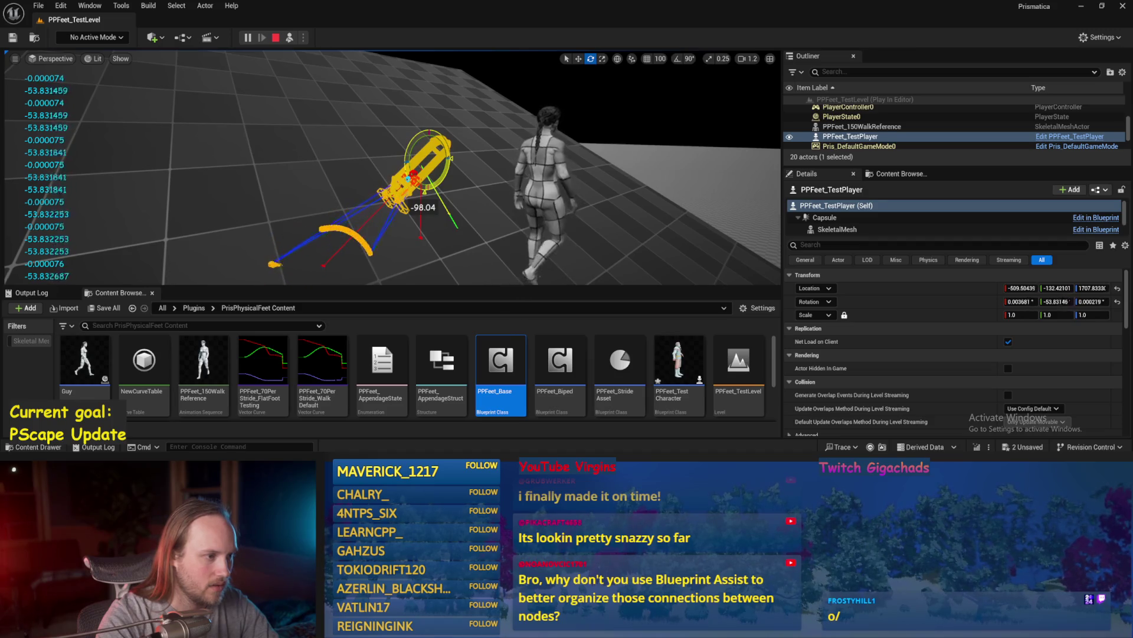
mouse_move(374, 130)
left_mouse_down()
mouse_move(361, 132)
mouse_move(375, 130)
left_mouse_up()
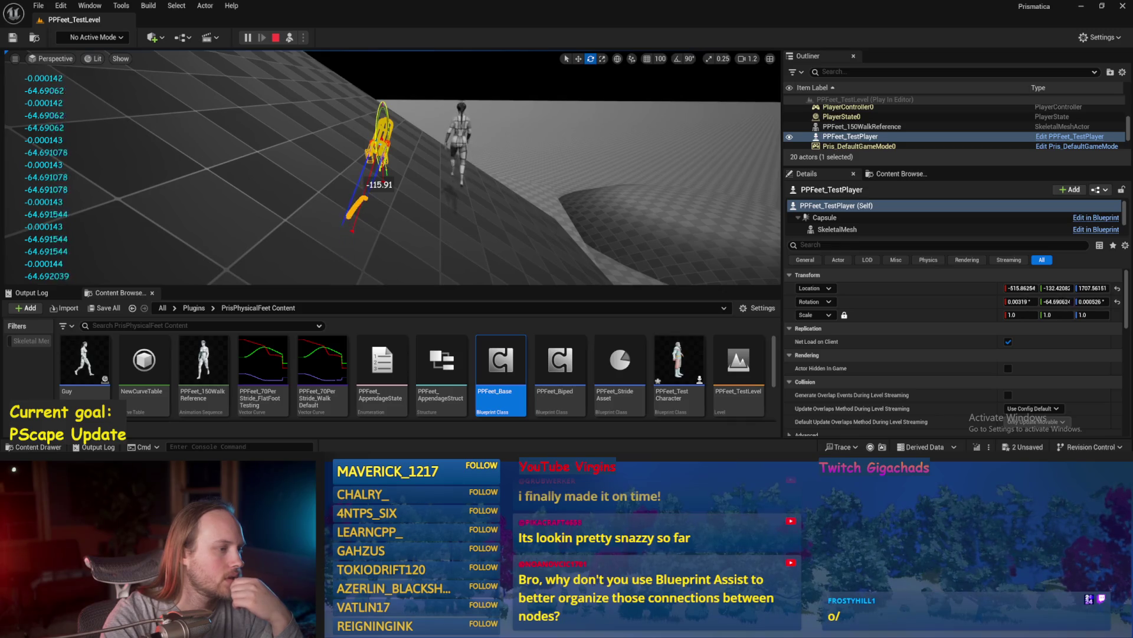
left_click_drag(379, 177, 377, 126)
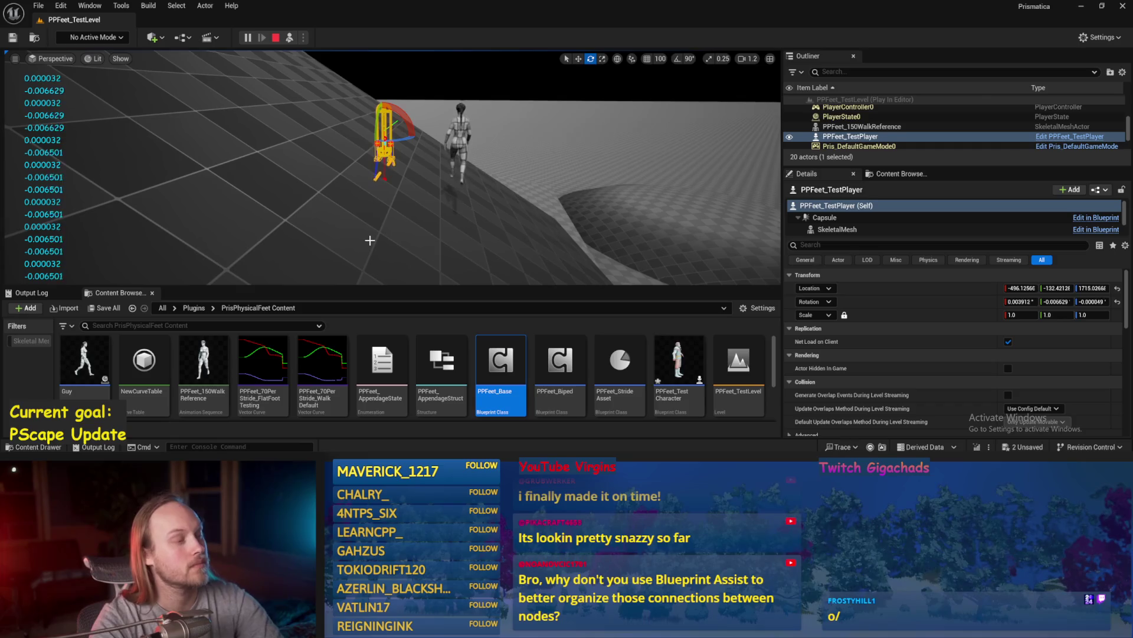
key("f")
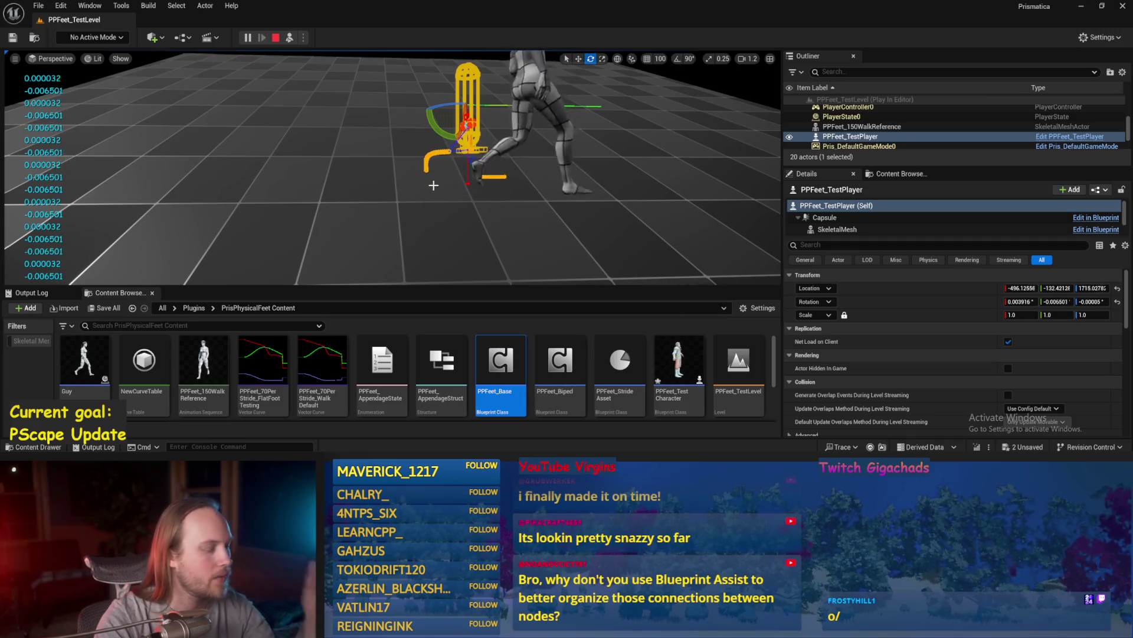
key("Escape")
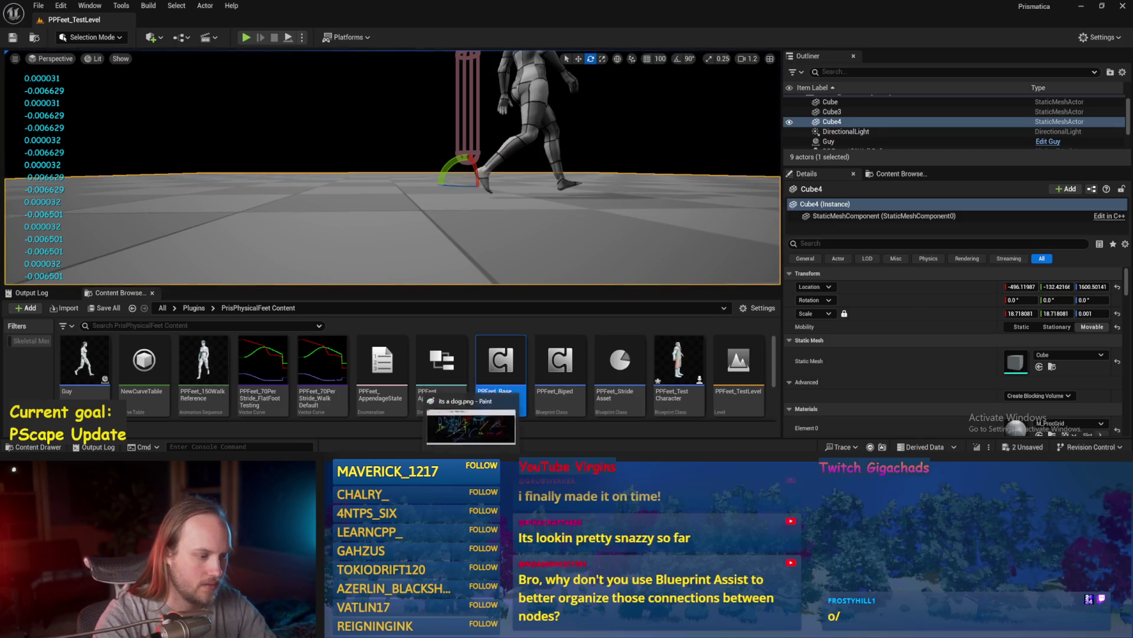
- In Paint, draw small red circles forming an 8 shape at the sketch's bottom-left, undoing bad strokes
key("alt+Tab")
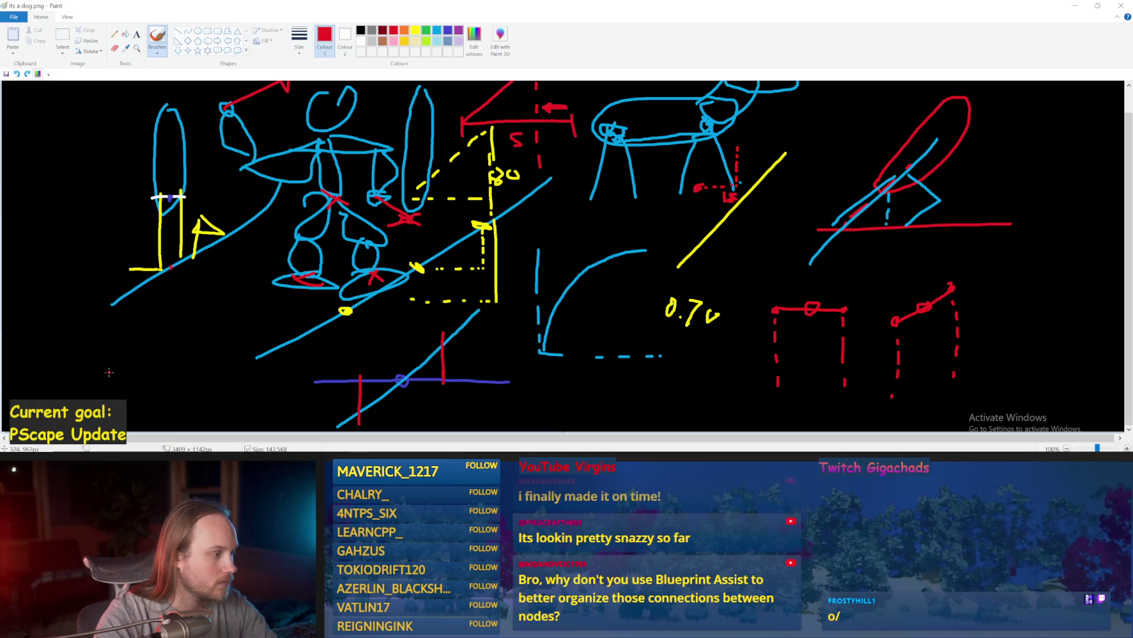
left_click_drag(145, 364, 146, 369)
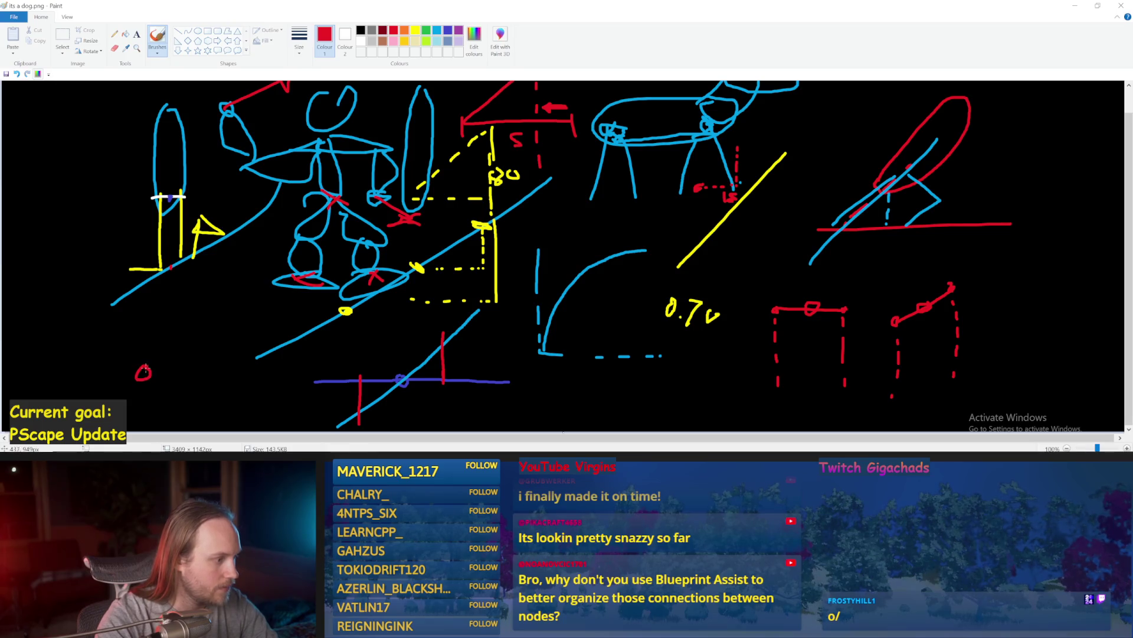
key("ctrl+z")
key("ctrl+z")
left_click_drag(121, 367, 114, 366)
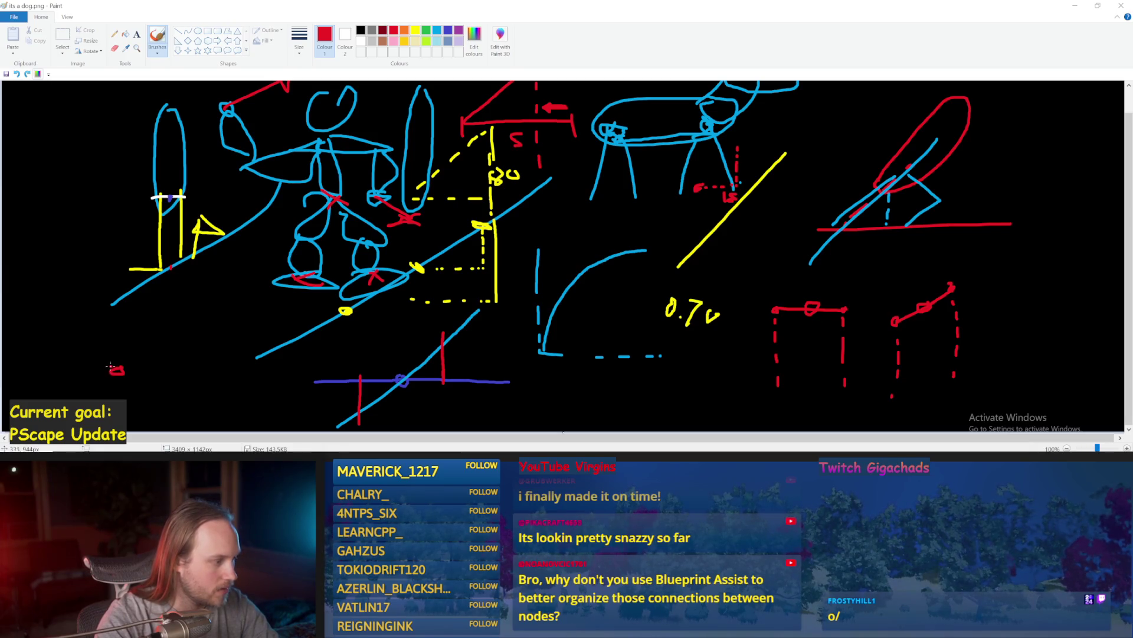
mouse_move(121, 372)
left_mouse_down()
mouse_move(180, 371)
mouse_move(87, 375)
mouse_move(188, 372)
mouse_move(126, 372)
left_mouse_up()
key("ctrl+z")
key("ctrl+z")
key("ctrl+z")
left_click_drag(77, 398, 160, 335)
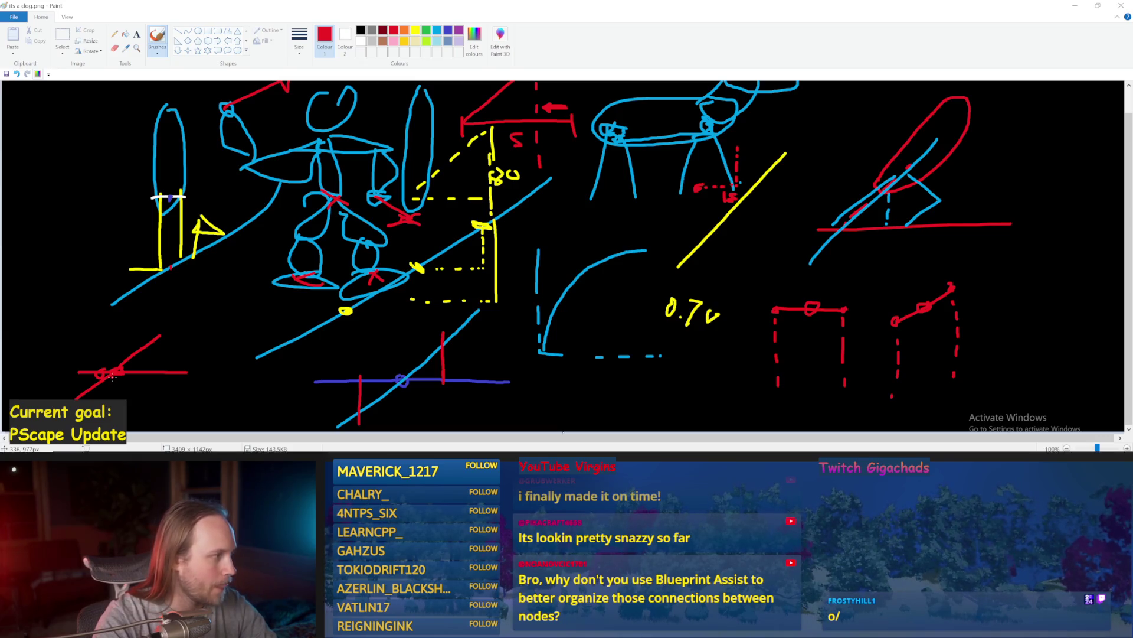
key("ctrl+z")
key("ctrl+z")
key("ctrl+z")
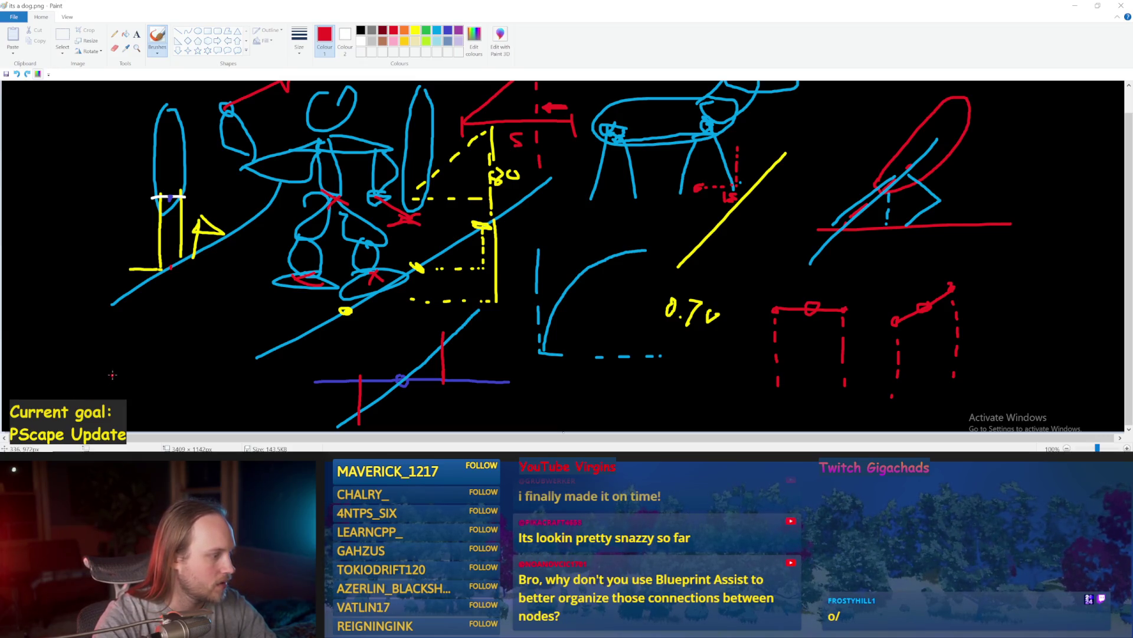
left_click_drag(137, 375, 142, 366)
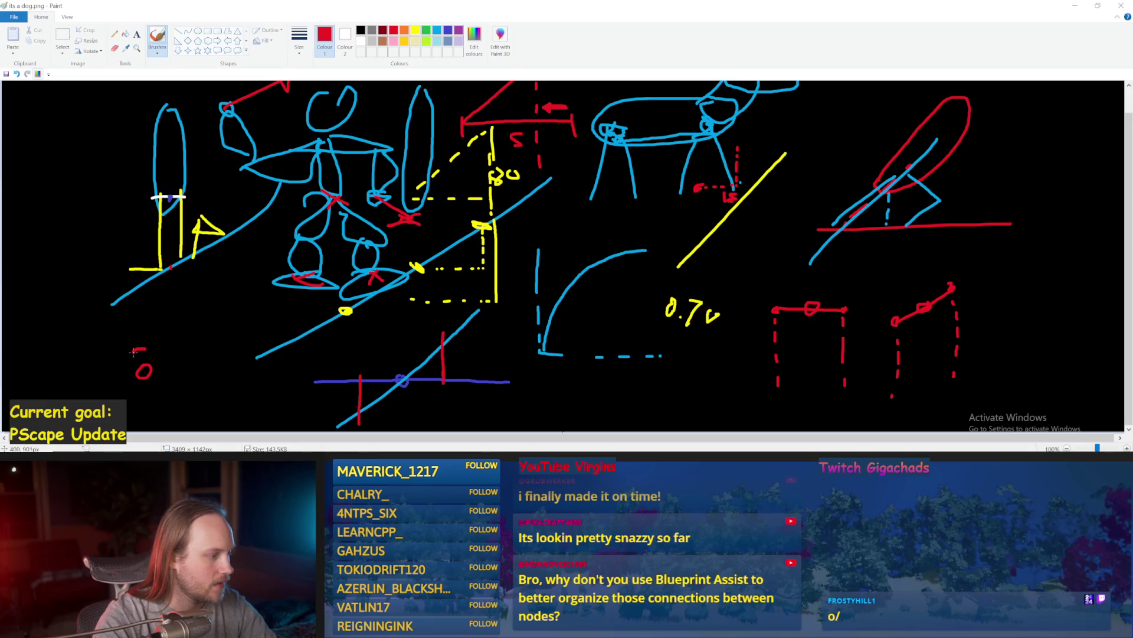
left_click_drag(150, 356, 149, 365)
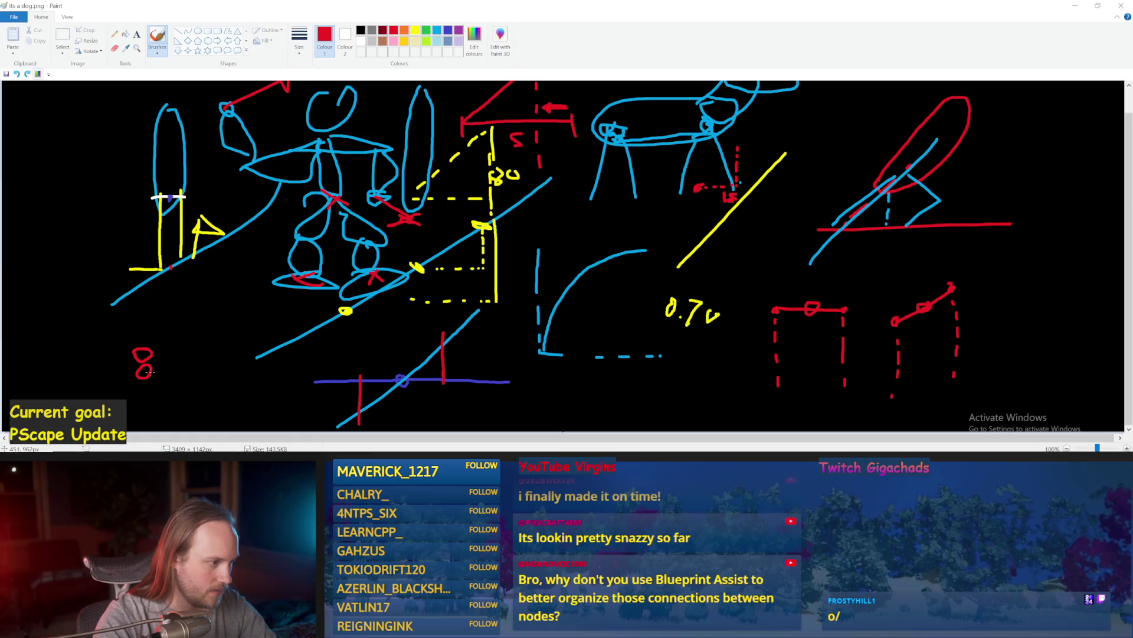
- Add a red capsule oval under the yellow line's end and a red diagonal slope beneath it
mouse_move(142, 268)
left_mouse_down()
mouse_move(136, 328)
mouse_move(155, 283)
mouse_move(142, 347)
left_mouse_up()
key("ctrl+z")
key("ctrl+z")
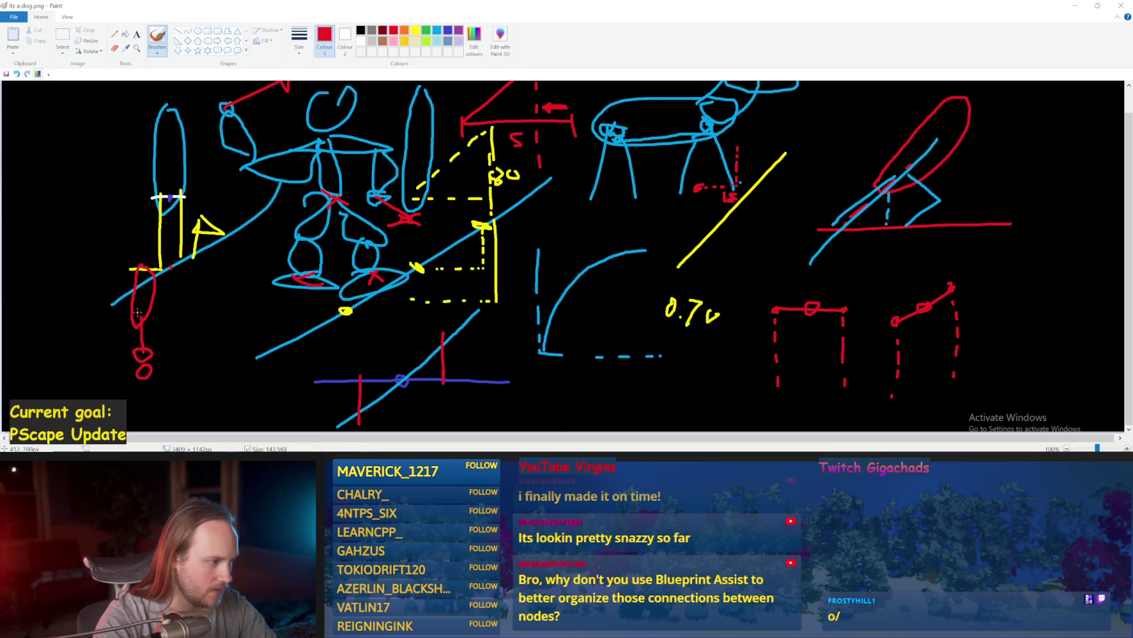
left_click_drag(135, 317, 142, 366)
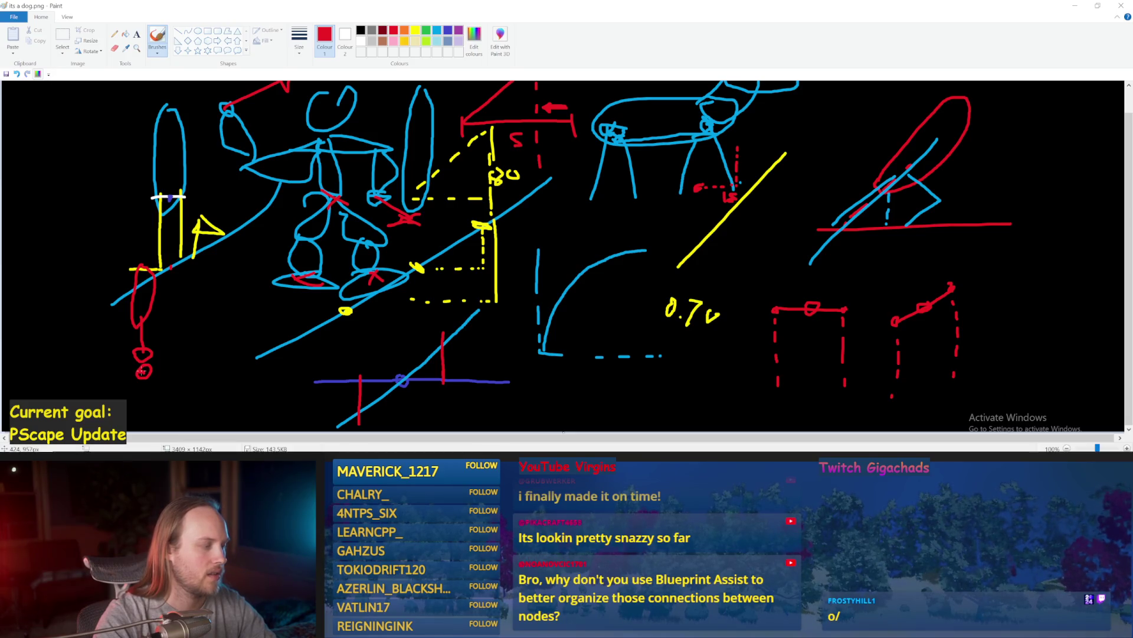
key("ctrl+z")
left_click_drag(224, 328, 140, 392)
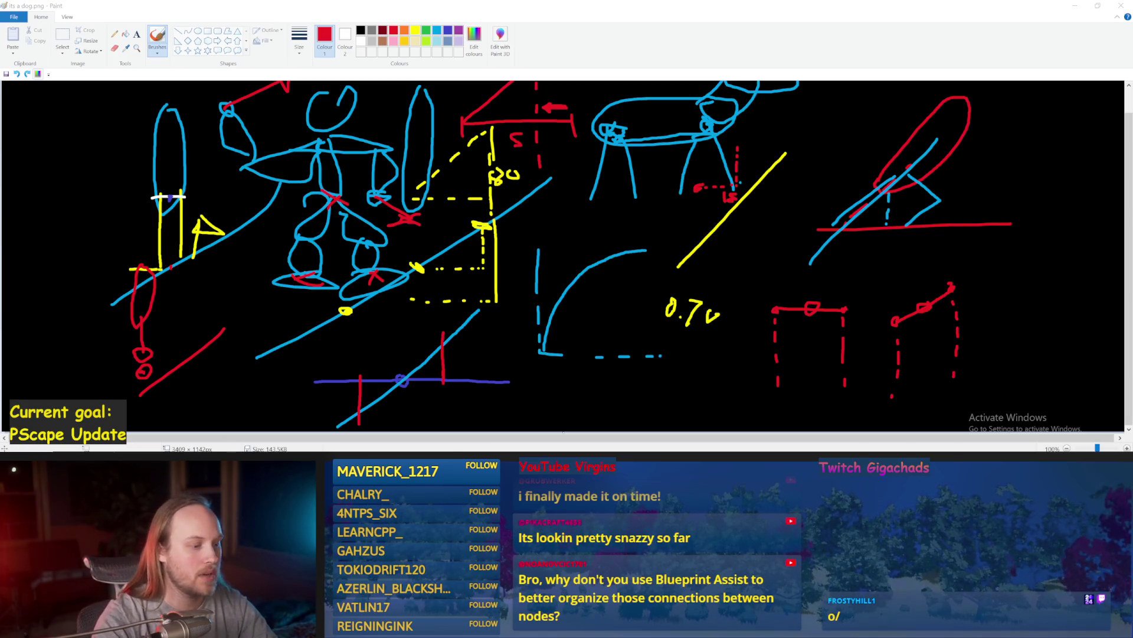
key("alt+Tab")
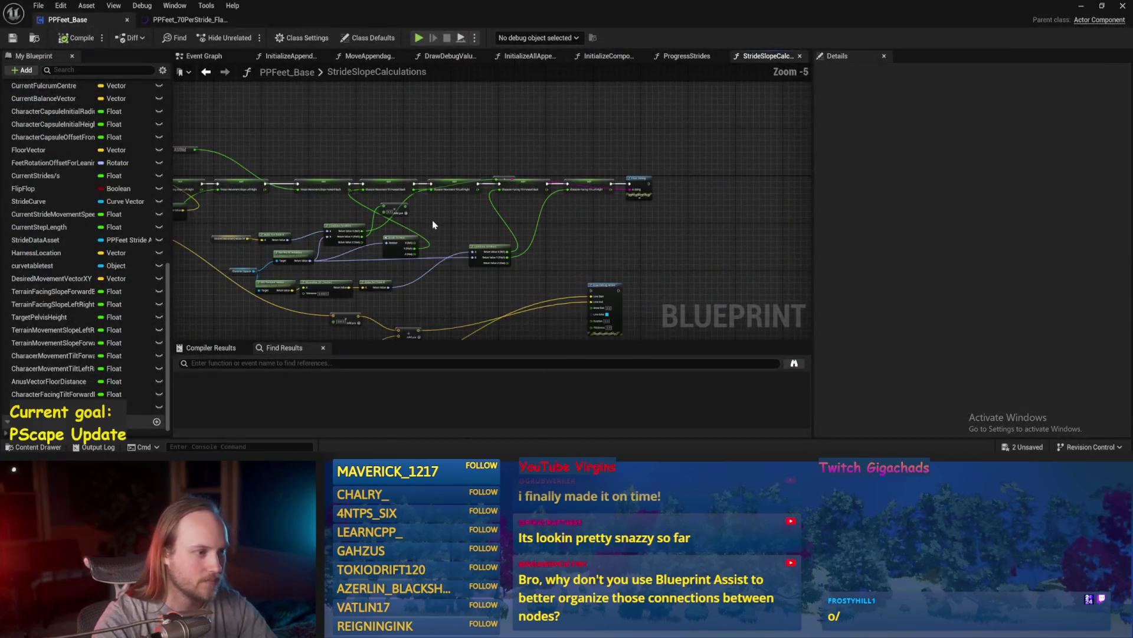
- Tidy the StrideSlopeCalculations graph by moving the Add pin node off the SET row, then save
mouse_move(482, 191)
left_mouse_down()
mouse_move(417, 268)
mouse_move(519, 303)
left_mouse_up()
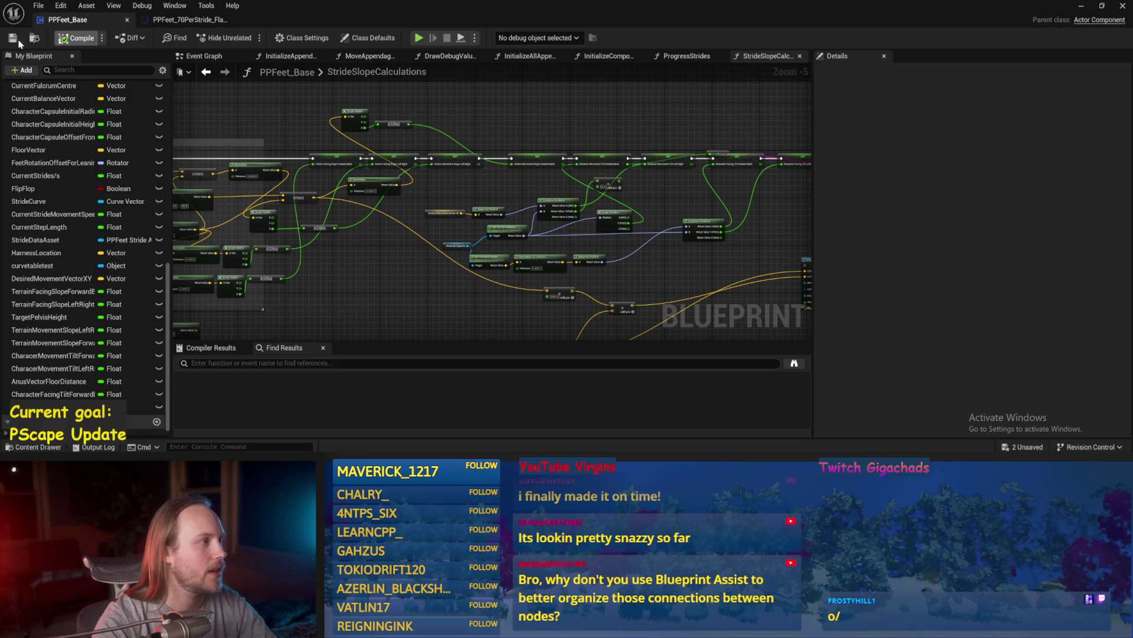
mouse_move(300, 254)
left_mouse_down()
mouse_move(439, 293)
mouse_move(536, 245)
mouse_move(417, 241)
mouse_move(384, 270)
mouse_move(380, 233)
mouse_move(337, 205)
mouse_move(341, 228)
mouse_move(418, 206)
left_mouse_up()
scroll(551, 231, "up", 1)
scroll(342, 228, "up", 1)
left_click_drag(706, 114, 534, 111)
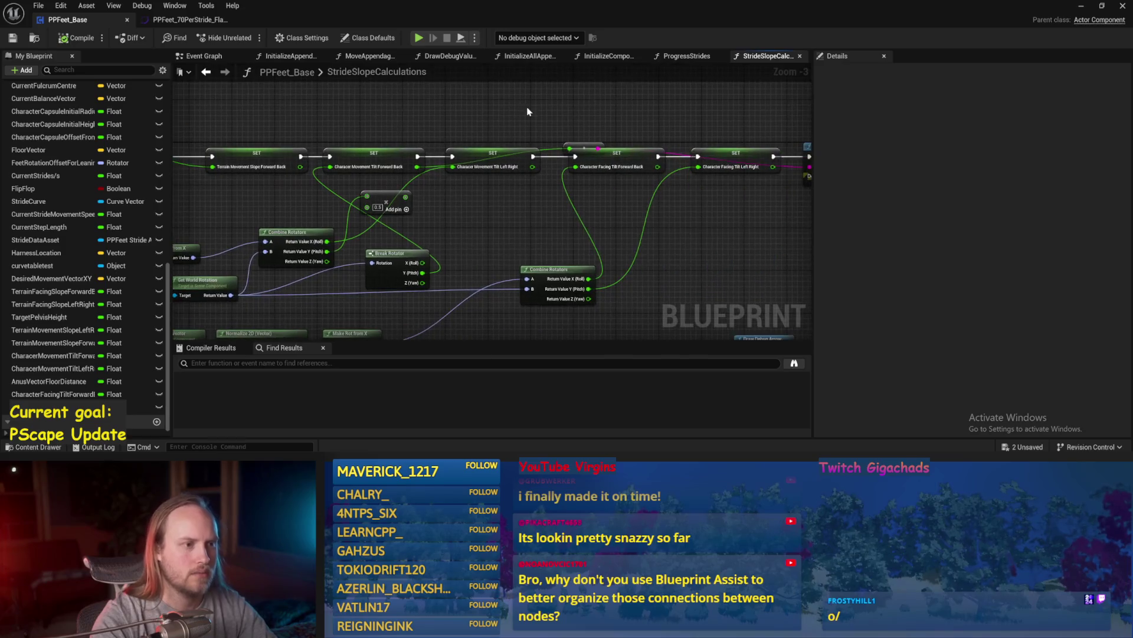
left_click_drag(585, 137, 585, 88)
scroll(559, 197, "up", 1)
left_click_drag(559, 197, 647, 165)
left_click_drag(329, 152, 365, 180)
left_click_drag(601, 194, 643, 196)
key("ctrl+s")
right_click(358, 176)
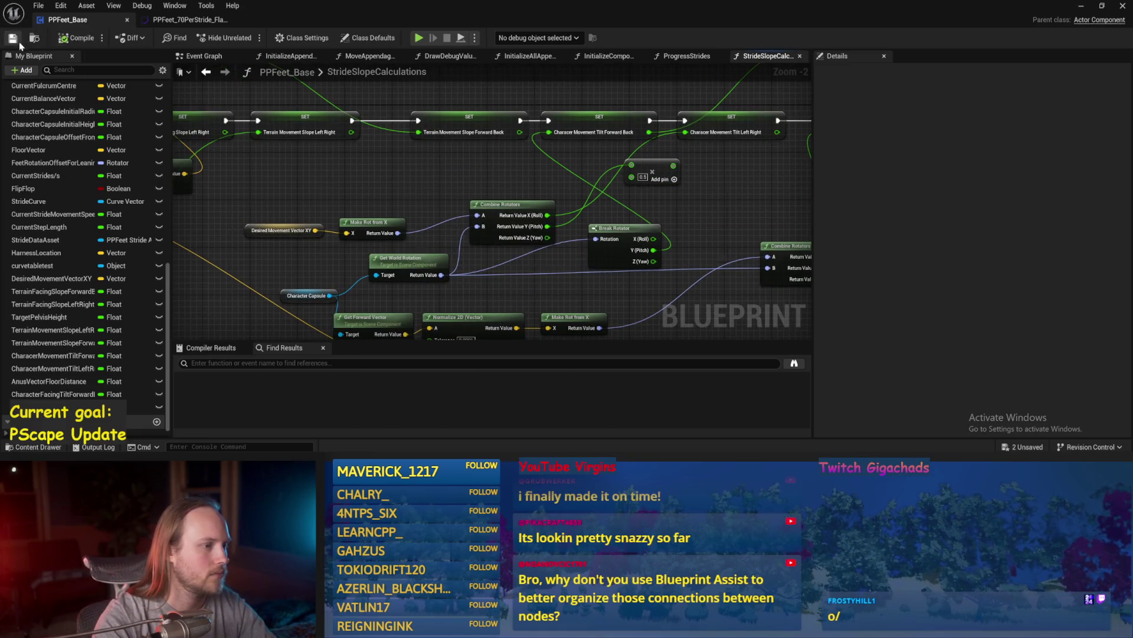
- Reposition the 0.5 Add pin node near the Print String chain and compile the Blueprint
mouse_move(377, 159)
left_mouse_down()
mouse_move(370, 128)
mouse_move(405, 156)
mouse_move(379, 190)
mouse_move(544, 144)
left_mouse_up()
scroll(585, 187, "down", 2)
left_click_drag(587, 188, 699, 203)
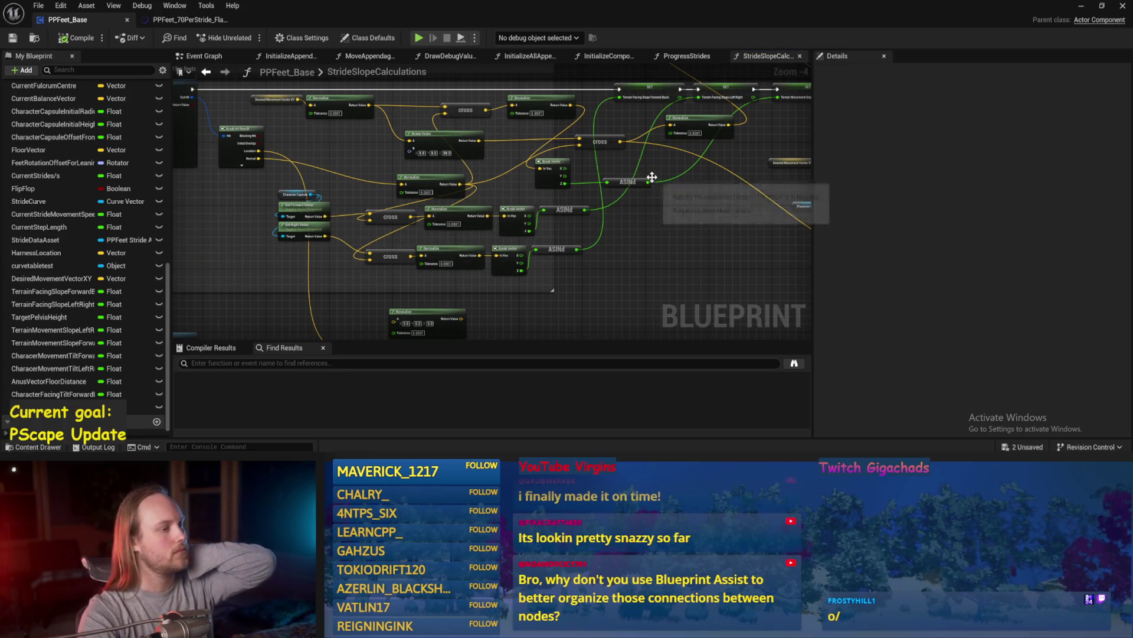
left_click_drag(708, 201, 484, 216)
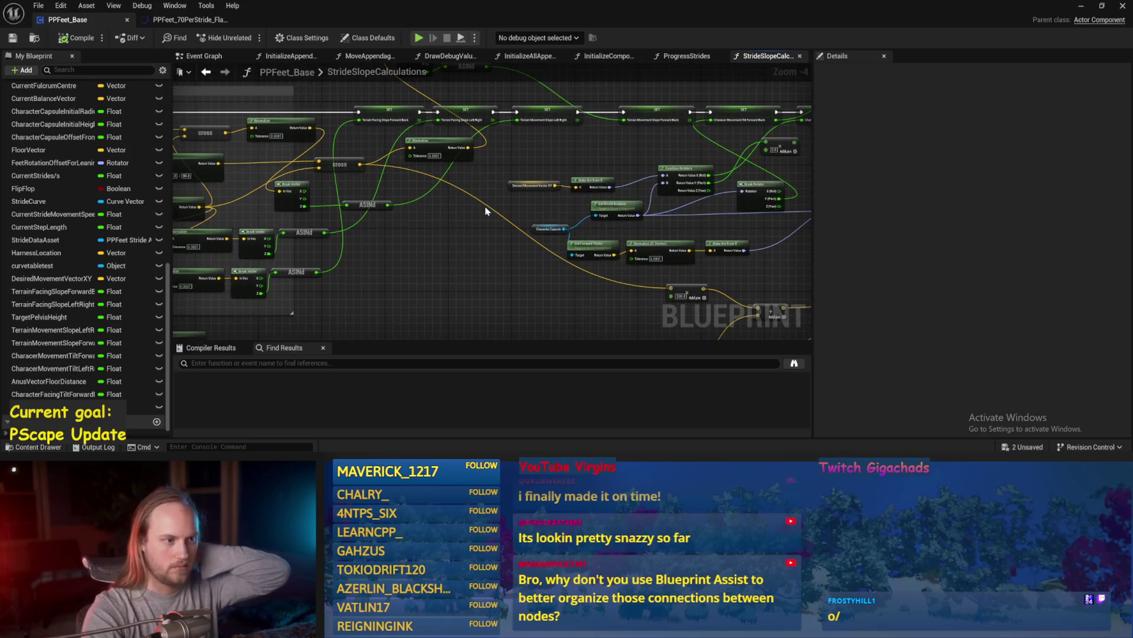
left_click_drag(543, 183, 387, 208)
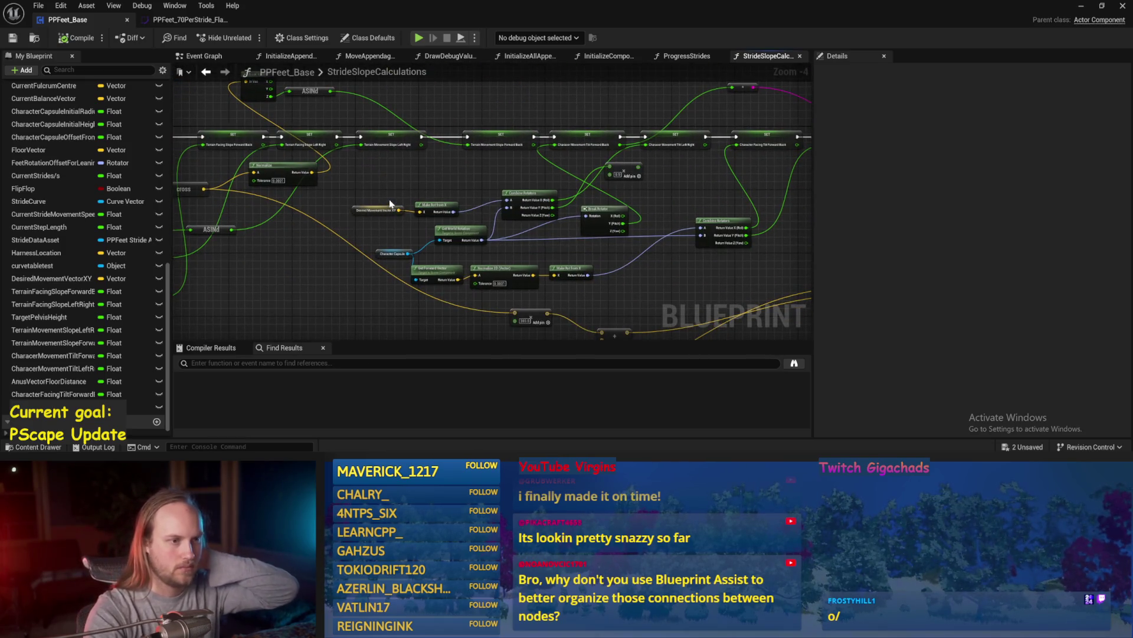
left_click_drag(612, 208, 445, 196)
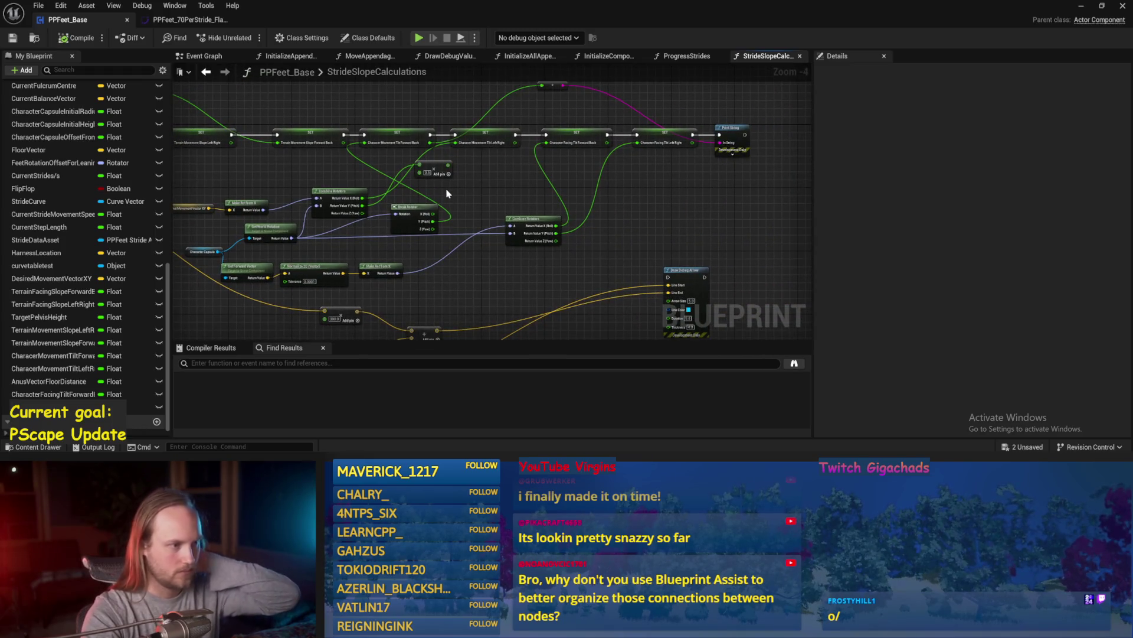
scroll(447, 193, "up", 3)
left_click_drag(425, 151, 522, 187)
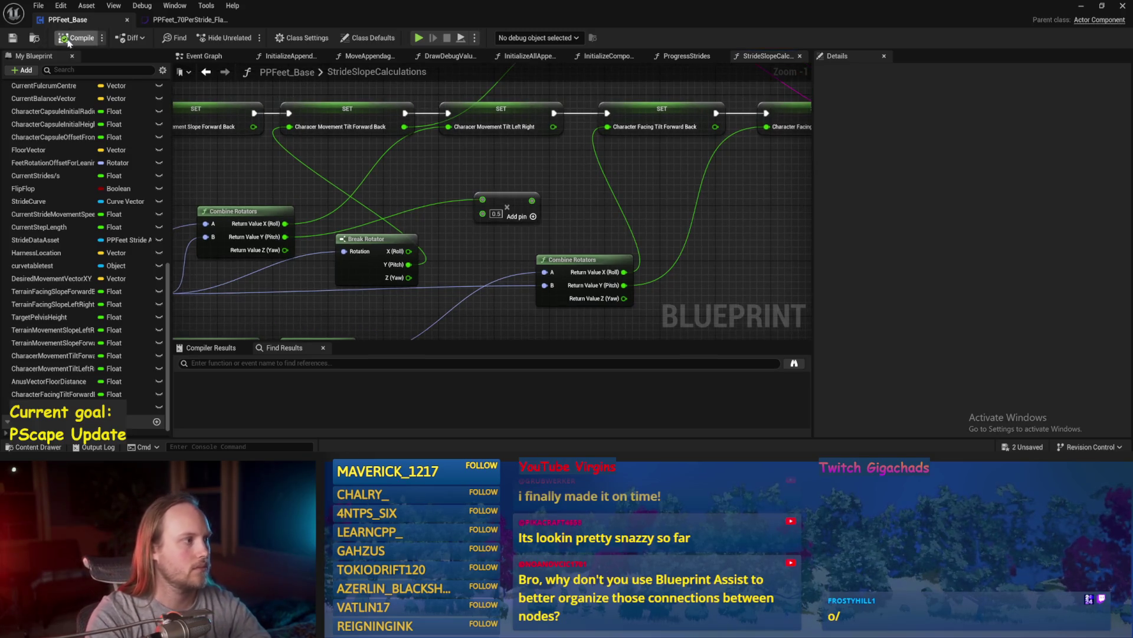
left_click(12, 37)
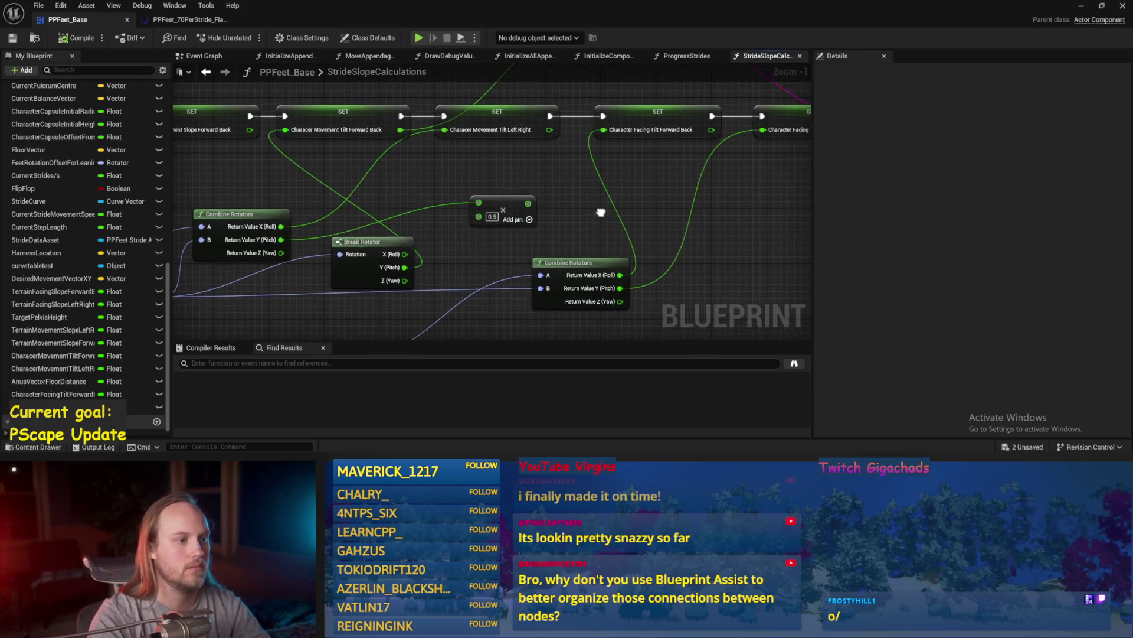
- Delete the debug Print String node and its conversion node, then minimize the Blueprint editor
scroll(600, 209, "down", 3)
left_click(708, 175)
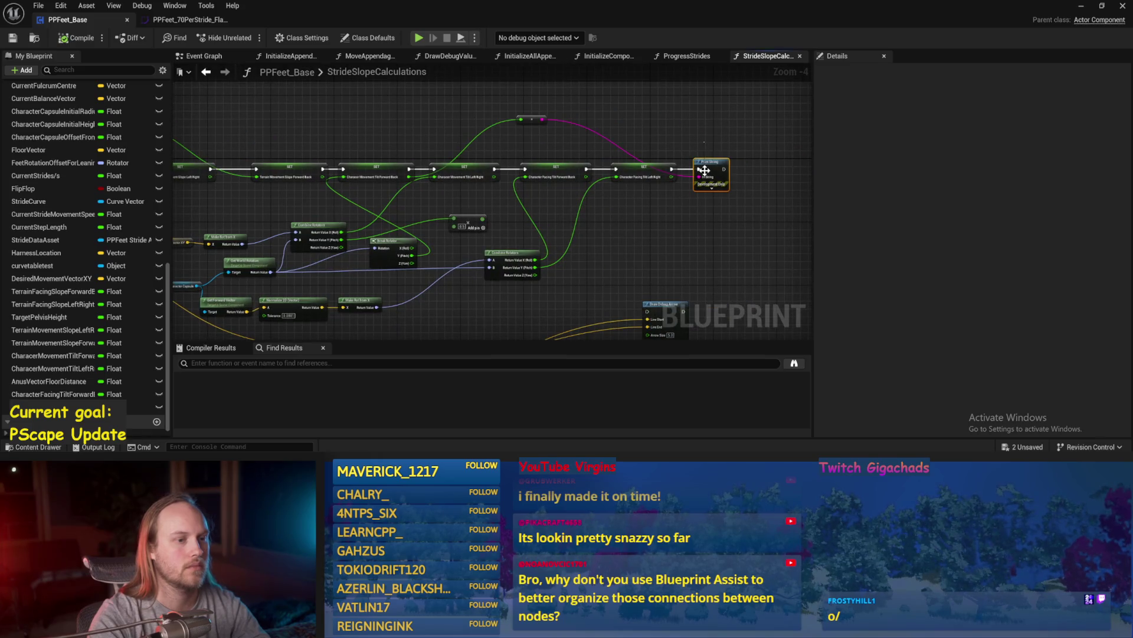
key("Delete")
left_click(531, 118)
key("Delete")
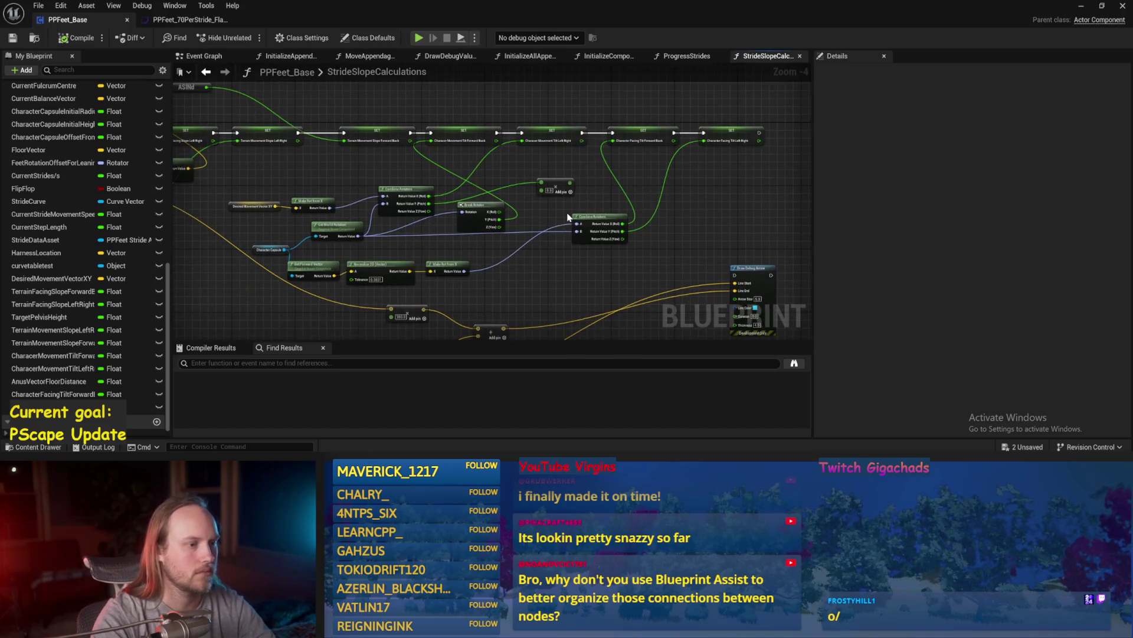
left_click(1082, 7)
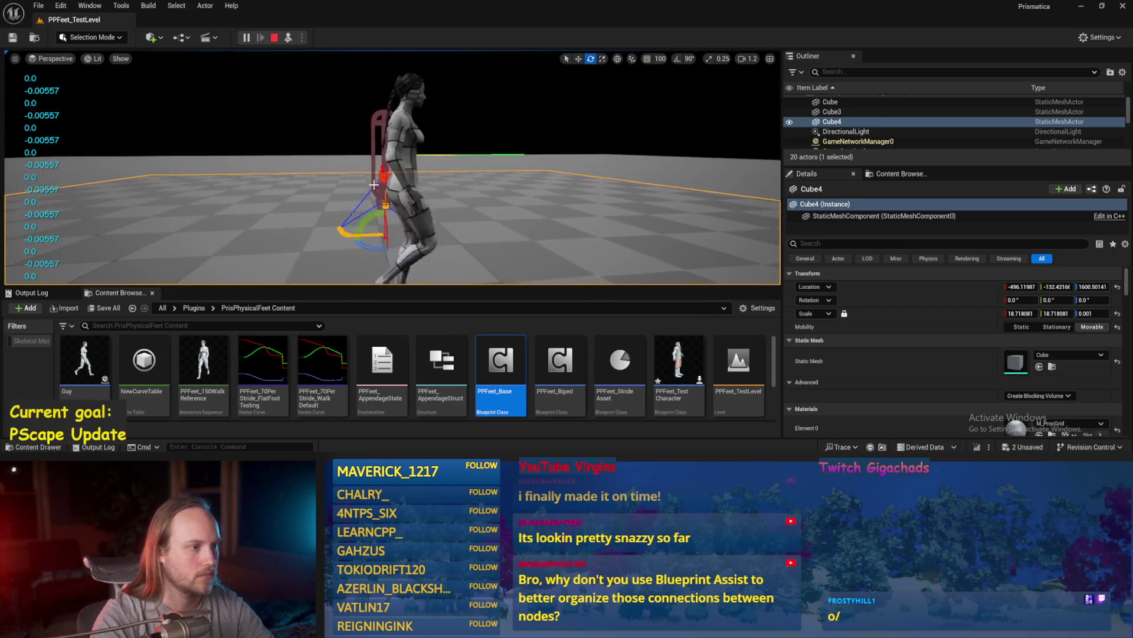
- During play, pitch the test player about 69° and tilt Cube4 about 39°
key("F8")
mouse_move(368, 134)
left_mouse_down()
mouse_move(353, 209)
mouse_move(407, 147)
mouse_move(360, 125)
mouse_move(390, 118)
mouse_move(411, 159)
left_mouse_up()
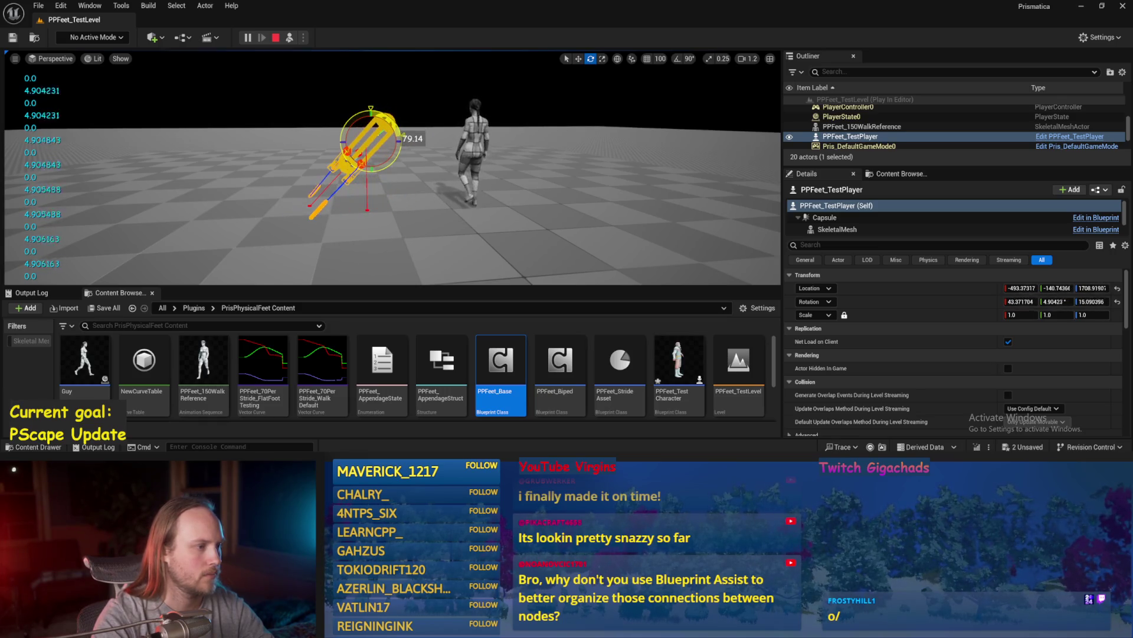
left_click(409, 185)
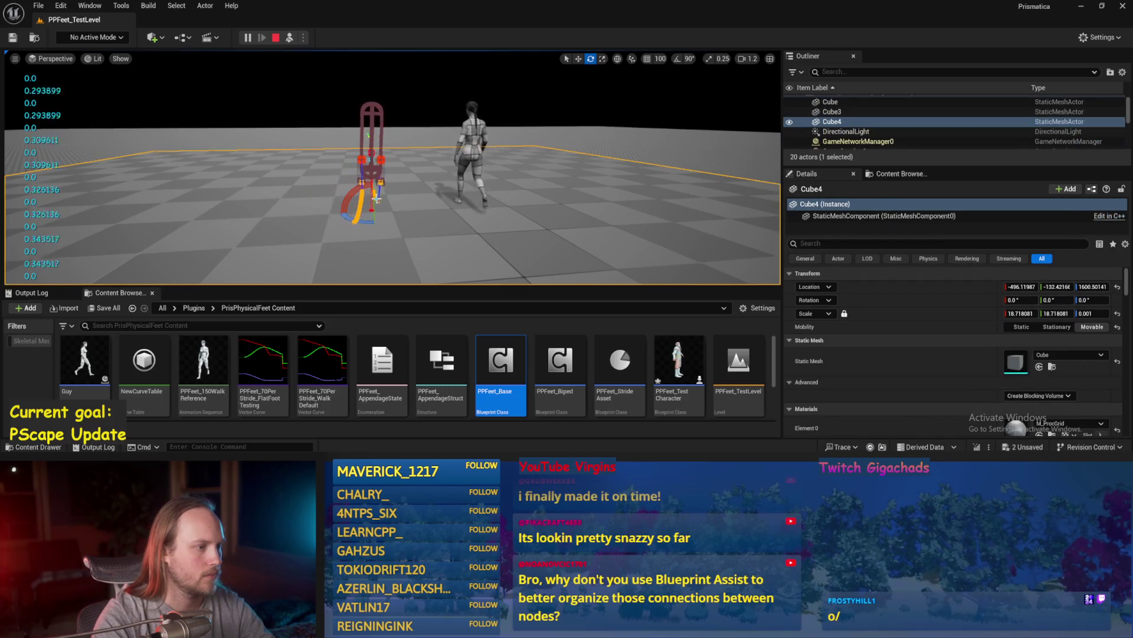
left_click_drag(377, 199, 354, 168)
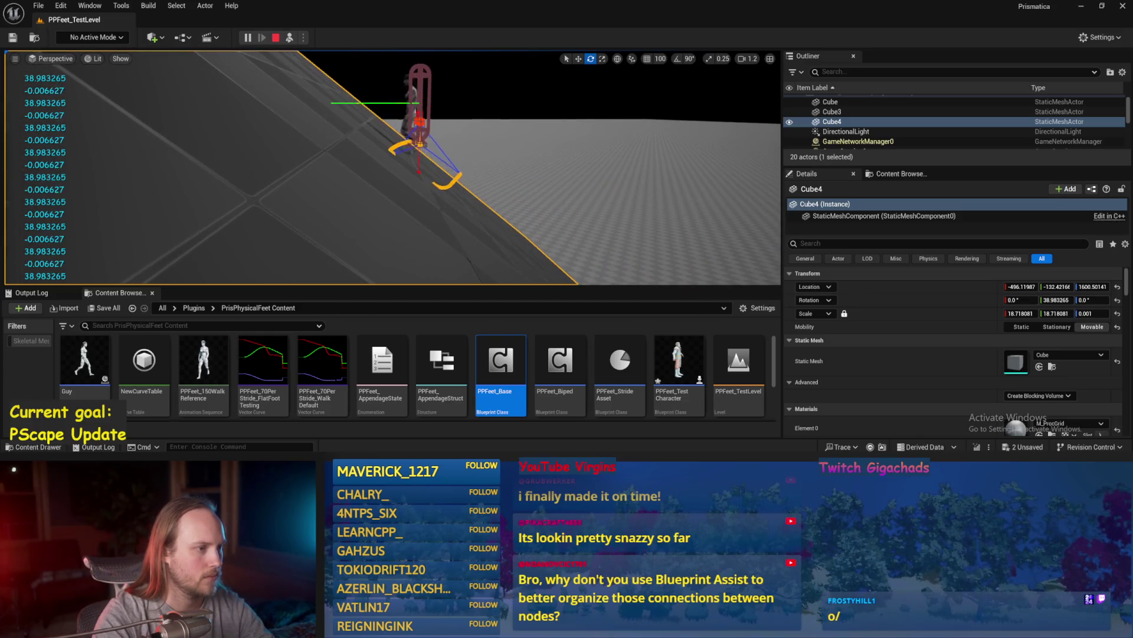
left_click_drag(420, 141, 423, 152)
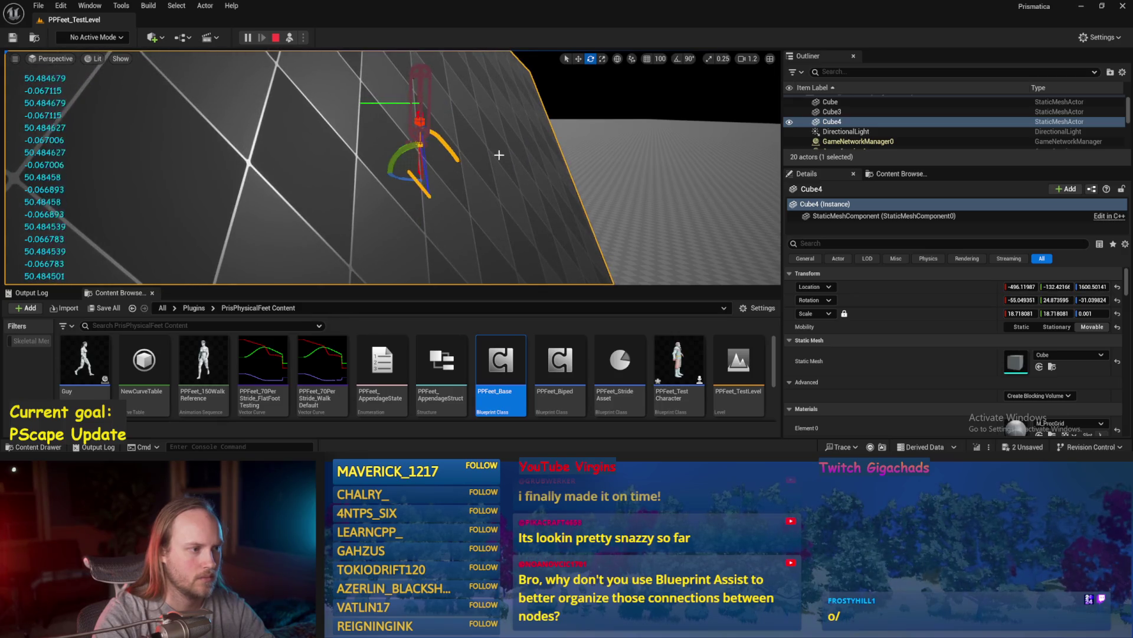
- Spin the Cube4 ramp around its vertical axis, then stop the simulation
mouse_move(514, 154)
left_mouse_down()
mouse_move(431, 155)
mouse_move(449, 155)
left_mouse_up()
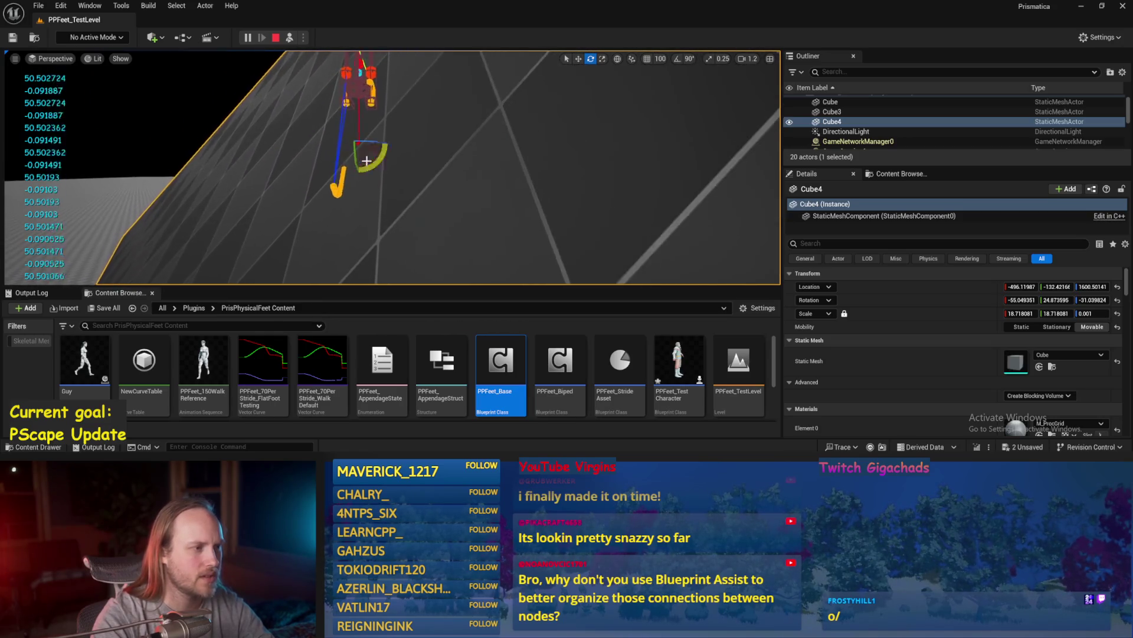
left_click_drag(359, 151, 305, 149)
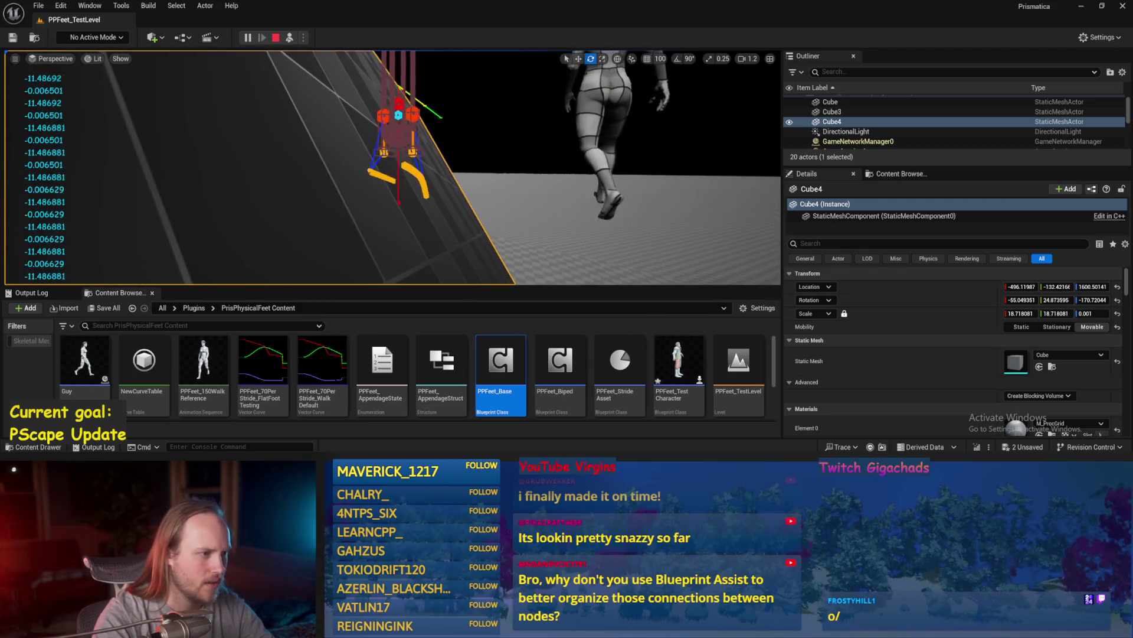
key("Escape")
left_click(39, 6)
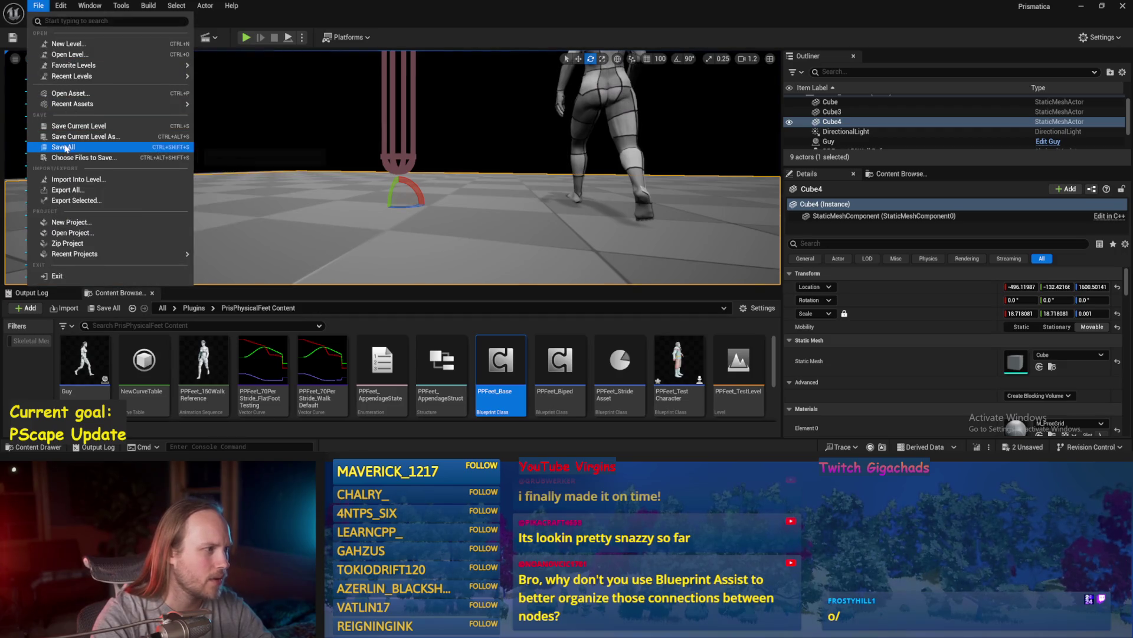
- Save all assets, restart play, and tilt Cube4 about 49° before reverting it flat
left_click(340, 180)
key("alt+s")
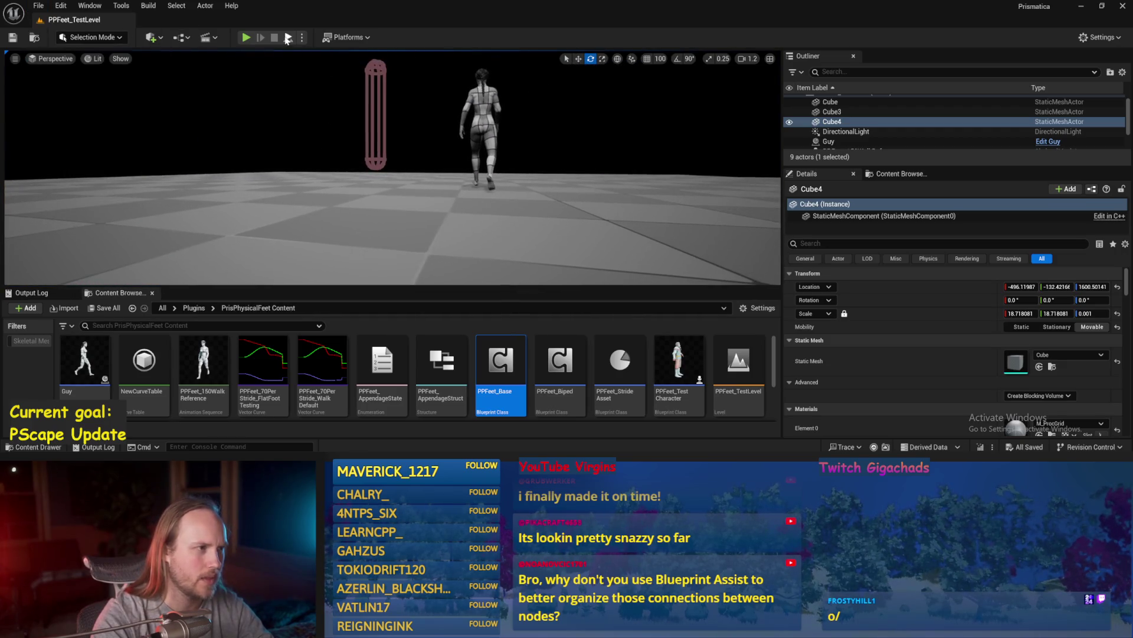
left_click(373, 128)
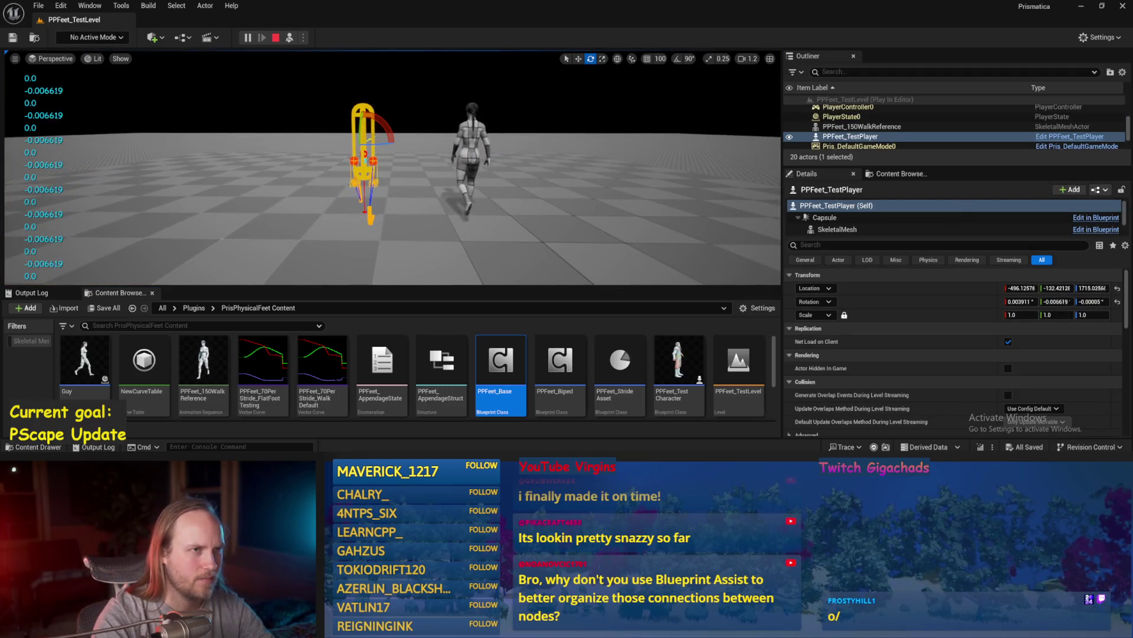
scroll(393, 177, "up", 3)
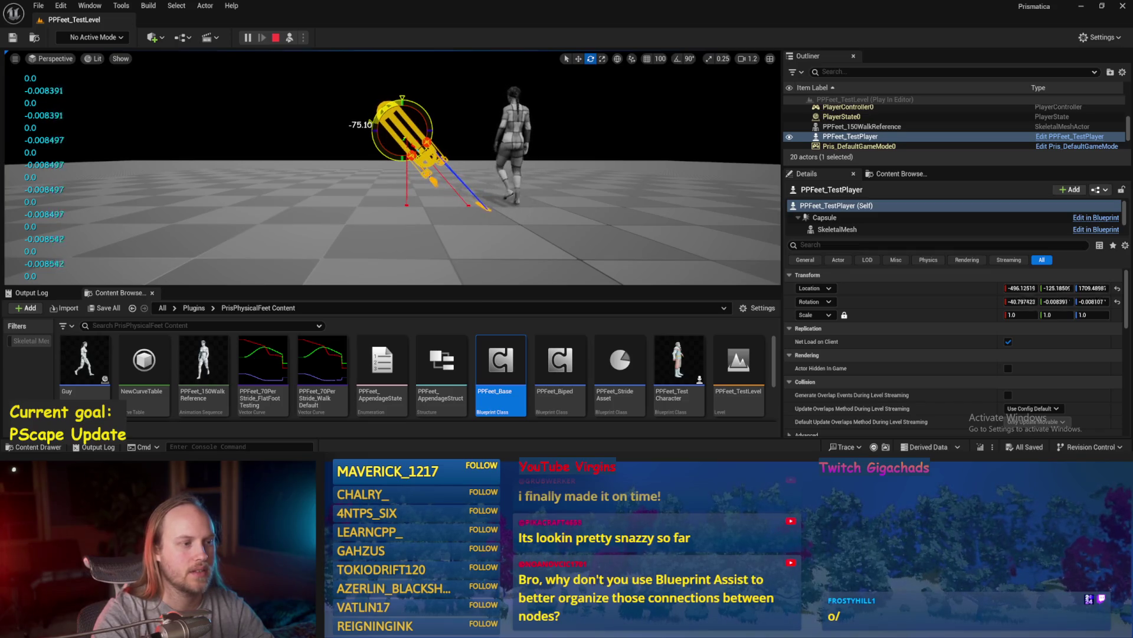
left_click(388, 197)
left_click_drag(379, 186, 396, 189)
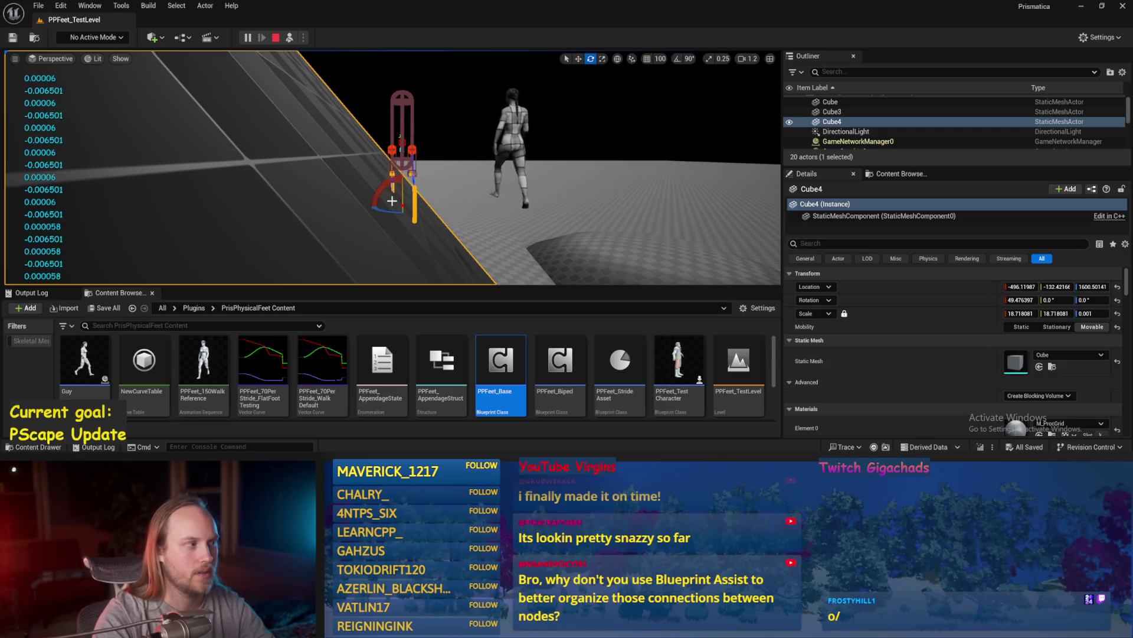
key("ctrl+z")
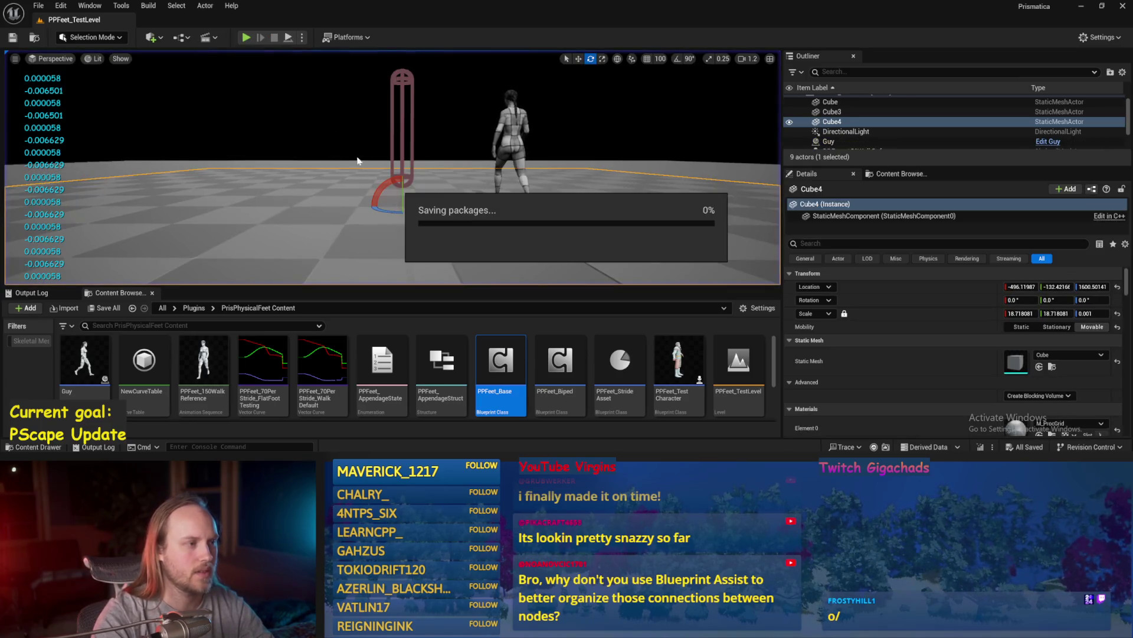
- Tilt Cube4 to about 34° and back, pitch the player capsule about 46°, then stop
left_click(402, 163)
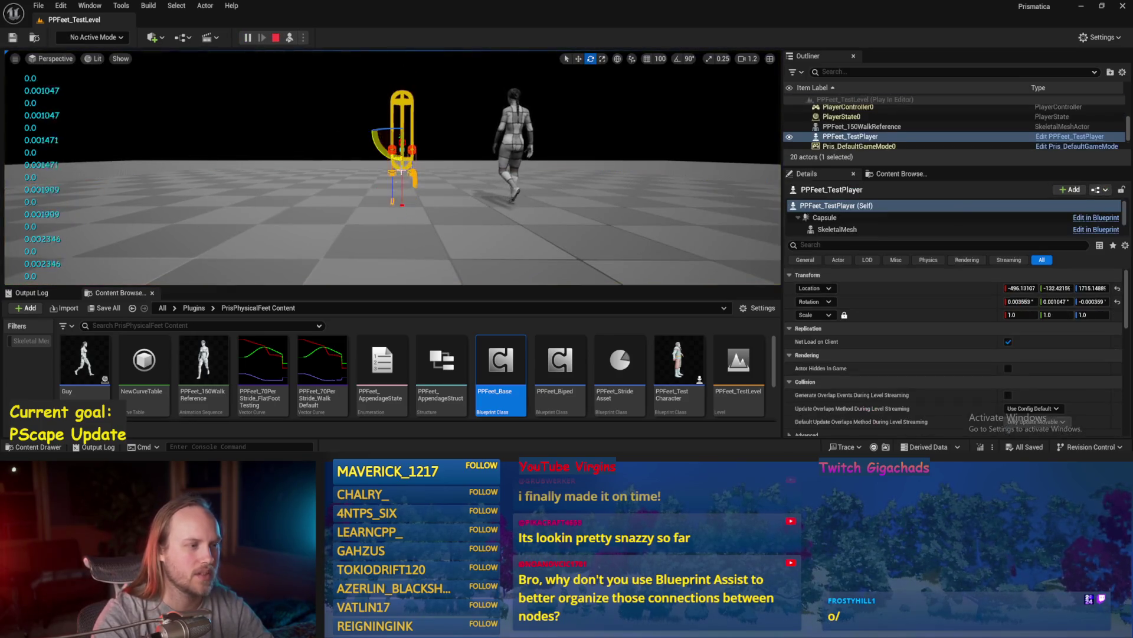
left_click(395, 197)
mouse_move(268, 171)
left_mouse_down()
mouse_move(275, 191)
mouse_move(232, 84)
left_mouse_up()
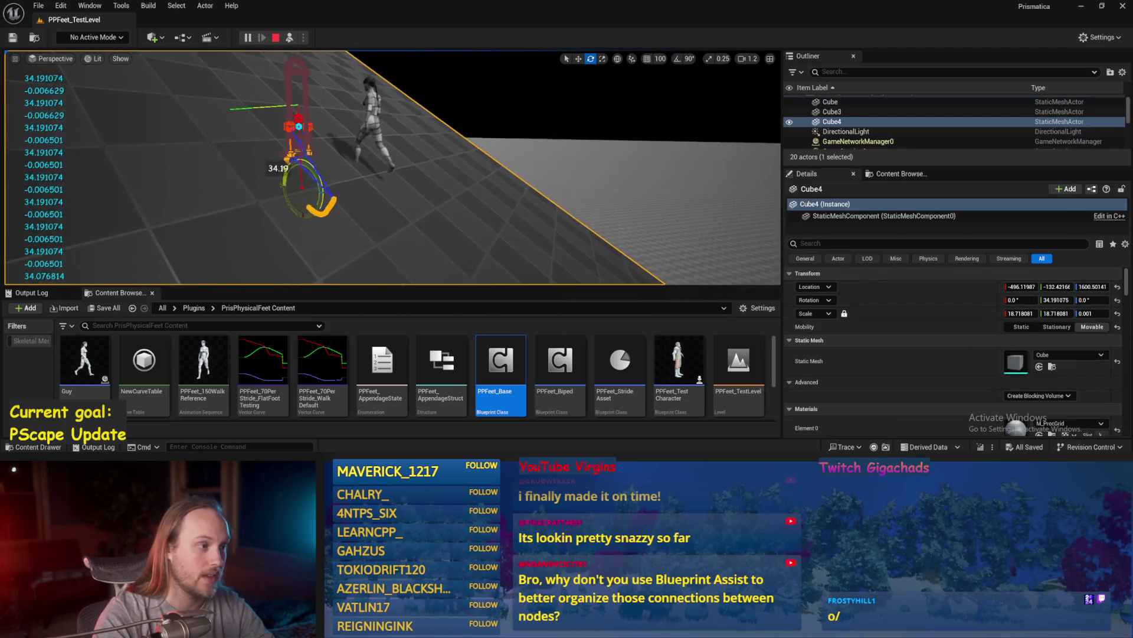
key("ctrl+z")
key("ctrl+z")
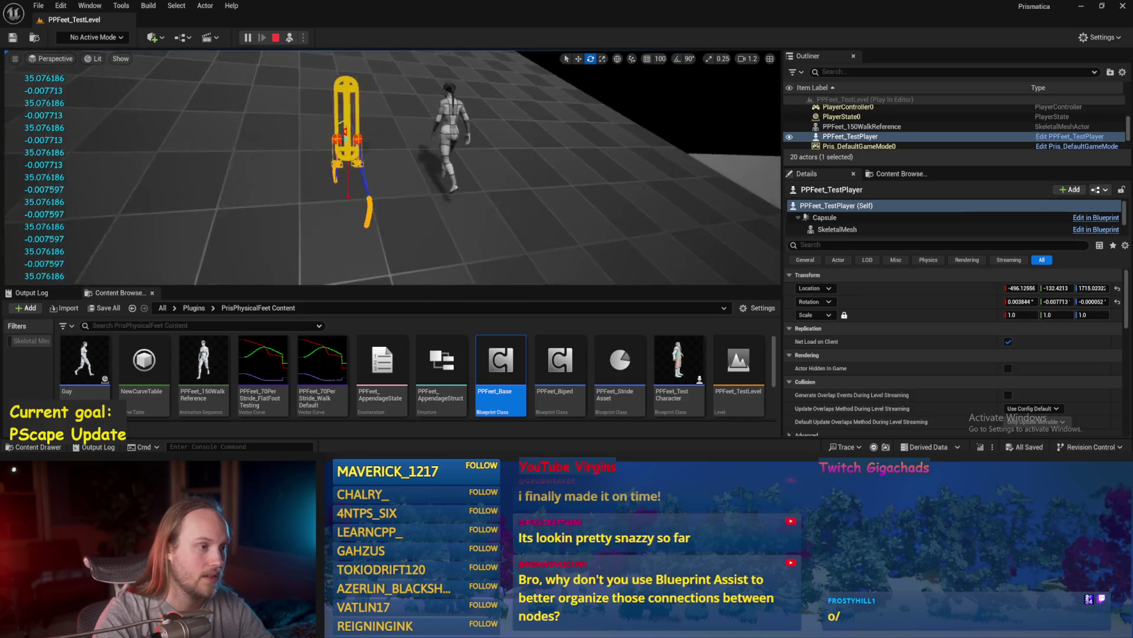
left_click_drag(386, 127, 358, 91)
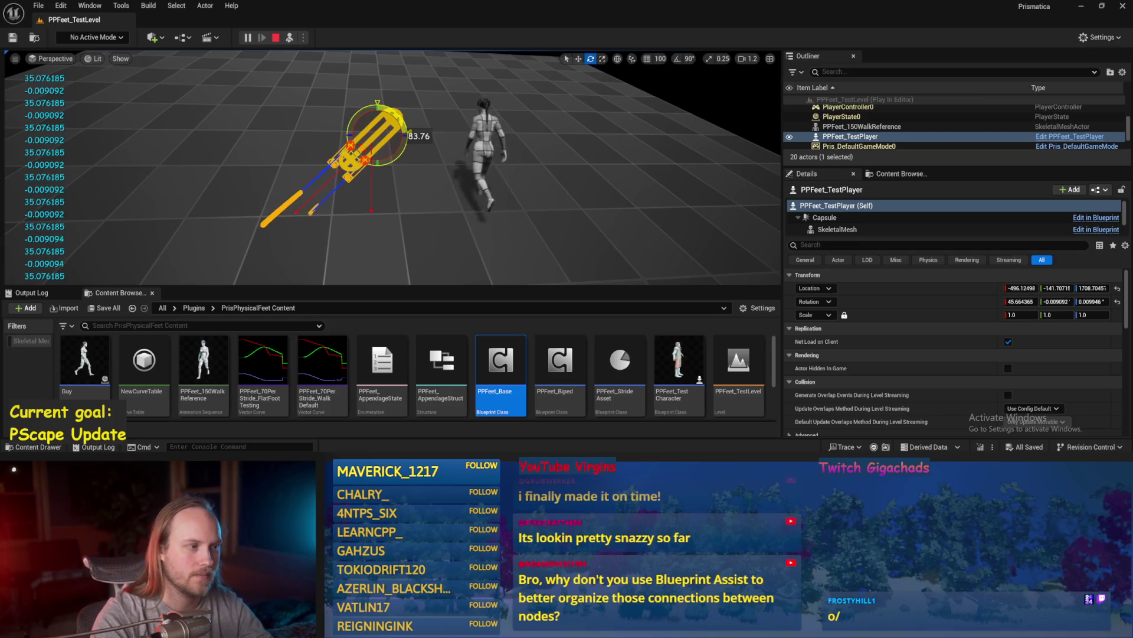
key("Escape")
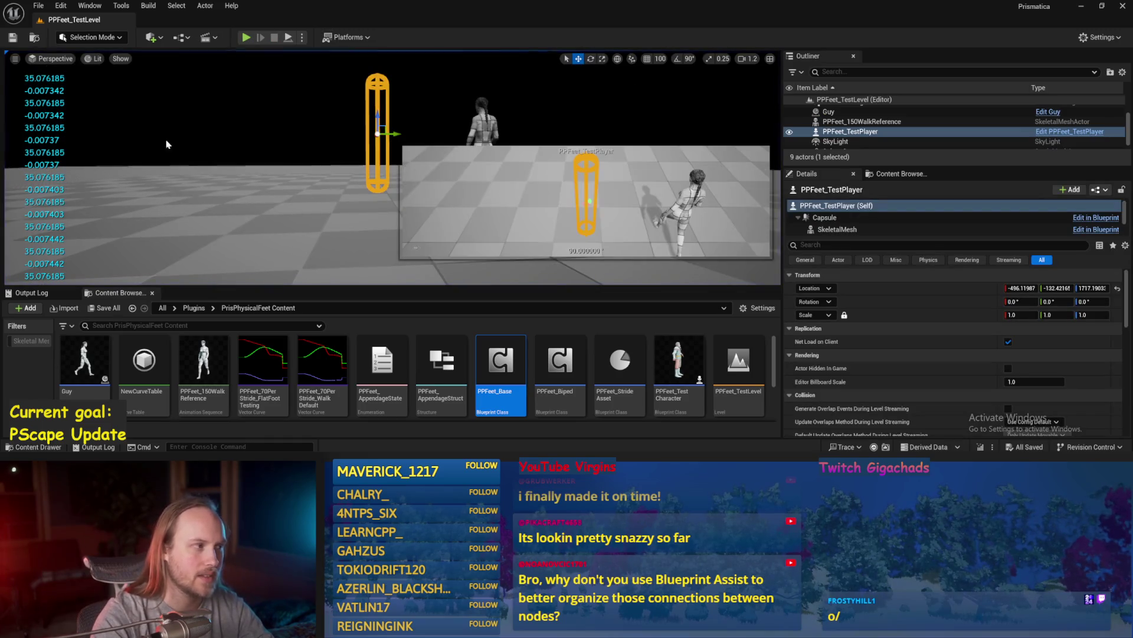
- Frame the capsule and walking character in the viewport camera
left_click(36, 6)
left_click(83, 144)
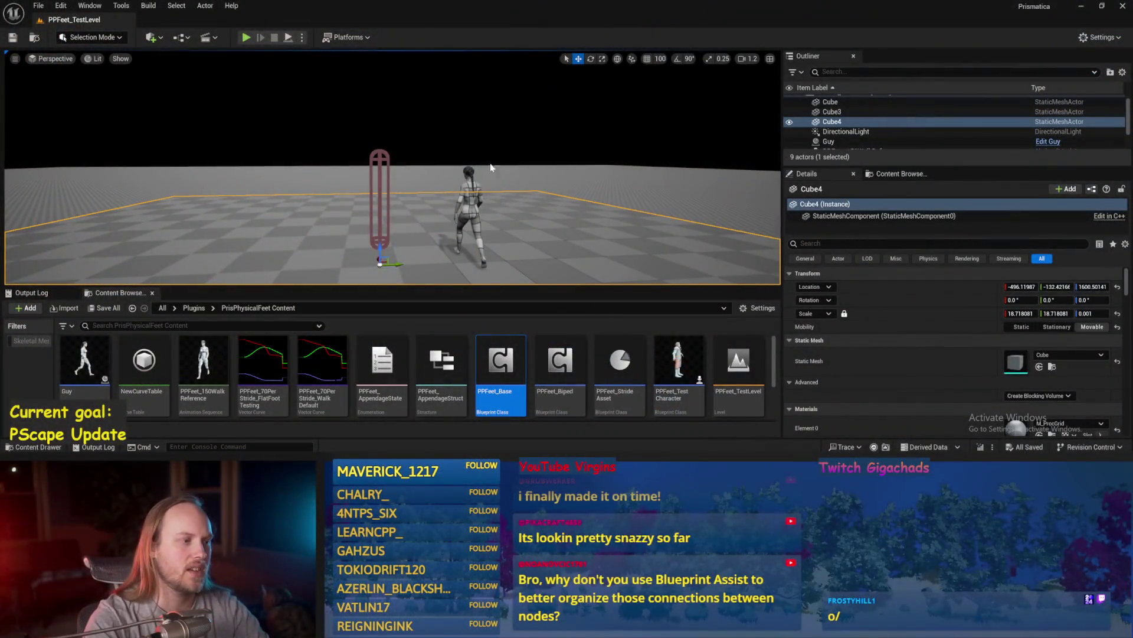
left_click_drag(490, 168, 481, 185)
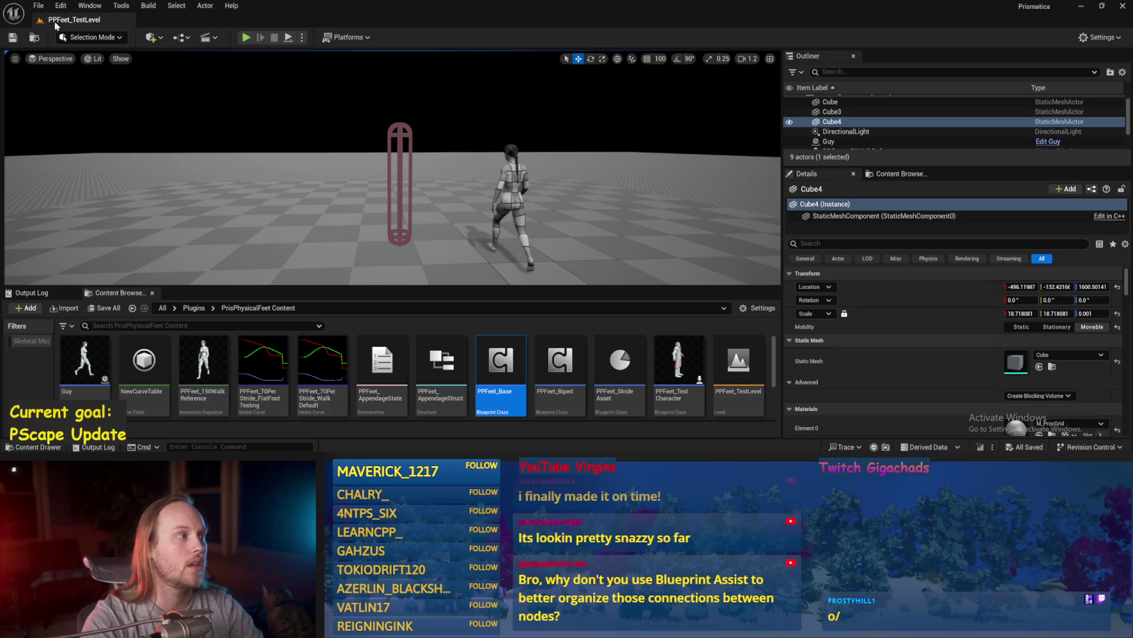
left_click(28, 7)
key("Escape")
left_click_drag(87, 154, 87, 155)
left_click_drag(490, 246, 490, 246)
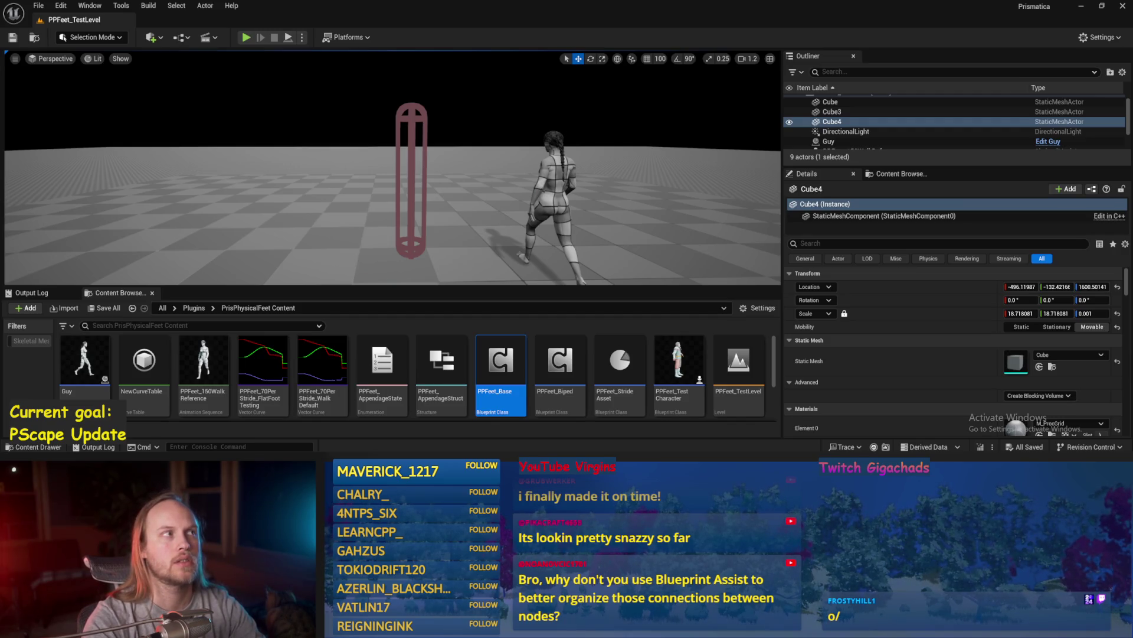
- Save the PPFeet_TestLevel level with Ctrl+S
key("ctrl+s")
left_click(38, 5)
left_click(63, 146)
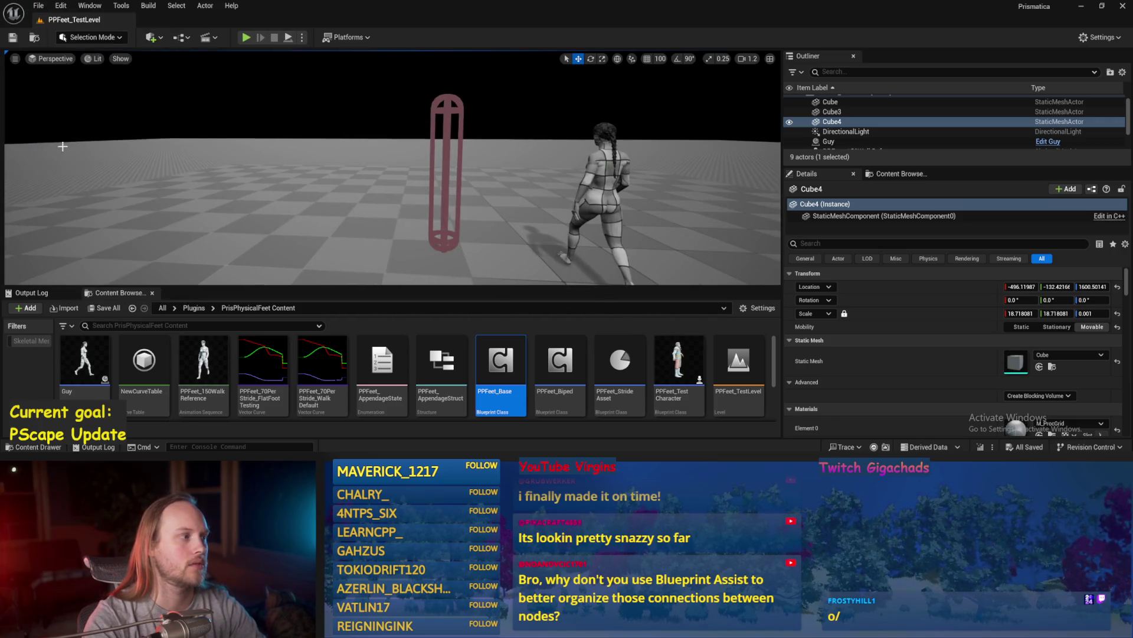